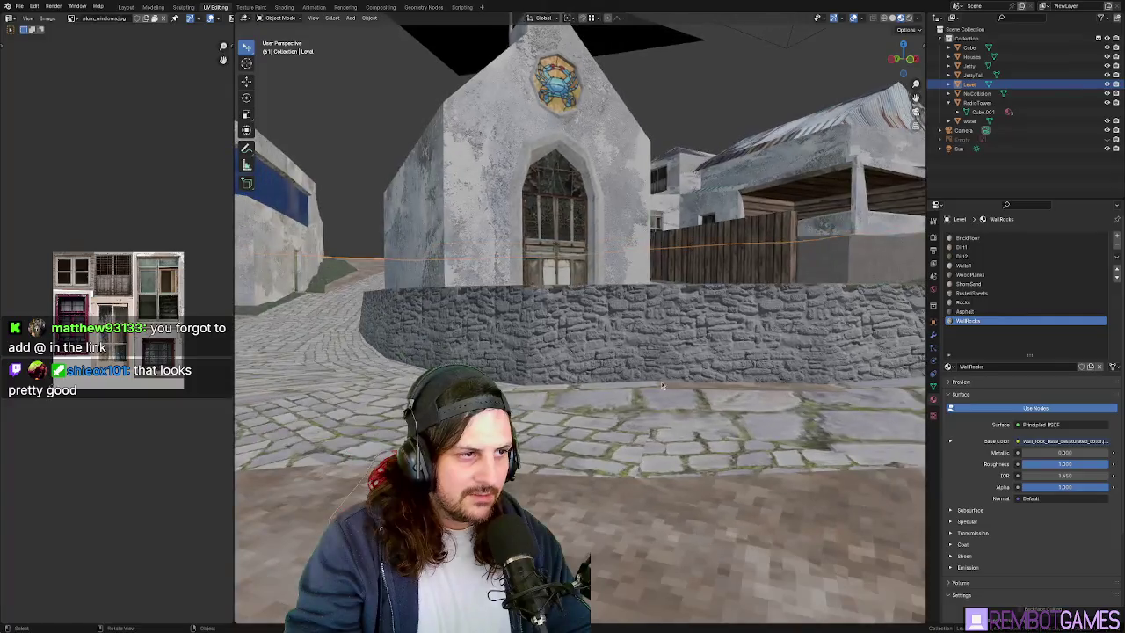
- Select the floor faces beside the curved stone wall from the top view
{"action": "key", "text": "Tab"}
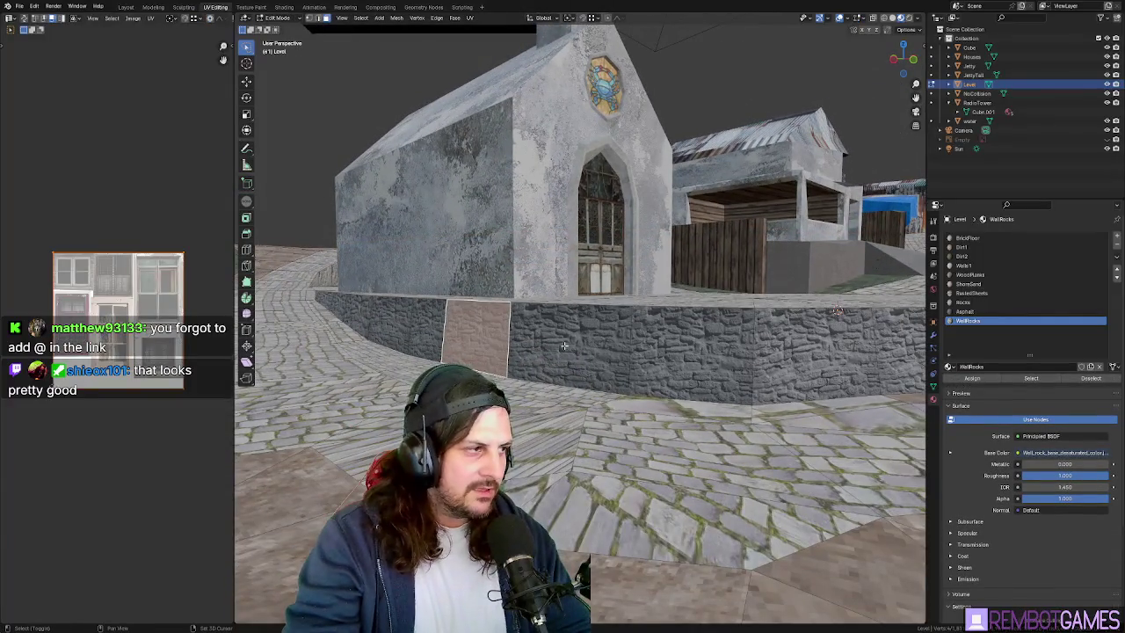
{"action": "key", "text": "Tab"}
{"action": "middle_click_drag", "start_coordinate": [699, 360], "coordinate": [536, 413]}
{"action": "key", "text": "Tab"}
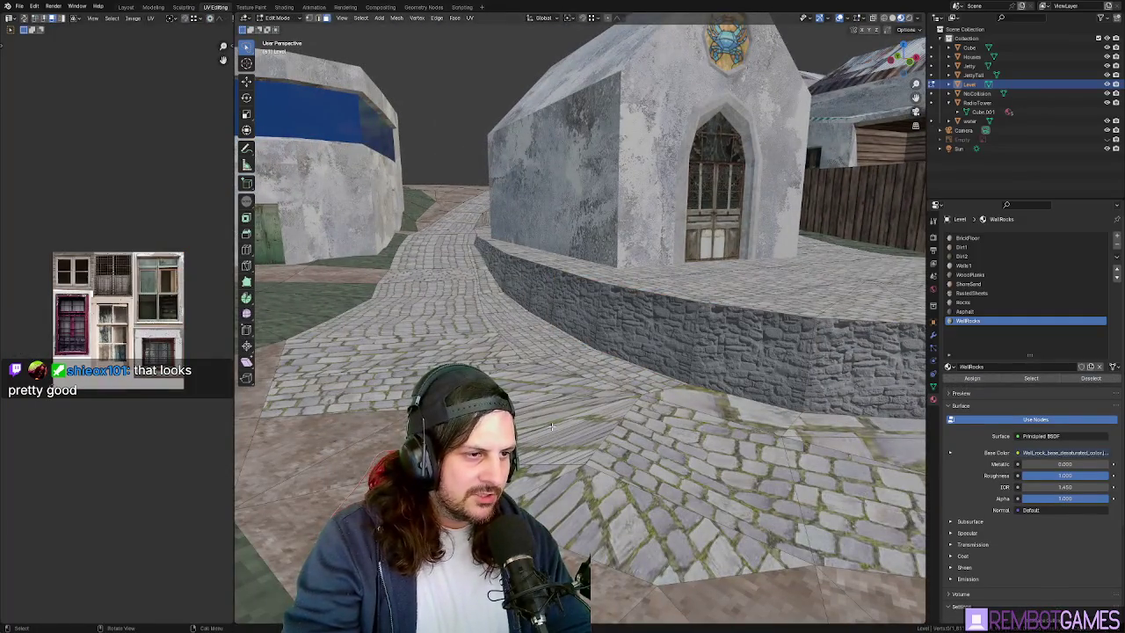
{"action": "left_click", "coordinate": [551, 426], "text": "ctrl"}
{"action": "key", "text": "KP_7"}
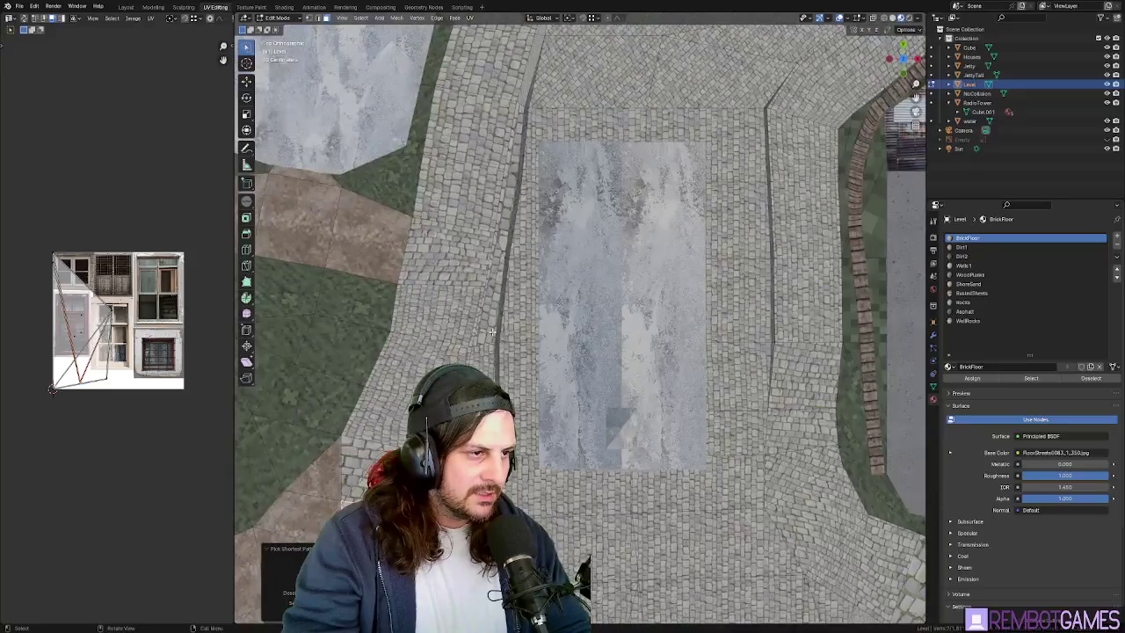
{"action": "scroll", "coordinate": [493, 332], "scroll_direction": "up", "scroll_amount": 3}
{"action": "left_click", "coordinate": [510, 351]}
{"action": "middle_click_drag", "start_coordinate": [529, 359], "coordinate": [549, 279], "text": "shift"}
{"action": "left_click", "coordinate": [497, 358]}
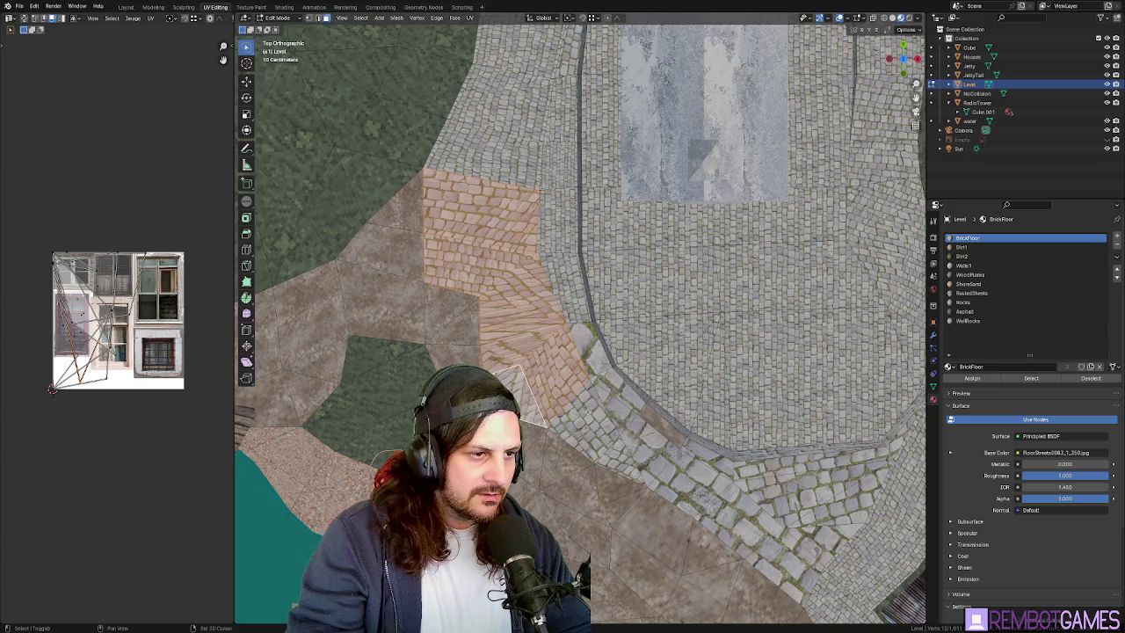
- Unwrap the selected floor faces and scale their UVs up for finer brick paving
{"action": "key", "text": "u"}
{"action": "left_click", "coordinate": [607, 430]}
{"action": "middle_click_drag", "start_coordinate": [612, 430], "coordinate": [663, 411]}
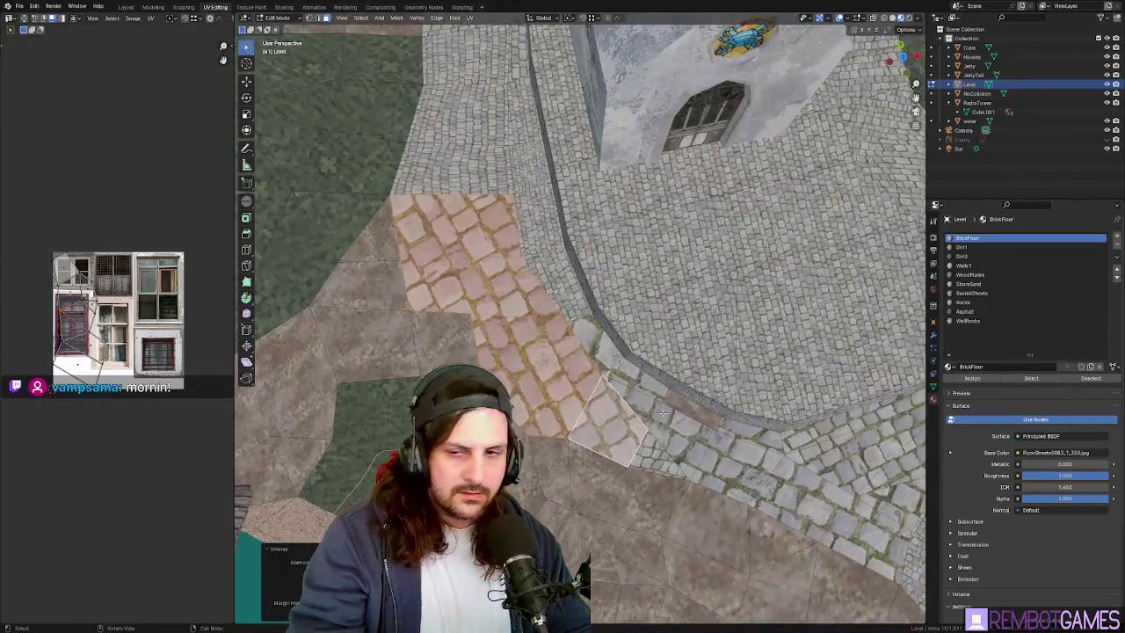
{"action": "key", "text": "s"}
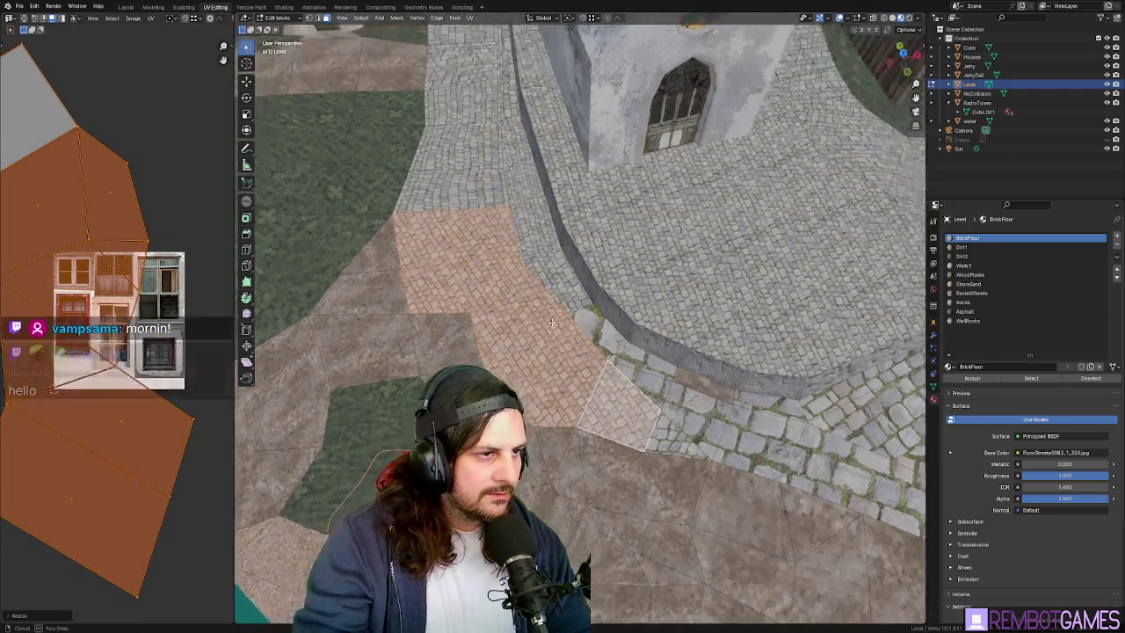
{"action": "middle_click_drag", "start_coordinate": [545, 370], "coordinate": [466, 330]}
- Select the strip of floor faces along the curved wall's base
{"action": "left_click", "coordinate": [462, 328]}
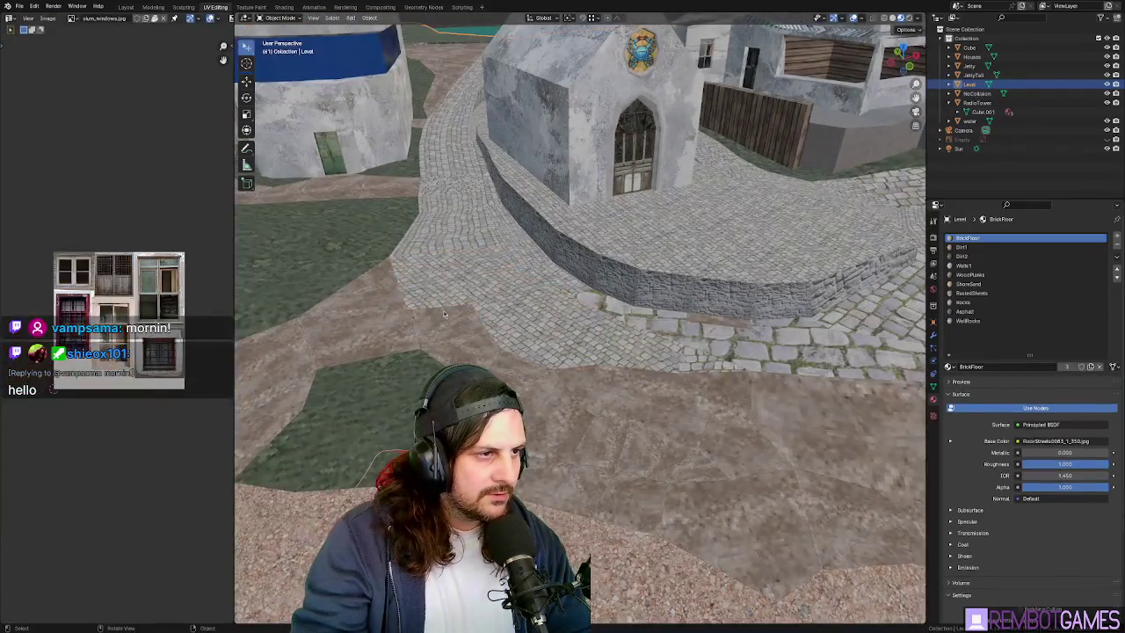
{"action": "left_click", "coordinate": [512, 368], "text": "shift"}
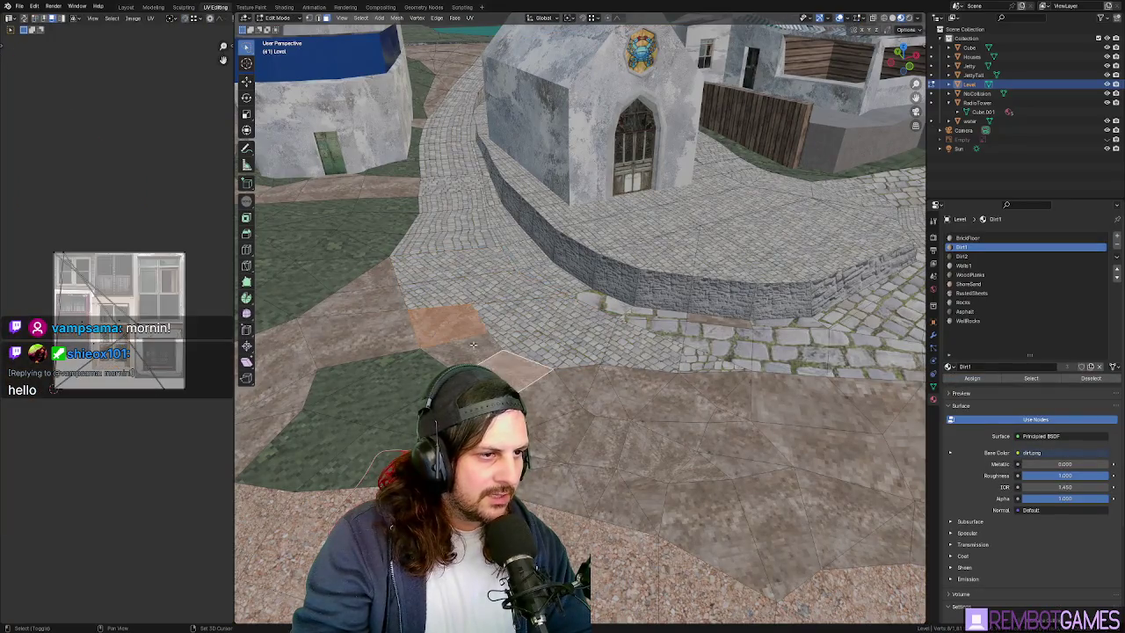
{"action": "mouse_move", "coordinate": [605, 379]}
{"action": "middle_mouse_down"}
{"action": "mouse_move", "coordinate": [641, 367]}
{"action": "mouse_move", "coordinate": [667, 321]}
{"action": "middle_mouse_up"}
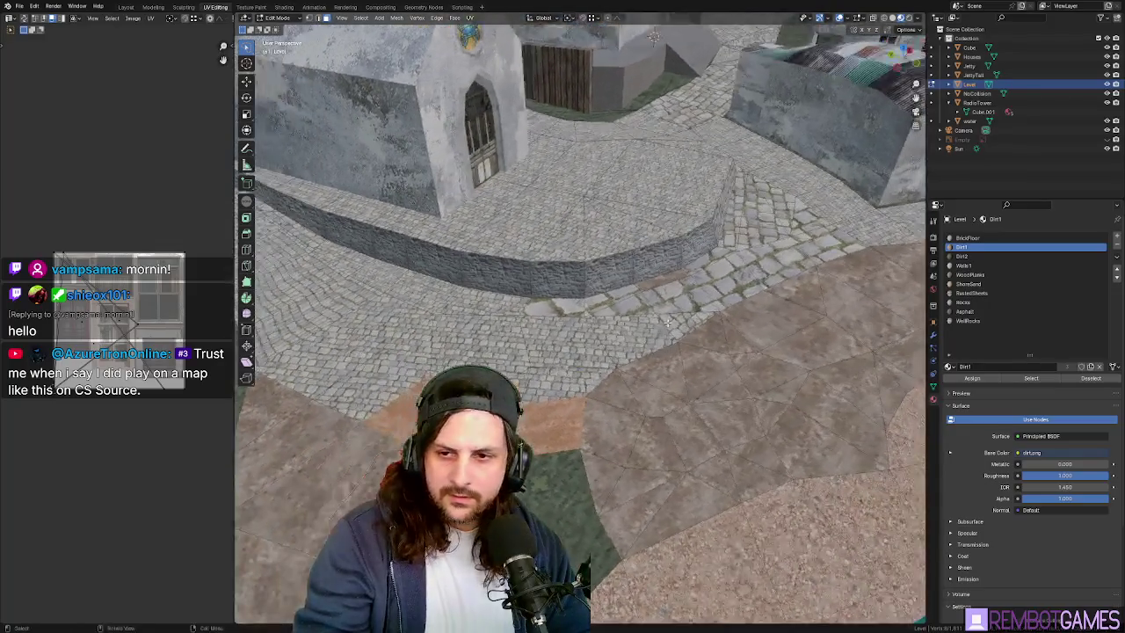
{"action": "scroll", "coordinate": [626, 335], "scroll_direction": "down", "scroll_amount": 3}
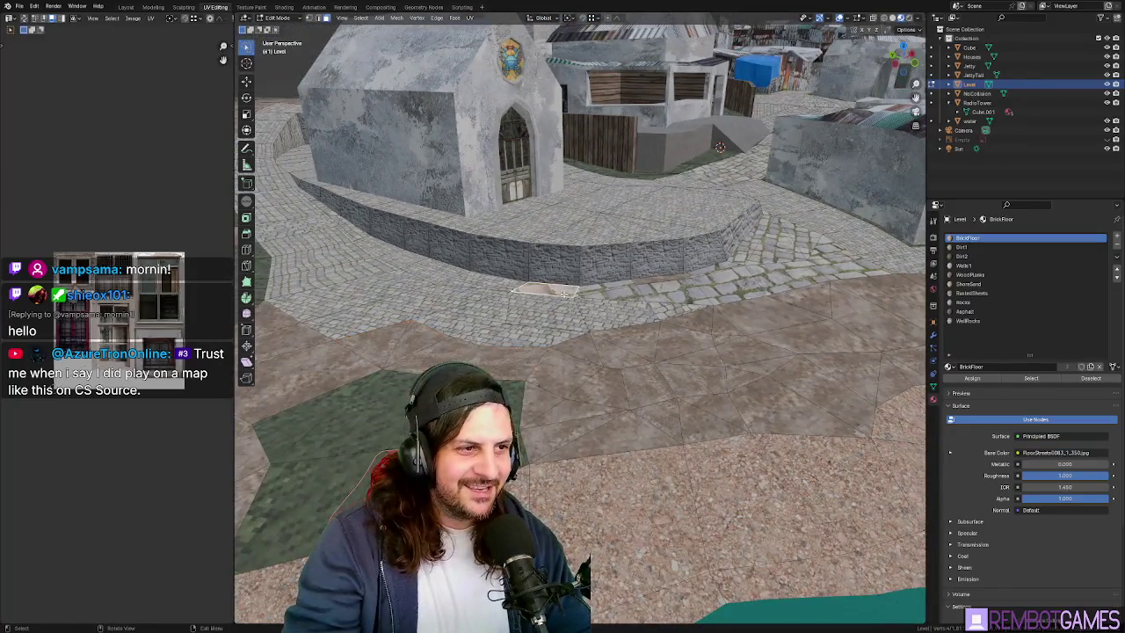
{"action": "scroll", "coordinate": [603, 306], "scroll_direction": "up", "scroll_amount": 3}
{"action": "left_click", "coordinate": [603, 306], "text": "shift"}
{"action": "left_click", "coordinate": [665, 317]}
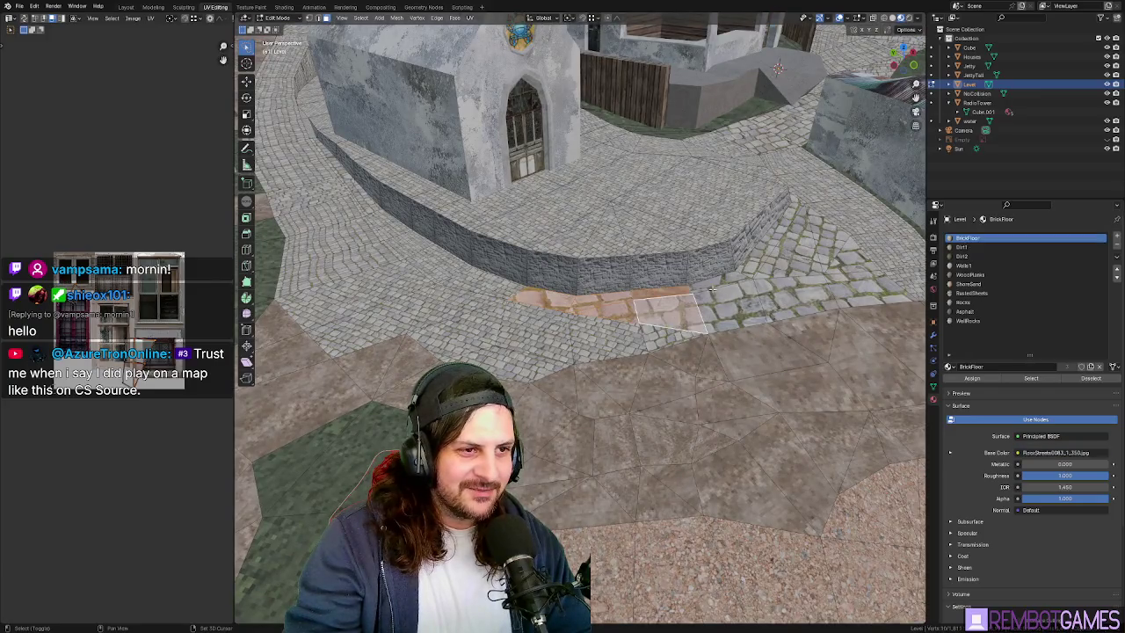
{"action": "middle_click_drag", "start_coordinate": [914, 378], "coordinate": [911, 131]}
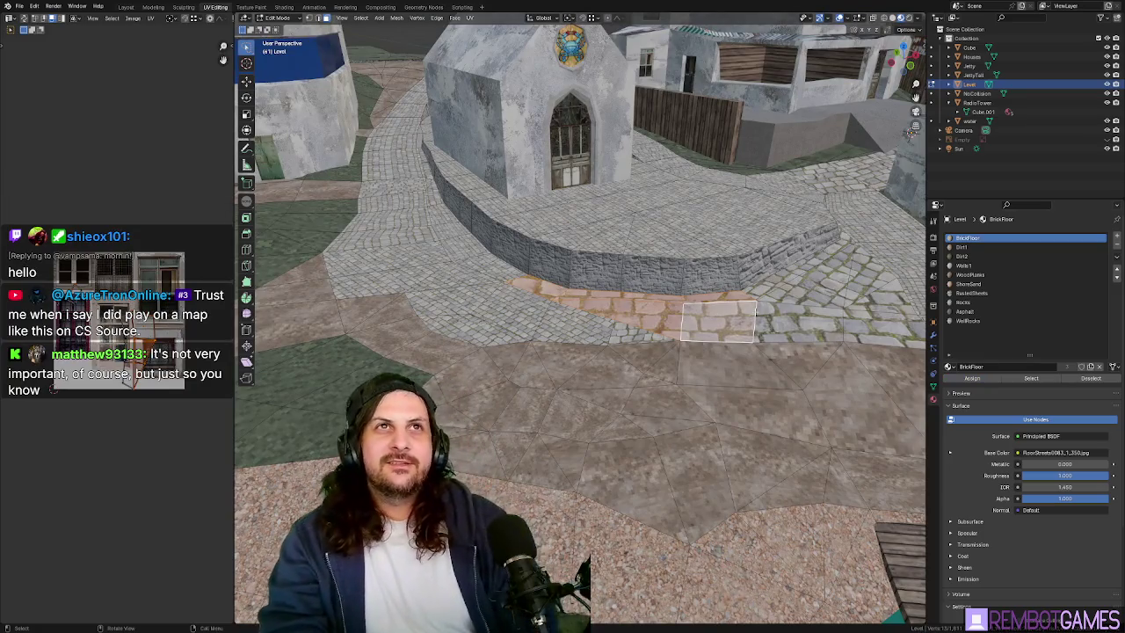
{"action": "middle_click_drag", "start_coordinate": [652, 297], "coordinate": [757, 342]}
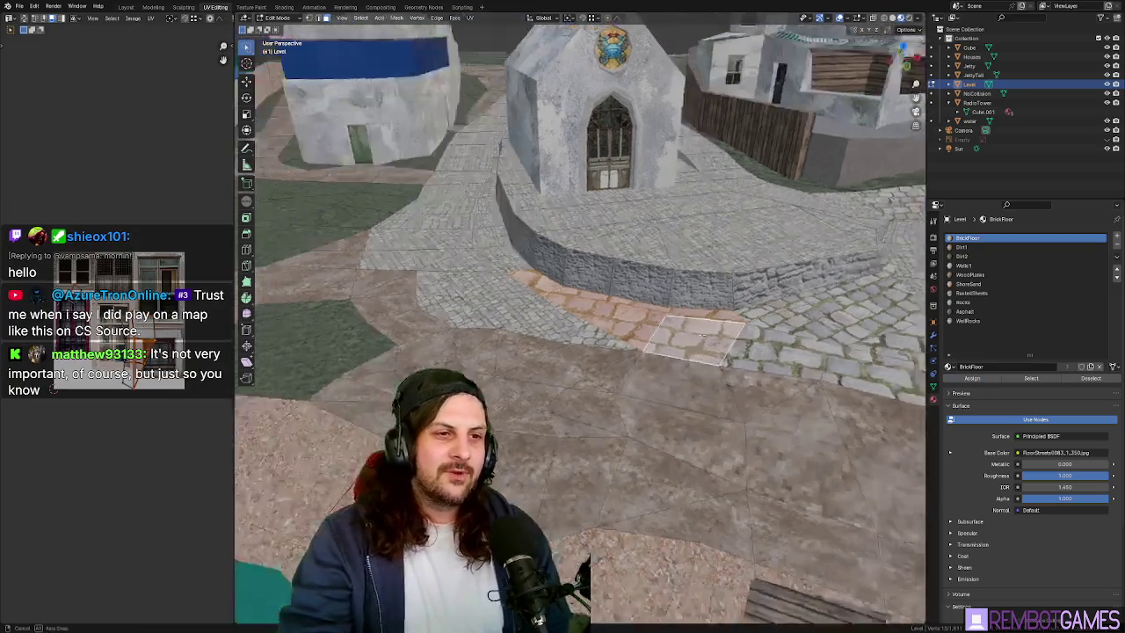
{"action": "mouse_move", "coordinate": [783, 426]}
{"action": "middle_mouse_down"}
{"action": "mouse_move", "coordinate": [700, 307]}
{"action": "mouse_move", "coordinate": [730, 305]}
{"action": "mouse_move", "coordinate": [740, 342]}
{"action": "middle_mouse_up"}
- Unwrap the floor strip, then scale and shift its UVs so the bricks look smaller
{"action": "key", "text": "u"}
{"action": "left_click", "coordinate": [730, 324]}
{"action": "middle_click_drag", "start_coordinate": [132, 334], "coordinate": [114, 334]}
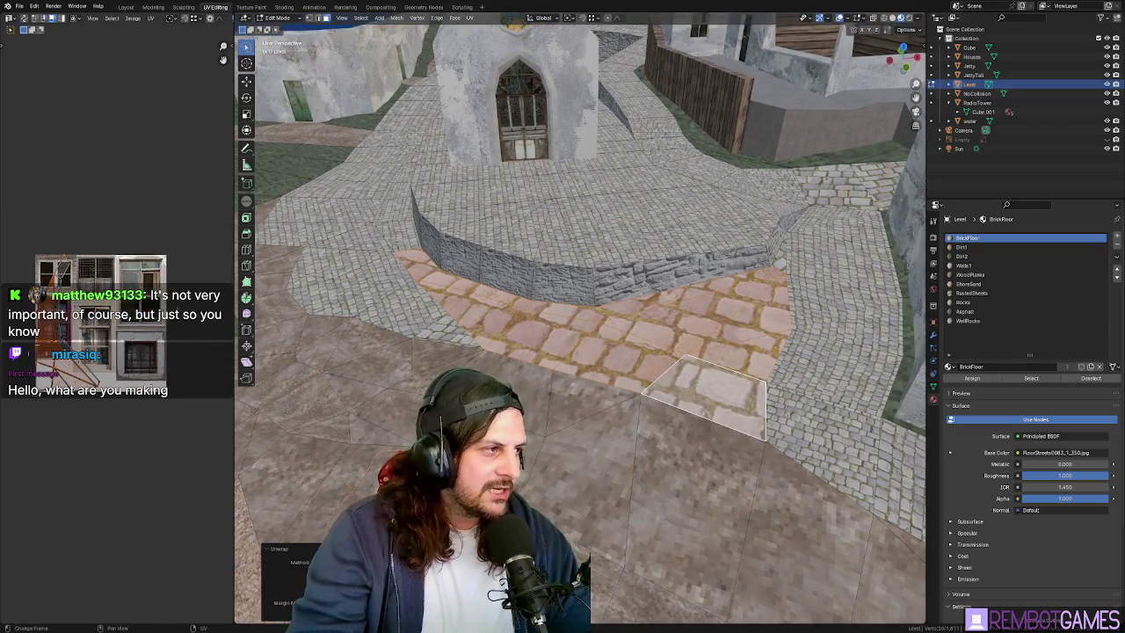
{"action": "key", "text": "s"}
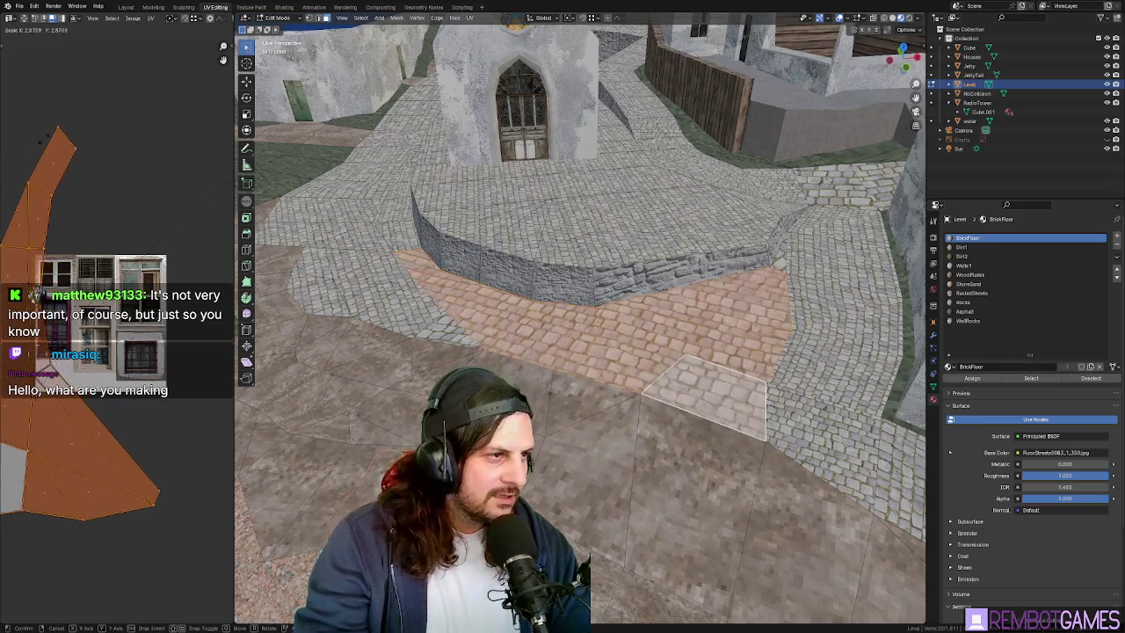
{"action": "key", "text": "g"}
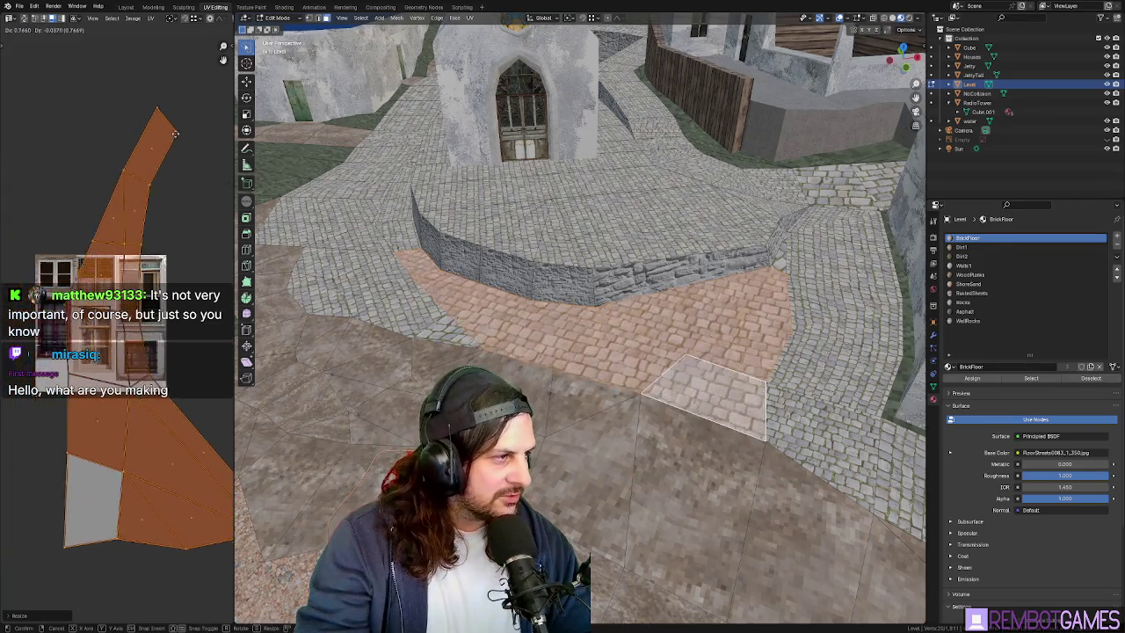
{"action": "left_click", "coordinate": [170, 127]}
- Assign the WallRocks material to the face at the wall's foot
{"action": "mouse_move", "coordinate": [756, 334]}
{"action": "middle_mouse_down"}
{"action": "mouse_move", "coordinate": [807, 353]}
{"action": "mouse_move", "coordinate": [676, 317]}
{"action": "mouse_move", "coordinate": [668, 290]}
{"action": "middle_mouse_up"}
{"action": "scroll", "coordinate": [676, 316], "scroll_direction": "up", "scroll_amount": 3}
{"action": "left_click", "coordinate": [967, 320]}
{"action": "left_click", "coordinate": [972, 378]}
- Stretch the wall face's UVs horizontally and return to Edit Mode on the Level mesh
{"action": "key", "text": "s"}
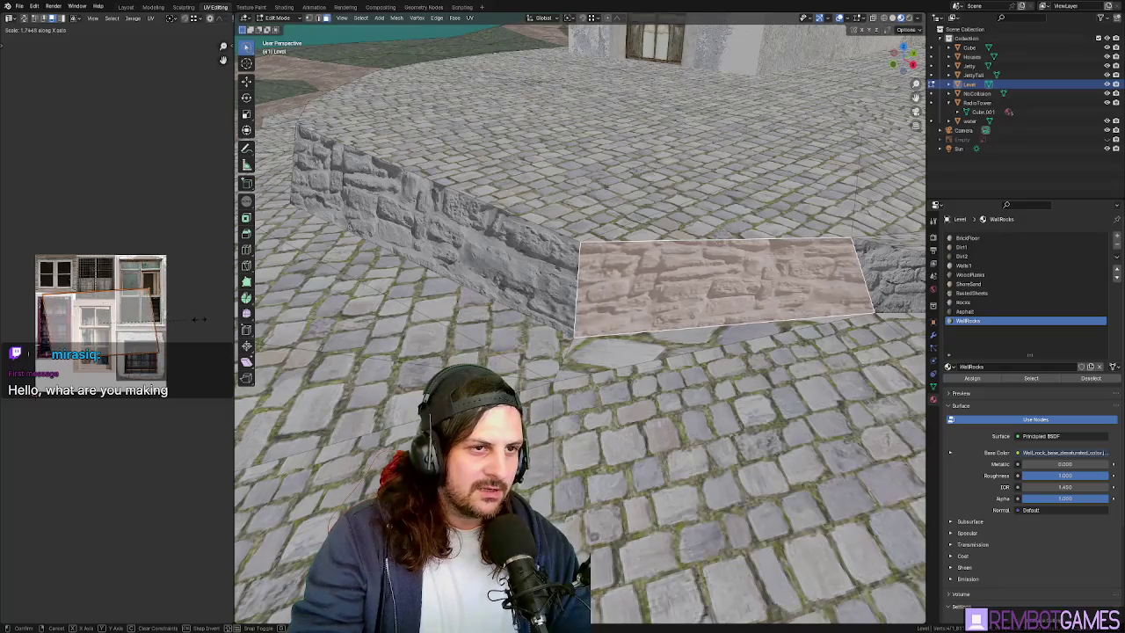
{"action": "mouse_move", "coordinate": [565, 334]}
{"action": "middle_mouse_down"}
{"action": "mouse_move", "coordinate": [679, 310]}
{"action": "mouse_move", "coordinate": [536, 366]}
{"action": "middle_mouse_up"}
{"action": "key", "text": "Tab"}
{"action": "left_click", "coordinate": [703, 298]}
{"action": "left_click", "coordinate": [536, 367]}
{"action": "key", "text": "Tab"}
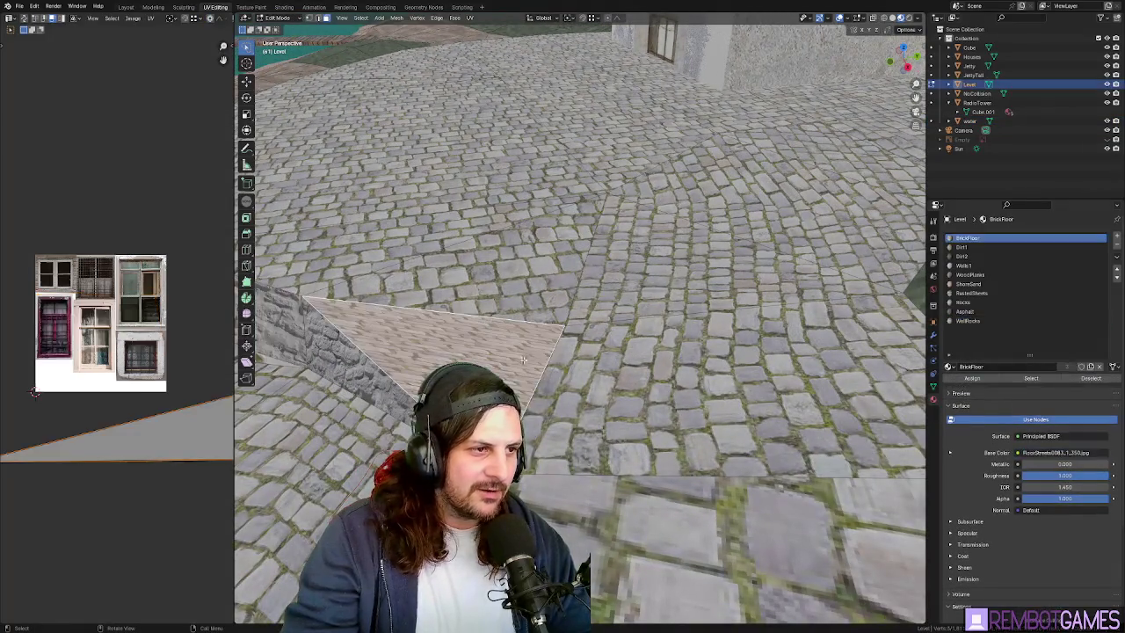
- Select the floor faces beside the low stone wall and look over the cobbles
{"action": "left_click", "coordinate": [592, 294]}
{"action": "left_click", "coordinate": [593, 295], "text": "shift"}
{"action": "left_click", "coordinate": [594, 295], "text": "shift"}
{"action": "mouse_move", "coordinate": [592, 294]}
{"action": "middle_mouse_down"}
{"action": "mouse_move", "coordinate": [643, 259]}
{"action": "mouse_move", "coordinate": [634, 249]}
{"action": "middle_mouse_up"}
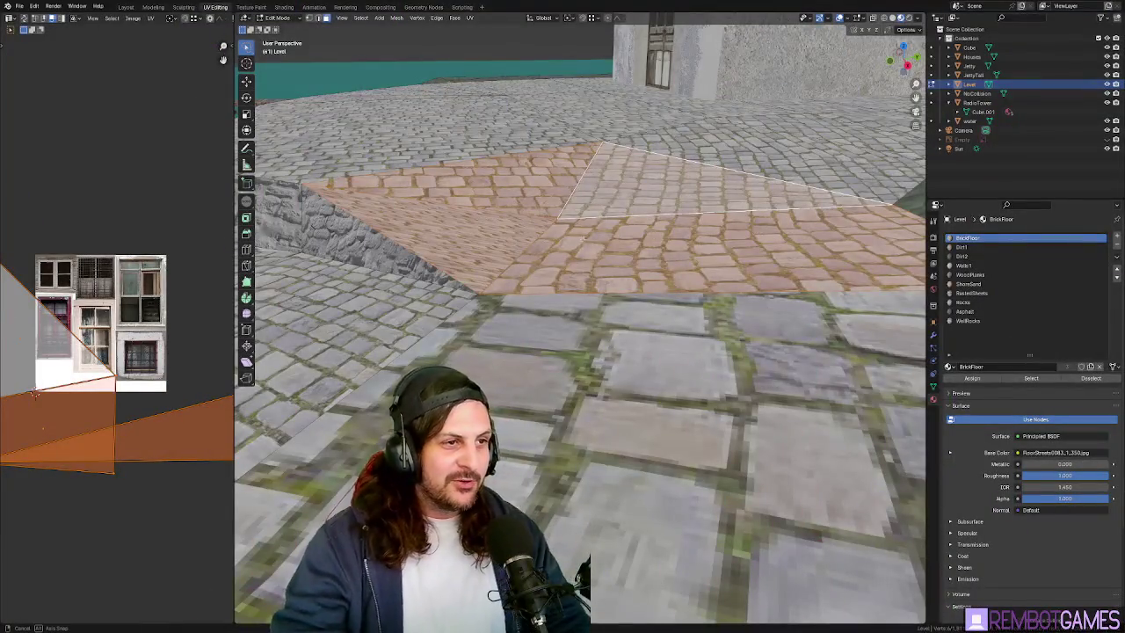
{"action": "middle_click_drag", "start_coordinate": [580, 317], "coordinate": [574, 189]}
{"action": "mouse_move", "coordinate": [553, 105]}
{"action": "middle_mouse_down"}
{"action": "mouse_move", "coordinate": [634, 170]}
{"action": "mouse_move", "coordinate": [684, 240]}
{"action": "middle_mouse_up"}
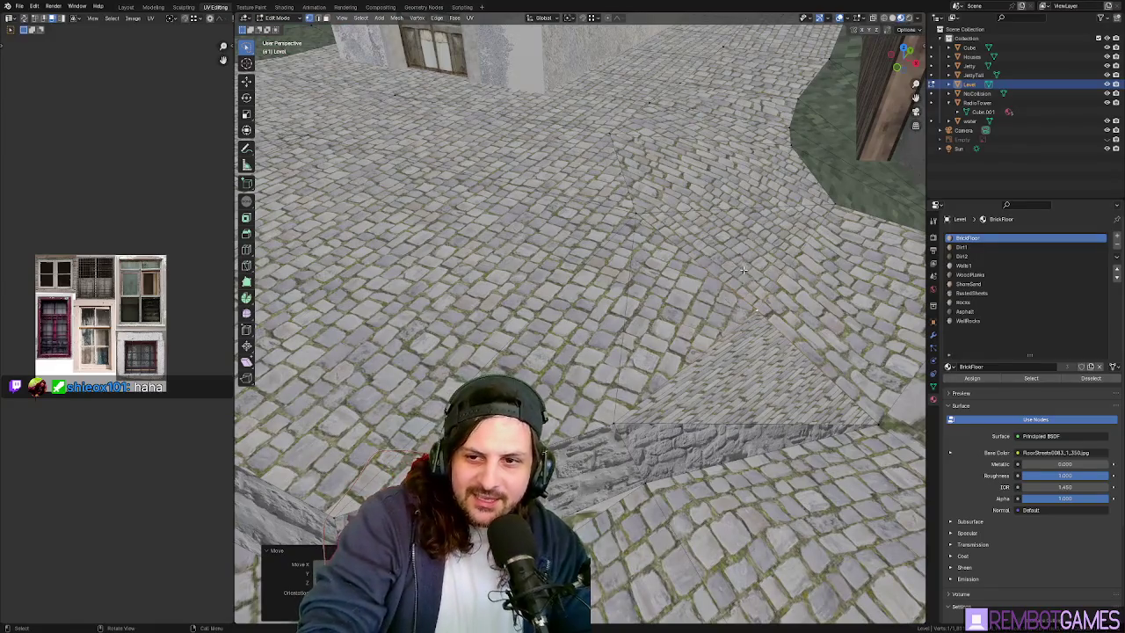
{"action": "mouse_move", "coordinate": [741, 271]}
{"action": "middle_mouse_down"}
{"action": "mouse_move", "coordinate": [679, 267]}
{"action": "mouse_move", "coordinate": [665, 349]}
{"action": "middle_mouse_up"}
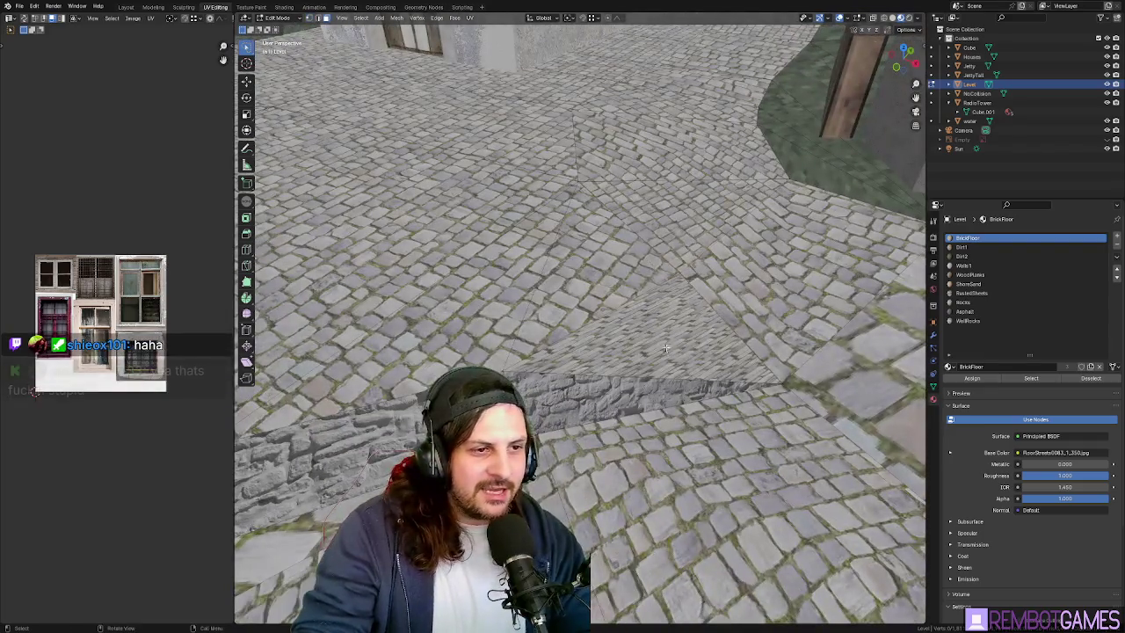
- Path-select a run of street faces and unwrap them into a trial brick patch
{"action": "left_click", "coordinate": [665, 349]}
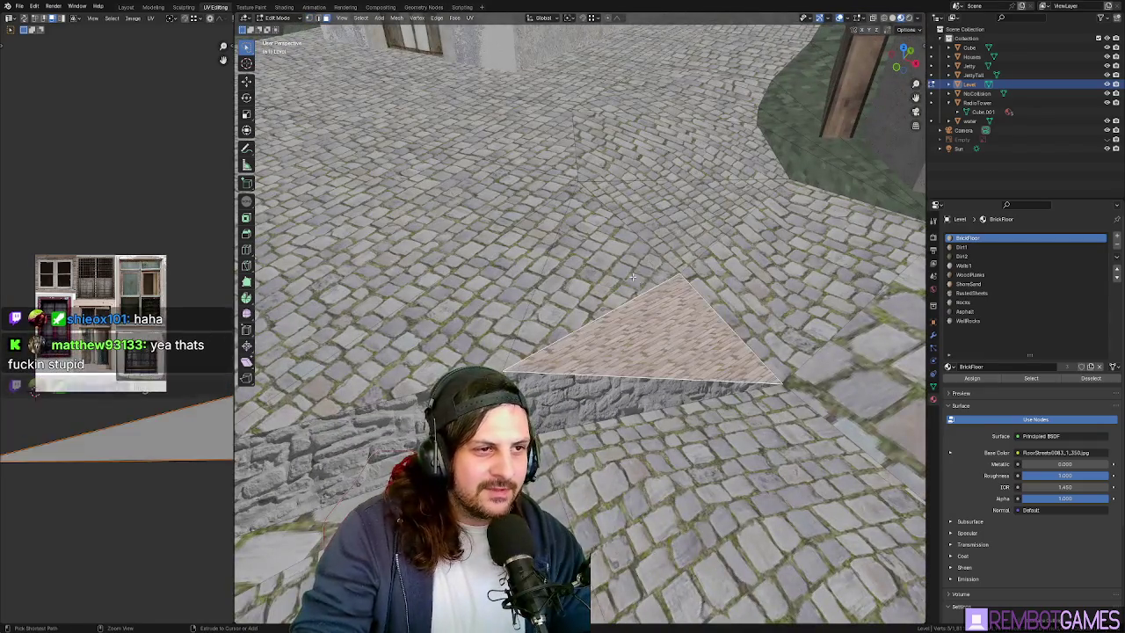
{"action": "left_click", "coordinate": [653, 251], "text": "ctrl"}
{"action": "left_click", "coordinate": [791, 246], "text": "ctrl"}
{"action": "left_click", "coordinate": [595, 165], "text": "ctrl"}
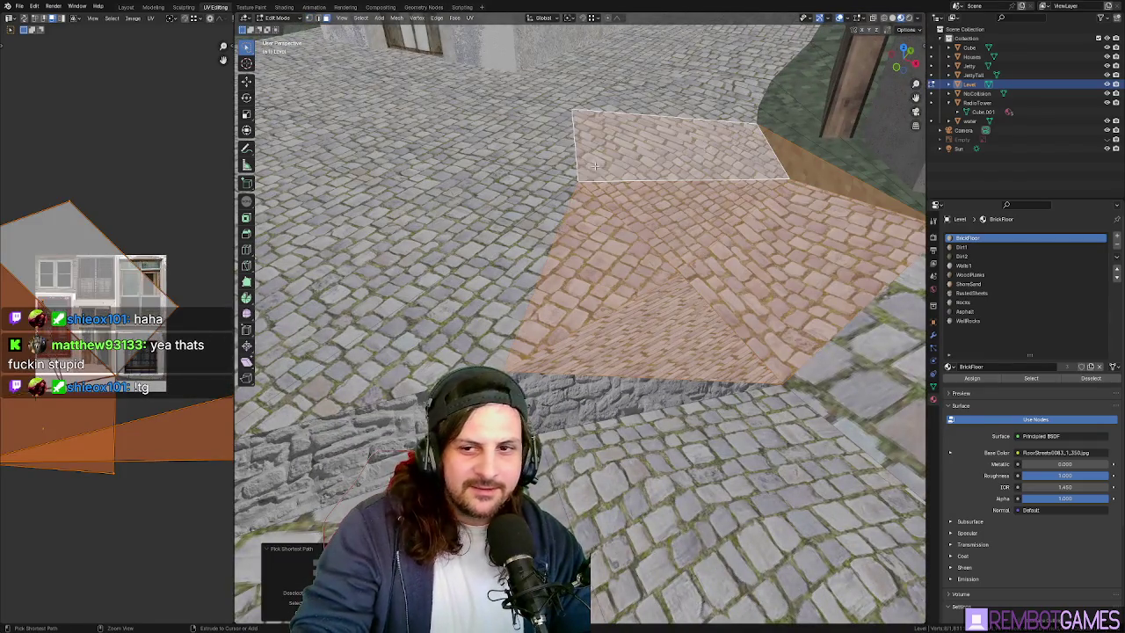
{"action": "left_click", "coordinate": [678, 206]}
{"action": "mouse_move", "coordinate": [678, 206]}
{"action": "middle_mouse_down"}
{"action": "mouse_move", "coordinate": [674, 230]}
{"action": "mouse_move", "coordinate": [722, 178]}
{"action": "mouse_move", "coordinate": [686, 369]}
{"action": "mouse_move", "coordinate": [694, 351]}
{"action": "middle_mouse_up"}
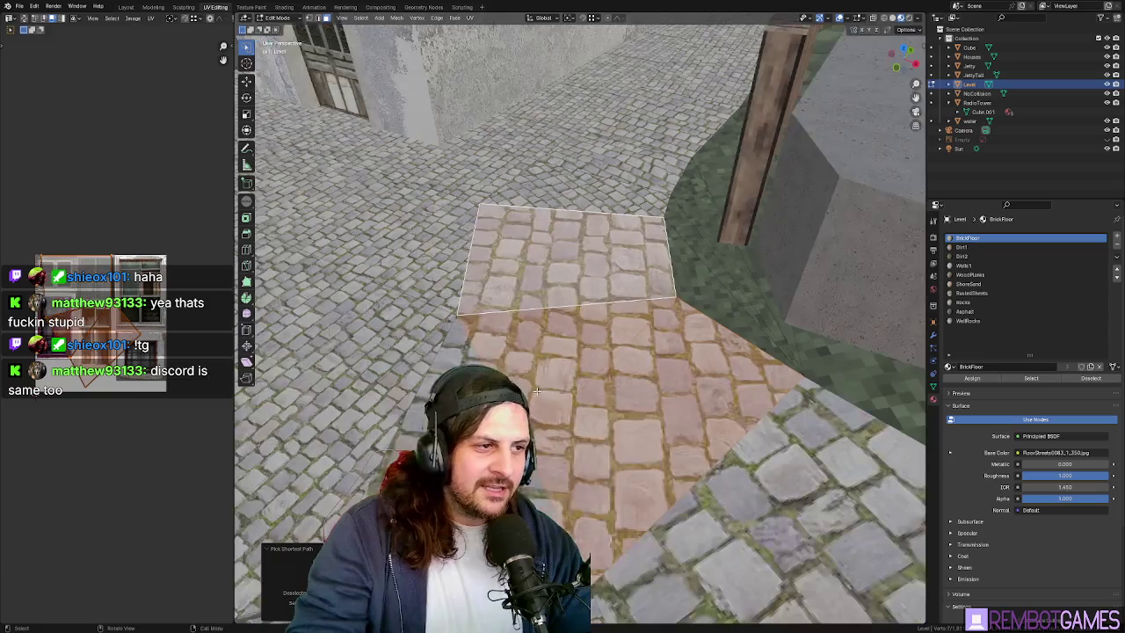
- Undo the trial brick patch, restoring the plain cobblestone street
{"action": "mouse_move", "coordinate": [627, 523]}
{"action": "middle_mouse_down"}
{"action": "mouse_move", "coordinate": [817, 409]}
{"action": "mouse_move", "coordinate": [830, 150]}
{"action": "mouse_move", "coordinate": [591, 315]}
{"action": "middle_mouse_up"}
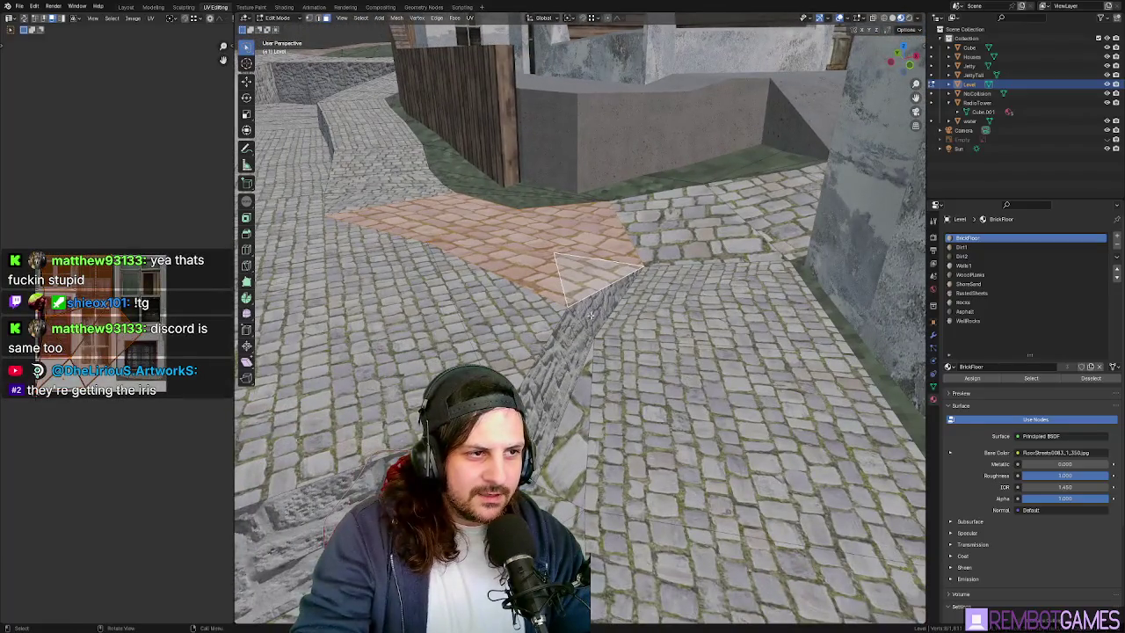
{"action": "key", "text": "ctrl+z"}
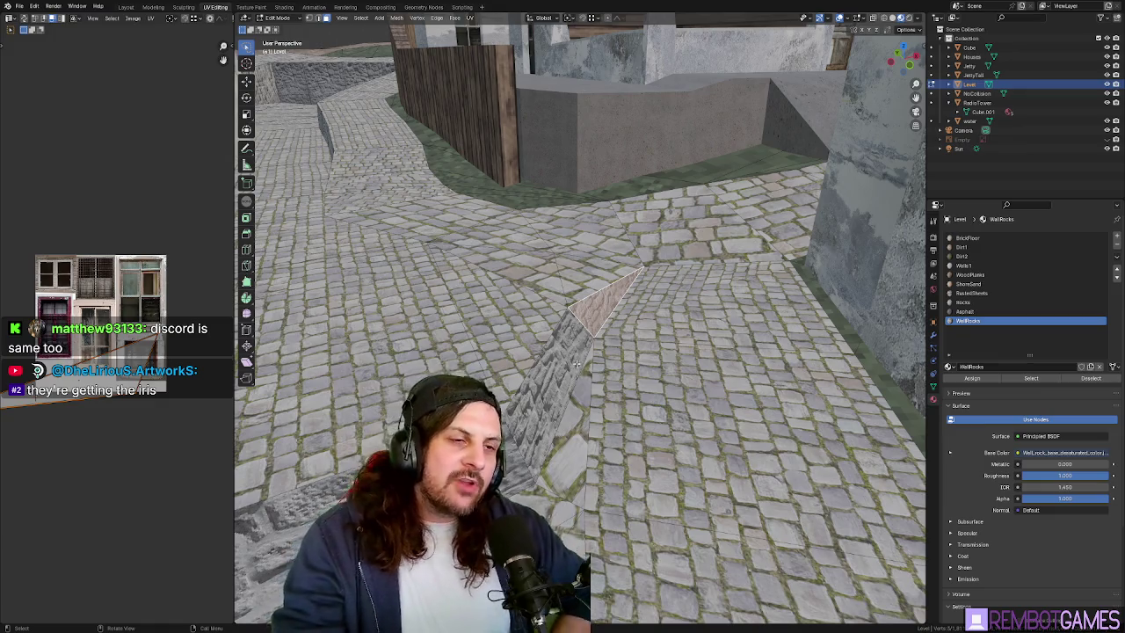
{"action": "middle_click_drag", "start_coordinate": [576, 363], "coordinate": [464, 305]}
- Unwrap the street faces in front of the house and scale their UVs by 3.35
{"action": "key", "text": "Tab"}
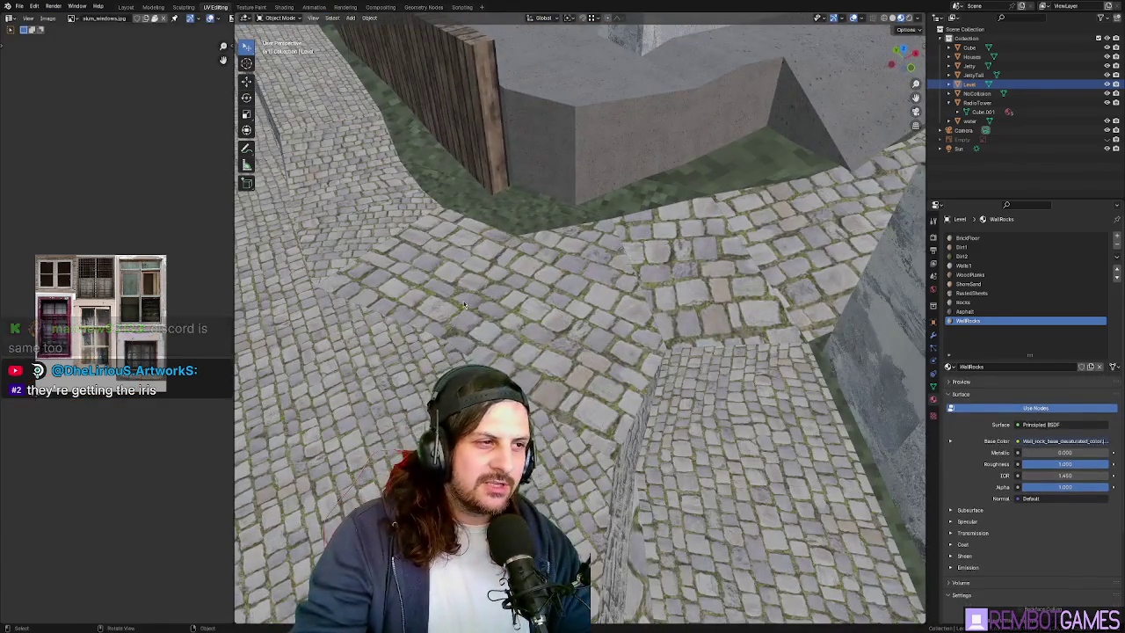
{"action": "key", "text": "Tab"}
{"action": "left_click", "coordinate": [628, 290], "text": "ctrl"}
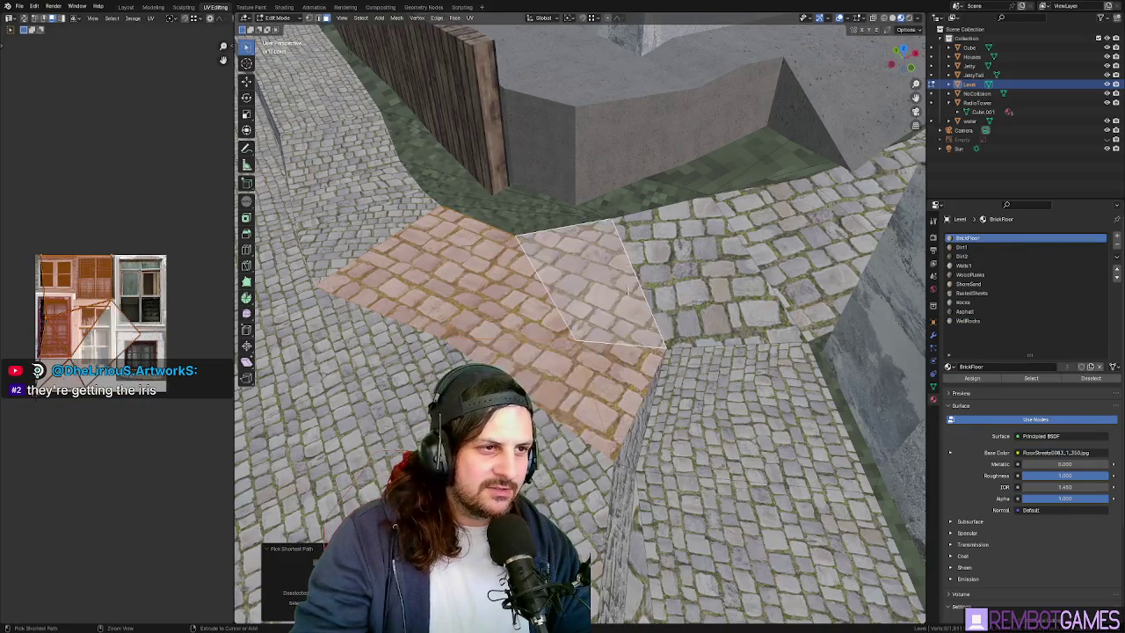
{"action": "middle_click_drag", "start_coordinate": [628, 290], "coordinate": [776, 135]}
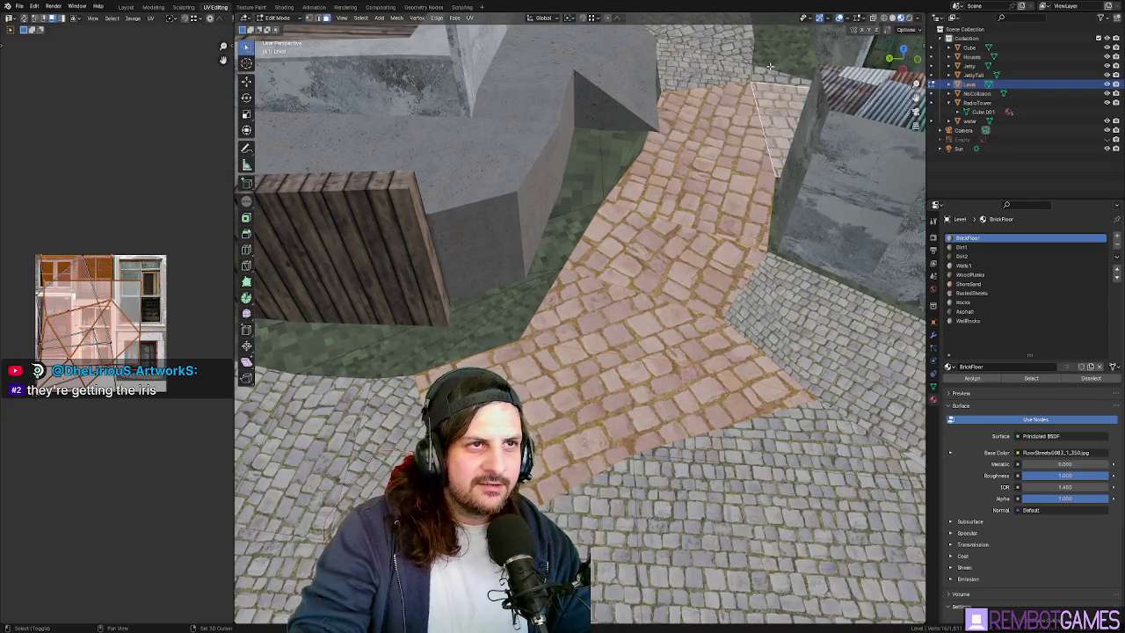
{"action": "mouse_move", "coordinate": [773, 75]}
{"action": "middle_mouse_down"}
{"action": "mouse_move", "coordinate": [611, 230]}
{"action": "mouse_move", "coordinate": [658, 305]}
{"action": "mouse_move", "coordinate": [612, 126]}
{"action": "mouse_move", "coordinate": [563, 334]}
{"action": "middle_mouse_up"}
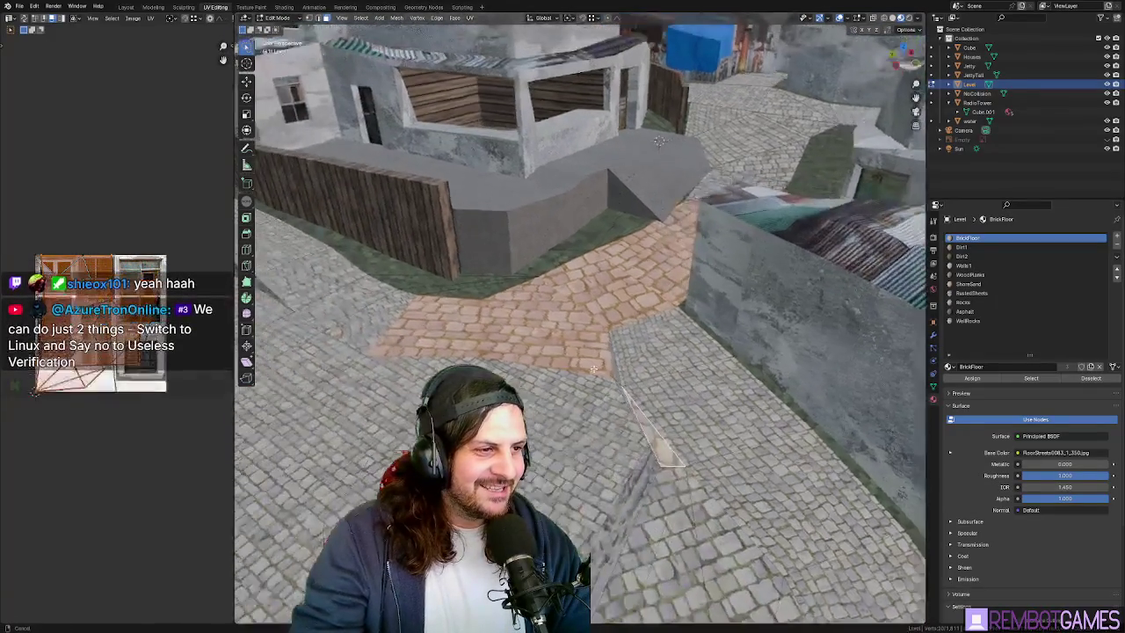
{"action": "key", "text": "u"}
{"action": "left_click", "coordinate": [550, 327]}
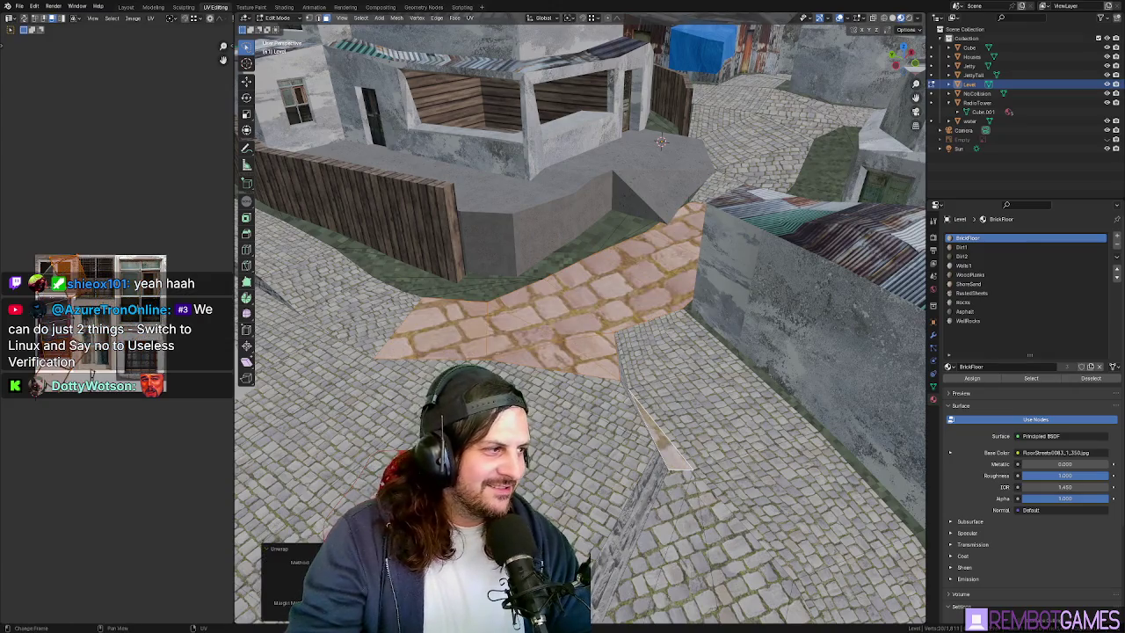
{"action": "key", "text": "s"}
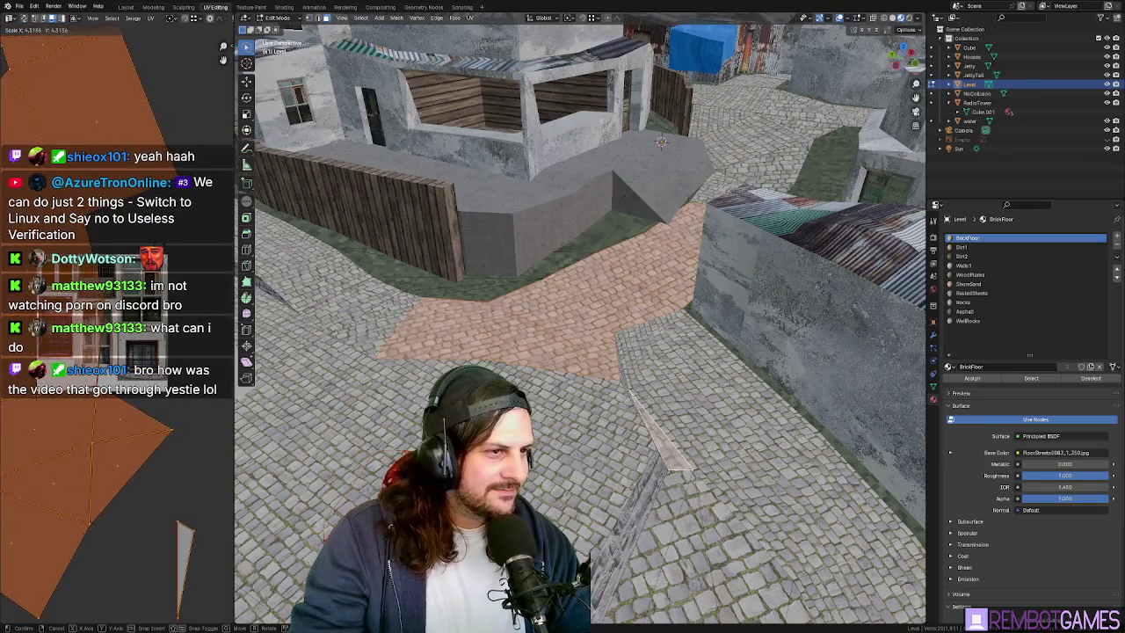
- Shift the street UVs from the top view so the paving lines up, then leave Edit Mode
{"action": "key", "text": "Tab"}
{"action": "mouse_move", "coordinate": [266, 334]}
{"action": "middle_mouse_down"}
{"action": "mouse_move", "coordinate": [469, 360]}
{"action": "mouse_move", "coordinate": [581, 338]}
{"action": "middle_mouse_up"}
{"action": "key", "text": "Tab"}
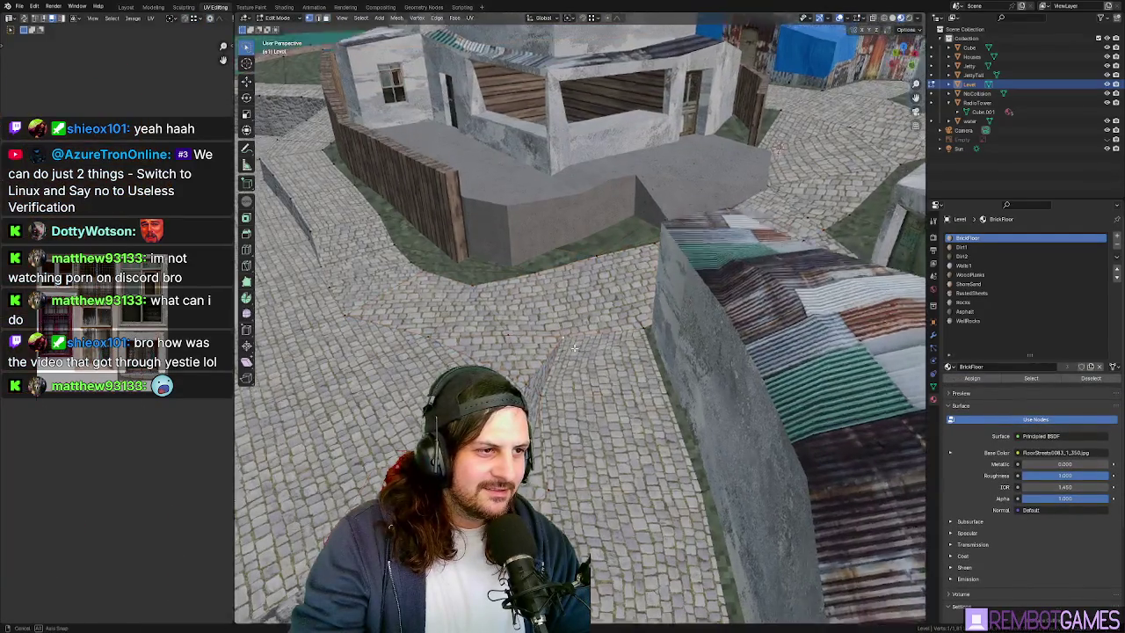
{"action": "key", "text": "grave"}
{"action": "left_click", "coordinate": [573, 303]}
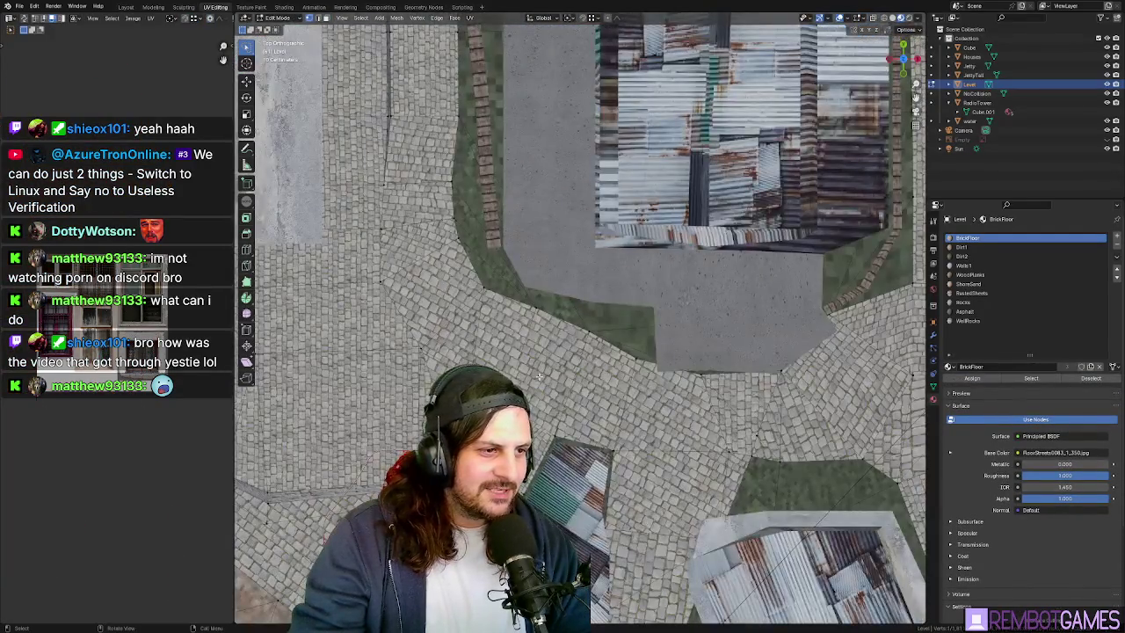
{"action": "key", "text": "g"}
{"action": "left_click", "coordinate": [530, 371]}
{"action": "key", "text": "Tab"}
{"action": "mouse_move", "coordinate": [530, 371]}
{"action": "middle_mouse_down"}
{"action": "mouse_move", "coordinate": [582, 365]}
{"action": "mouse_move", "coordinate": [596, 309]}
{"action": "middle_mouse_up"}
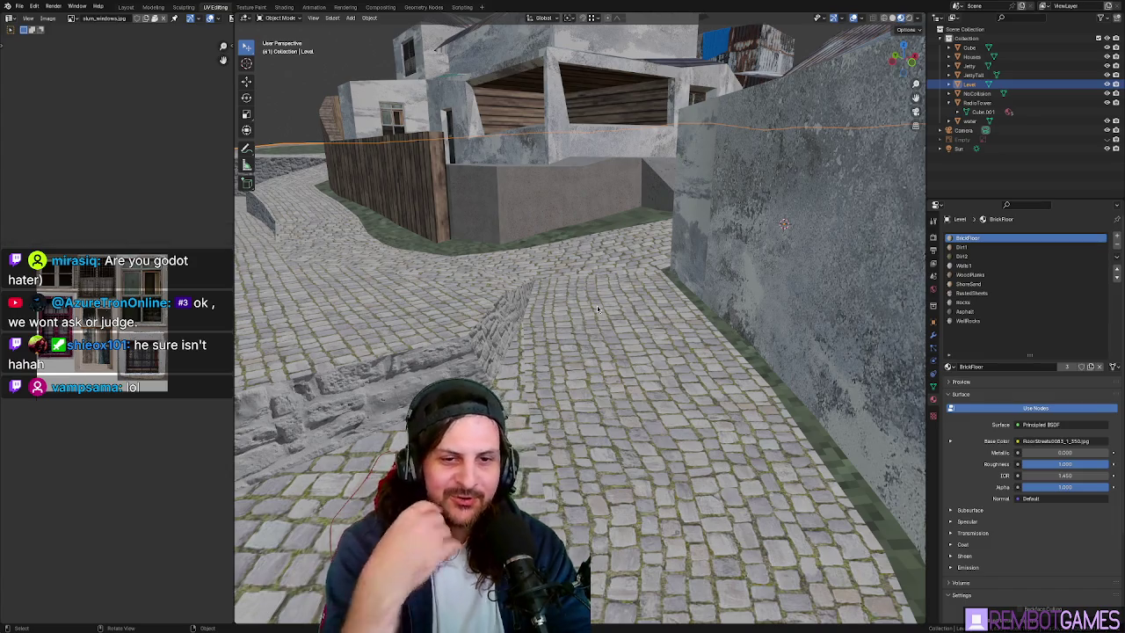
{"action": "mouse_move", "coordinate": [395, 244]}
{"action": "middle_mouse_down"}
{"action": "mouse_move", "coordinate": [560, 316]}
{"action": "mouse_move", "coordinate": [497, 320]}
{"action": "mouse_move", "coordinate": [582, 318]}
{"action": "mouse_move", "coordinate": [656, 257]}
{"action": "mouse_move", "coordinate": [664, 229]}
{"action": "mouse_move", "coordinate": [713, 282]}
{"action": "mouse_move", "coordinate": [677, 311]}
{"action": "mouse_move", "coordinate": [636, 314]}
{"action": "middle_mouse_up"}
{"action": "mouse_move", "coordinate": [661, 246]}
{"action": "middle_mouse_down"}
{"action": "mouse_move", "coordinate": [615, 271]}
{"action": "mouse_move", "coordinate": [595, 361]}
{"action": "mouse_move", "coordinate": [529, 378]}
{"action": "mouse_move", "coordinate": [594, 422]}
{"action": "middle_mouse_up"}
{"action": "key", "text": "Tab"}
{"action": "key", "text": "Tab"}
{"action": "key", "text": "Tab"}
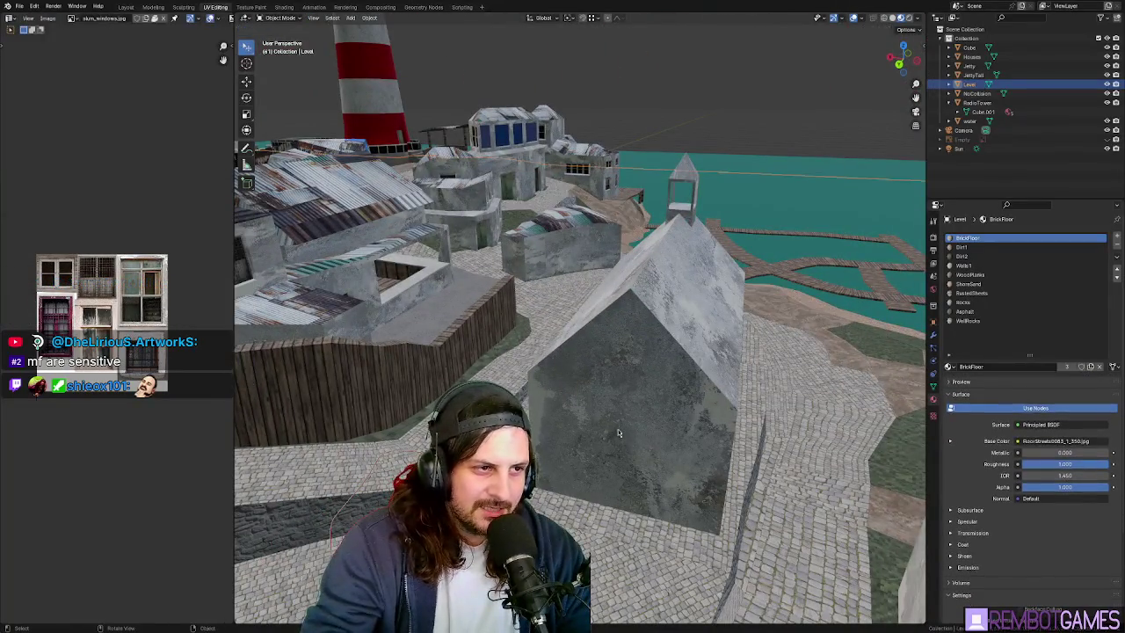
- Inspect the chapel's gable faces on the Houses mesh, then select a street face on the Level
{"action": "key", "text": "alt+q"}
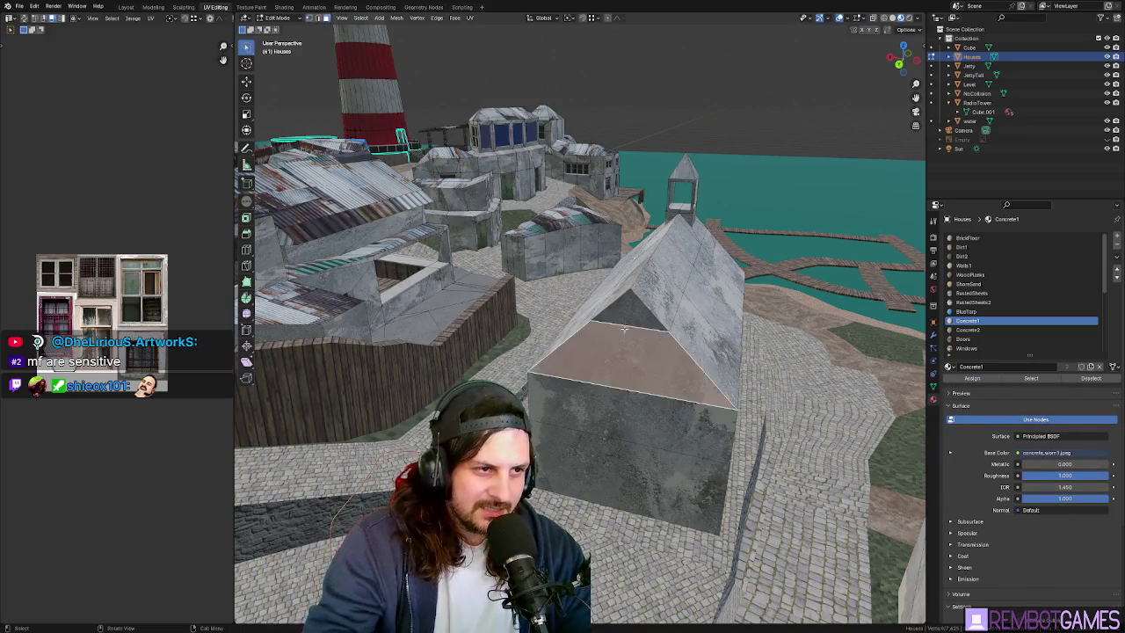
{"action": "left_click", "coordinate": [626, 420], "text": "ctrl"}
{"action": "mouse_move", "coordinate": [627, 420]}
{"action": "middle_mouse_down"}
{"action": "mouse_move", "coordinate": [560, 474]}
{"action": "mouse_move", "coordinate": [564, 383]}
{"action": "mouse_move", "coordinate": [671, 262]}
{"action": "mouse_move", "coordinate": [674, 329]}
{"action": "mouse_move", "coordinate": [737, 260]}
{"action": "middle_mouse_up"}
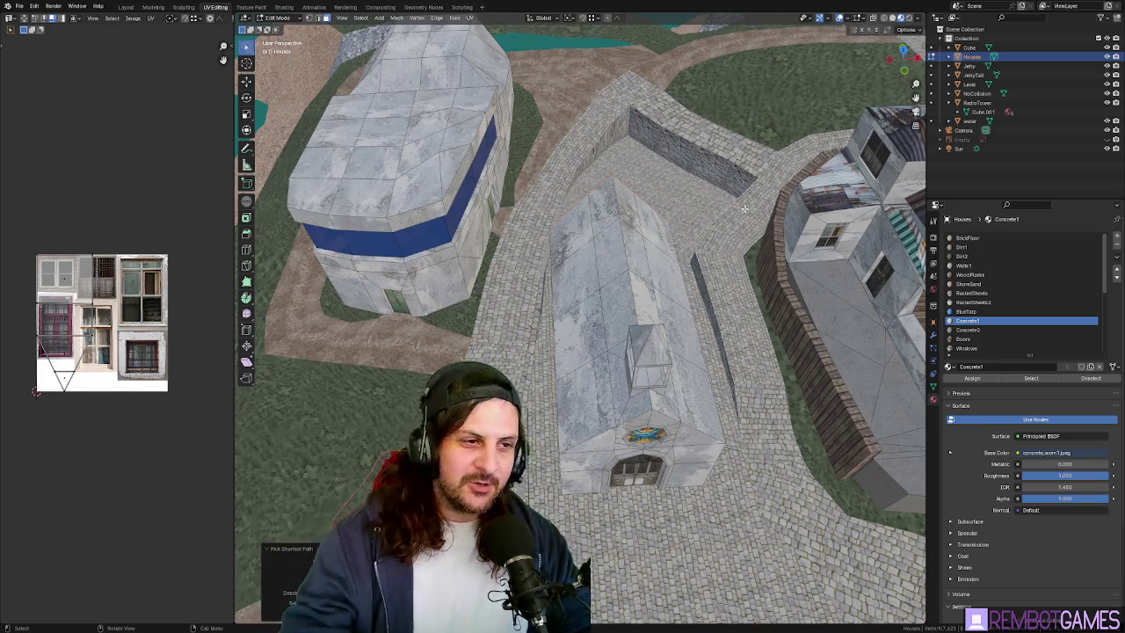
{"action": "mouse_move", "coordinate": [745, 209]}
{"action": "middle_mouse_down"}
{"action": "mouse_move", "coordinate": [748, 309]}
{"action": "mouse_move", "coordinate": [546, 339]}
{"action": "mouse_move", "coordinate": [644, 360]}
{"action": "mouse_move", "coordinate": [570, 132]}
{"action": "mouse_move", "coordinate": [673, 256]}
{"action": "mouse_move", "coordinate": [632, 323]}
{"action": "mouse_move", "coordinate": [633, 405]}
{"action": "middle_mouse_up"}
{"action": "left_click", "coordinate": [591, 196]}
- Unwrap the street strip beside the low stone wall and check the cobblestones in Object Mode
{"action": "key", "text": "u"}
{"action": "left_click", "coordinate": [632, 324]}
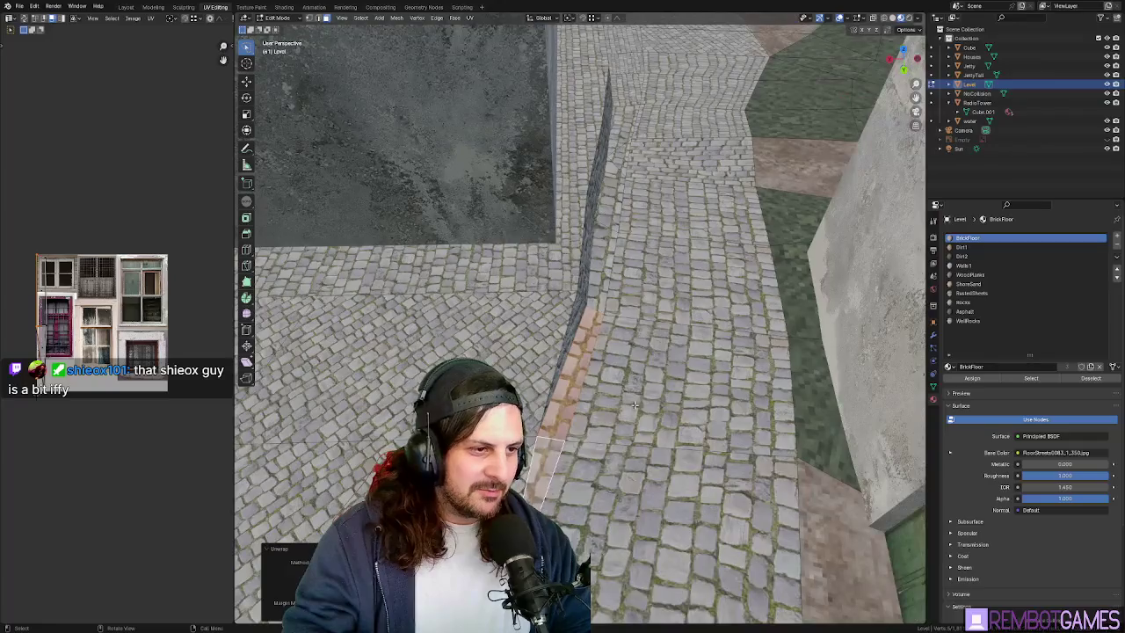
{"action": "mouse_move", "coordinate": [630, 447]}
{"action": "middle_mouse_down"}
{"action": "mouse_move", "coordinate": [670, 330]}
{"action": "mouse_move", "coordinate": [685, 319]}
{"action": "middle_mouse_up"}
{"action": "key", "text": "Tab"}
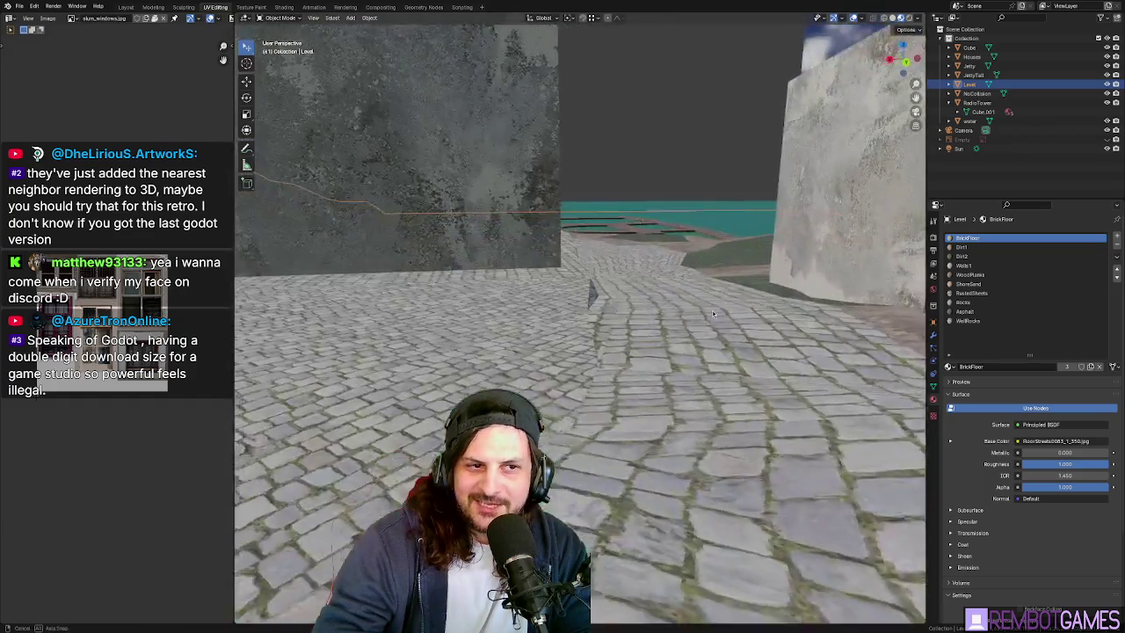
{"action": "mouse_move", "coordinate": [695, 316]}
{"action": "middle_mouse_down"}
{"action": "mouse_move", "coordinate": [702, 309]}
{"action": "mouse_move", "coordinate": [486, 320]}
{"action": "mouse_move", "coordinate": [596, 364]}
{"action": "mouse_move", "coordinate": [603, 343]}
{"action": "mouse_move", "coordinate": [626, 336]}
{"action": "mouse_move", "coordinate": [650, 353]}
{"action": "middle_mouse_up"}
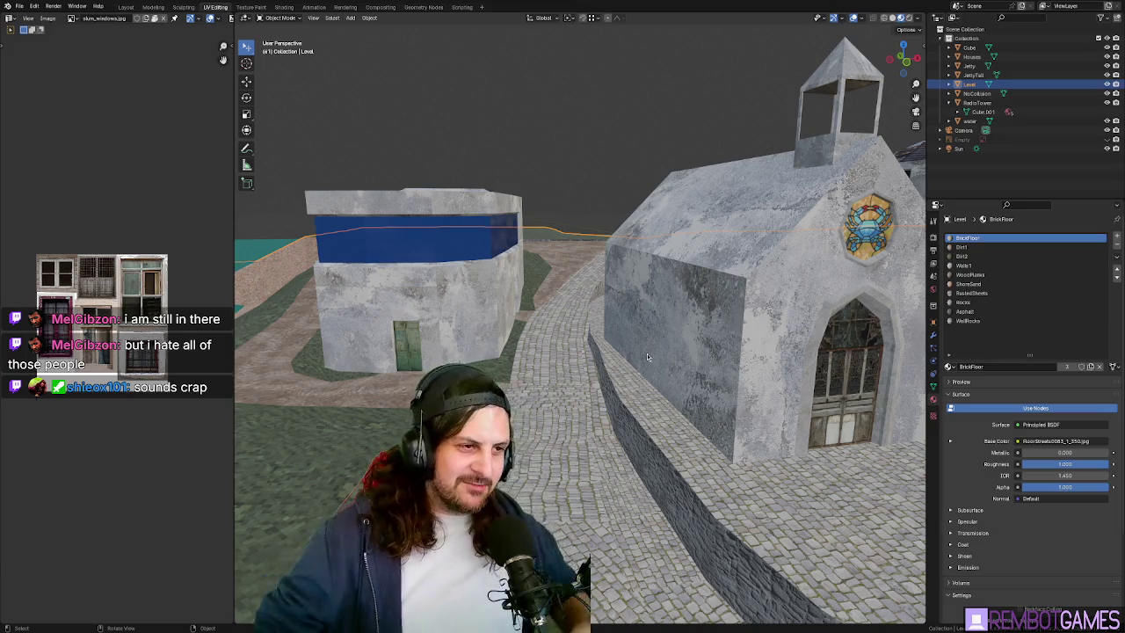
{"action": "mouse_move", "coordinate": [647, 353]}
{"action": "middle_mouse_down"}
{"action": "mouse_move", "coordinate": [523, 275]}
{"action": "mouse_move", "coordinate": [575, 279]}
{"action": "mouse_move", "coordinate": [591, 65]}
{"action": "middle_mouse_up"}
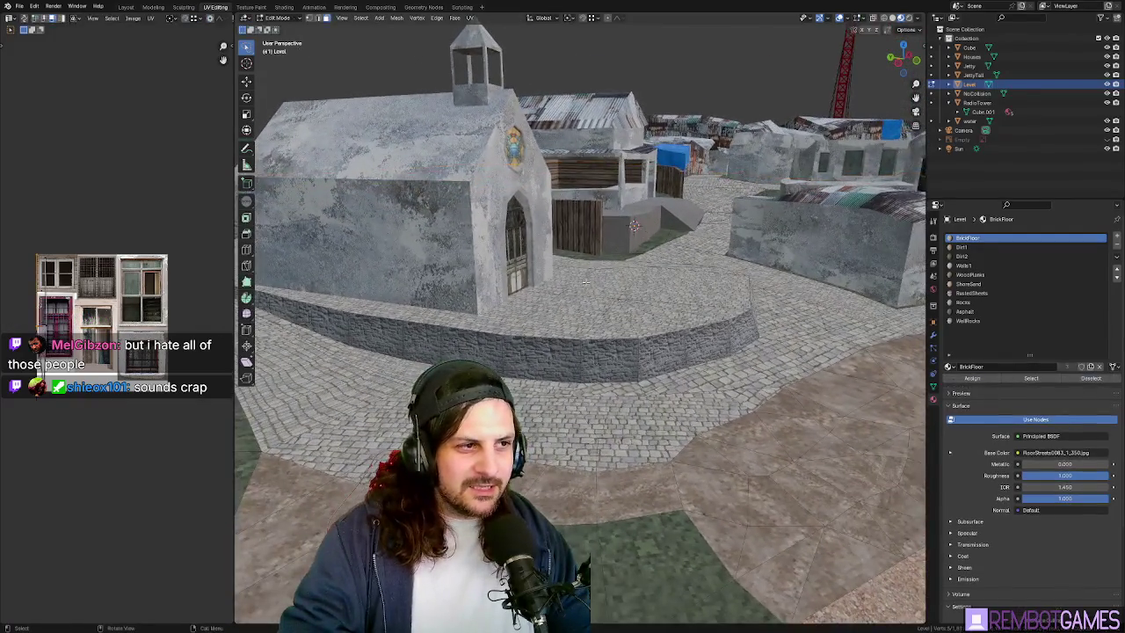
{"action": "left_click", "coordinate": [590, 64]}
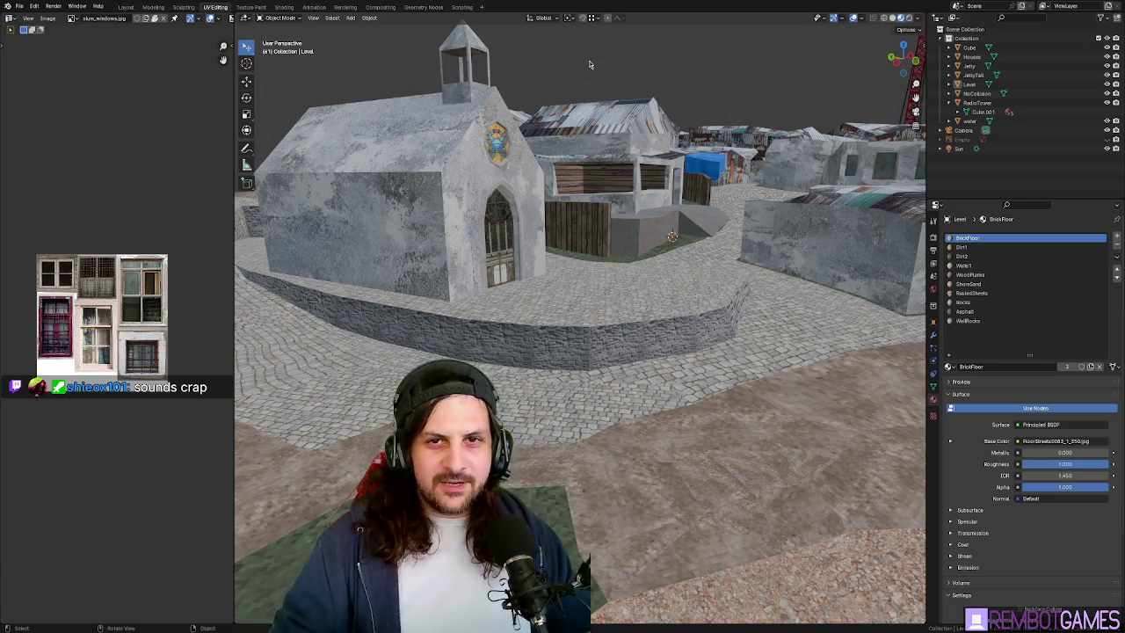
{"action": "scroll", "coordinate": [451, 66], "scroll_direction": "down", "scroll_amount": 3}
{"action": "mouse_move", "coordinate": [451, 66]}
{"action": "middle_mouse_down"}
{"action": "mouse_move", "coordinate": [616, 232]}
{"action": "mouse_move", "coordinate": [621, 261]}
{"action": "middle_mouse_up"}
{"action": "key", "text": "Tab"}
{"action": "key", "text": "alt+q"}
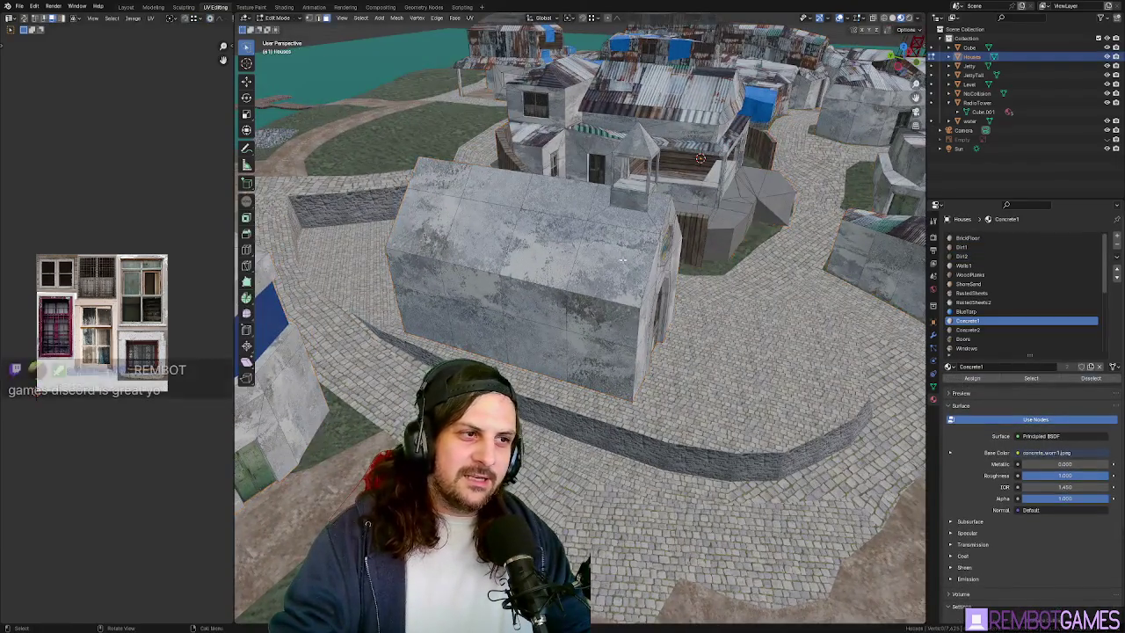
{"action": "left_click", "coordinate": [622, 261]}
{"action": "left_click", "coordinate": [591, 216], "text": "ctrl"}
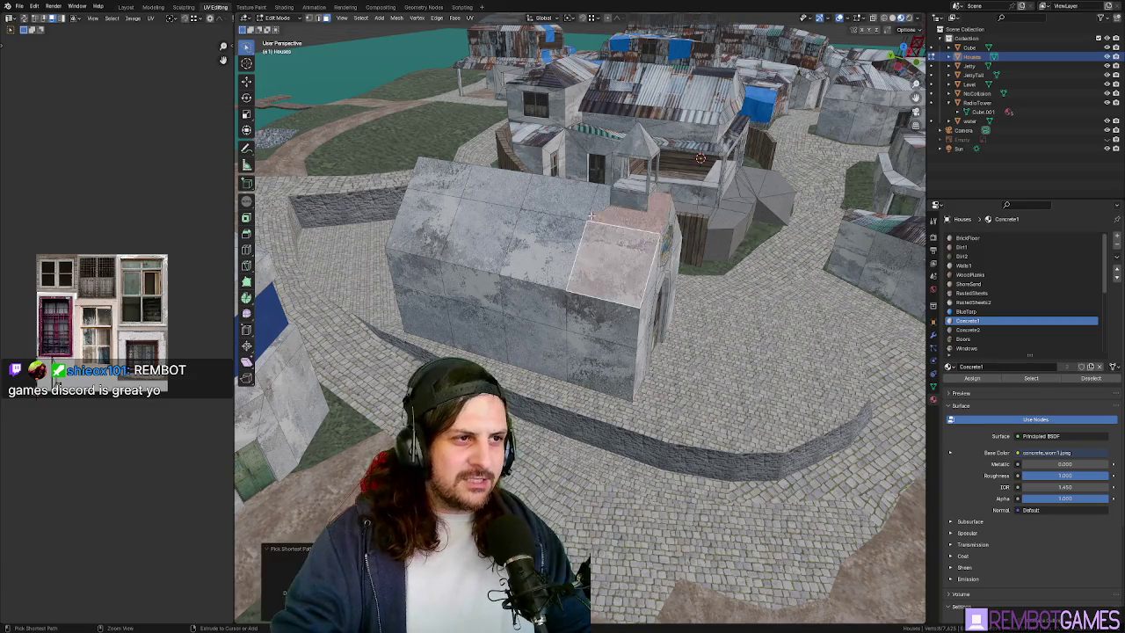
{"action": "left_click", "coordinate": [431, 224], "text": "ctrl"}
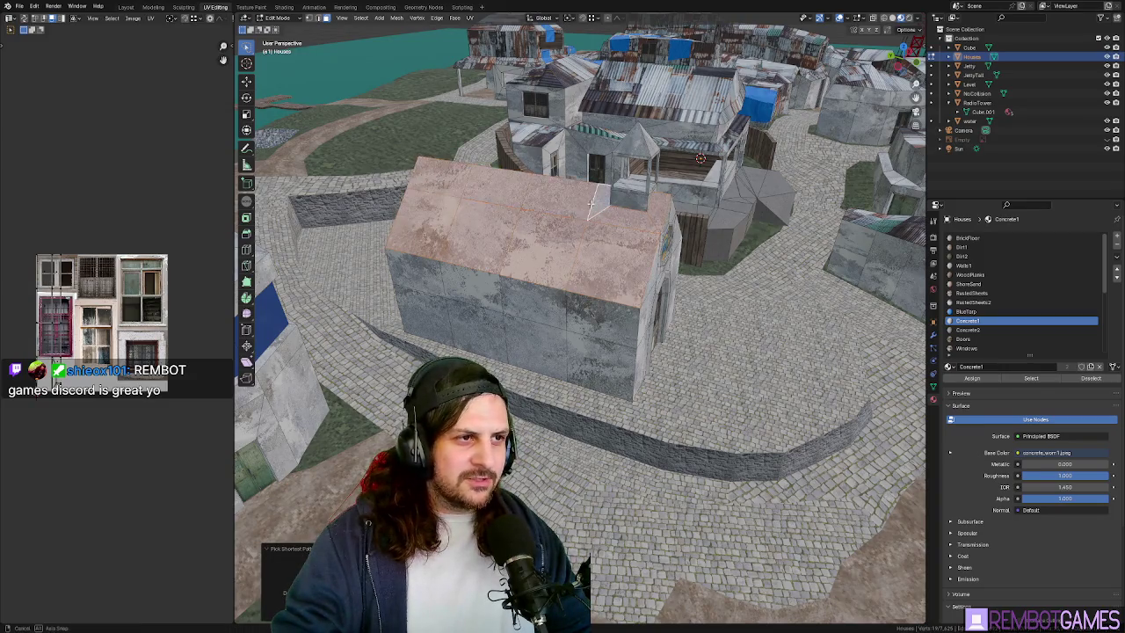
{"action": "mouse_move", "coordinate": [431, 224]}
{"action": "middle_mouse_down"}
{"action": "mouse_move", "coordinate": [481, 209]}
{"action": "mouse_move", "coordinate": [567, 222]}
{"action": "mouse_move", "coordinate": [651, 288]}
{"action": "middle_mouse_up"}
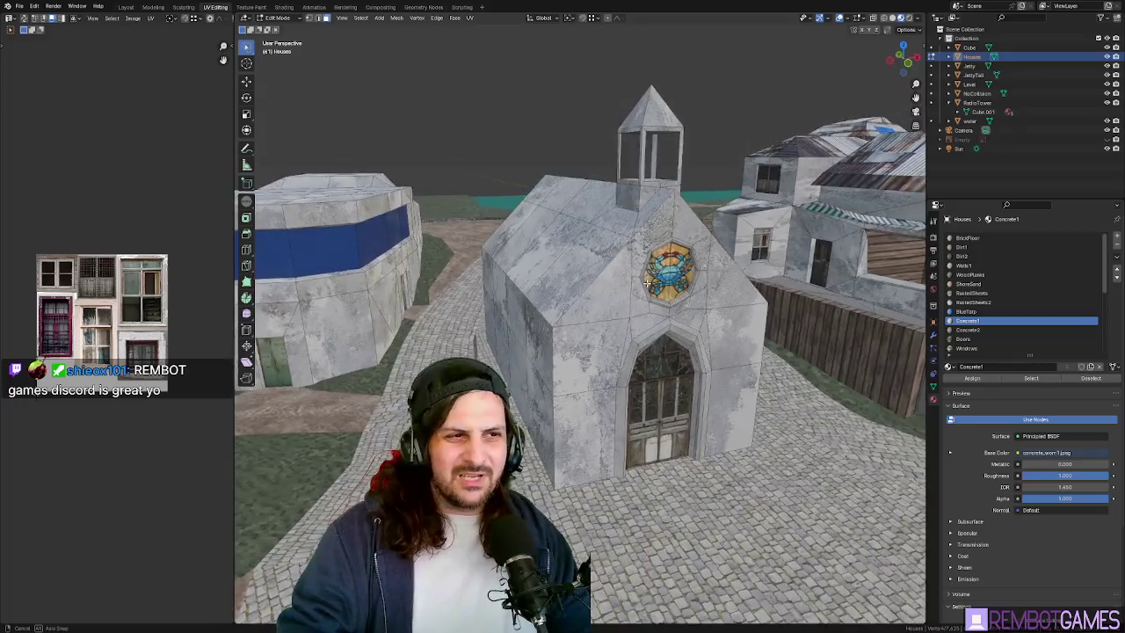
{"action": "mouse_move", "coordinate": [651, 288]}
{"action": "middle_mouse_down"}
{"action": "mouse_move", "coordinate": [649, 248]}
{"action": "mouse_move", "coordinate": [653, 297]}
{"action": "mouse_move", "coordinate": [571, 176]}
{"action": "middle_mouse_up"}
{"action": "scroll", "coordinate": [559, 166], "scroll_direction": "up", "scroll_amount": 4}
{"action": "scroll", "coordinate": [662, 287], "scroll_direction": "down", "scroll_amount": 3}
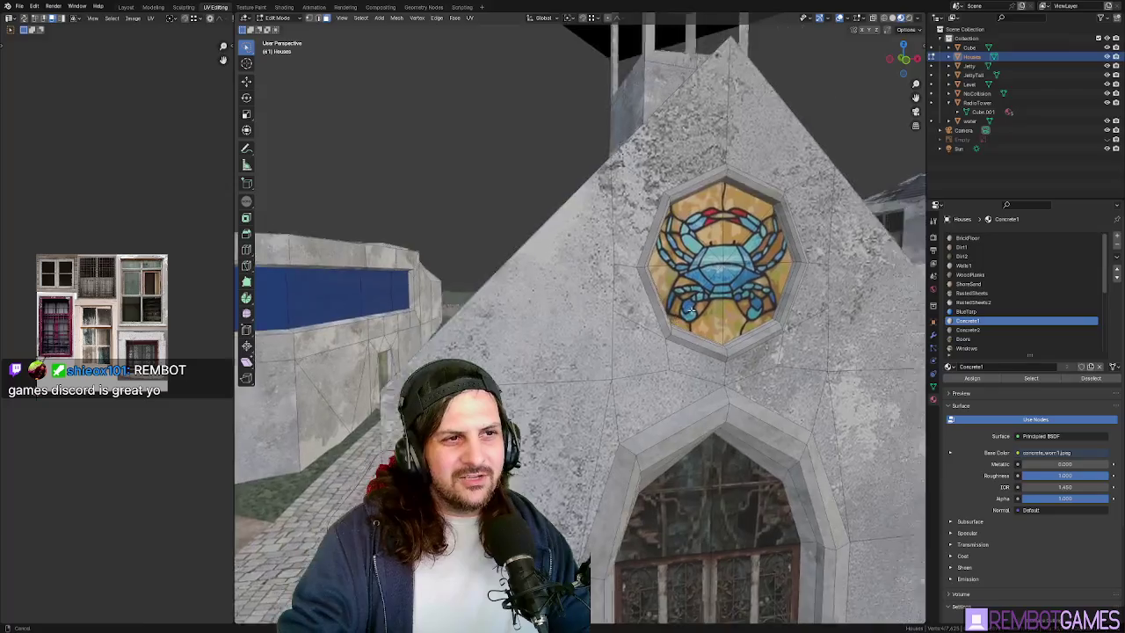
{"action": "middle_click_drag", "start_coordinate": [663, 287], "coordinate": [621, 316]}
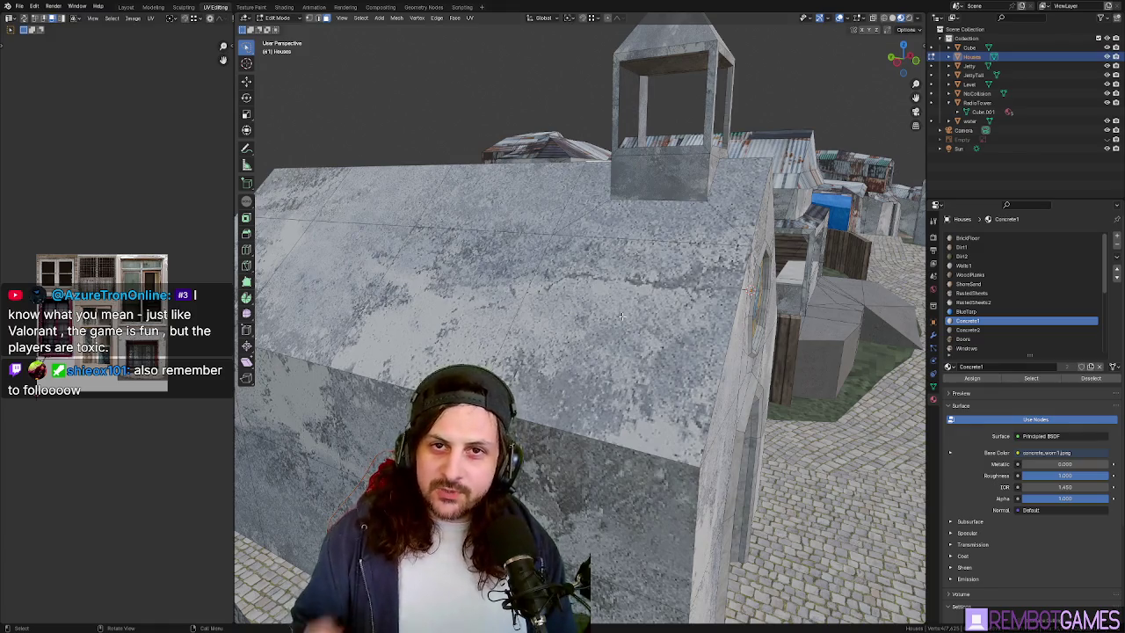
{"action": "mouse_move", "coordinate": [621, 316]}
{"action": "middle_mouse_down"}
{"action": "mouse_move", "coordinate": [656, 352]}
{"action": "mouse_move", "coordinate": [649, 212]}
{"action": "middle_mouse_up"}
{"action": "scroll", "coordinate": [657, 353], "scroll_direction": "down", "scroll_amount": 4}
{"action": "key", "text": "Tab"}
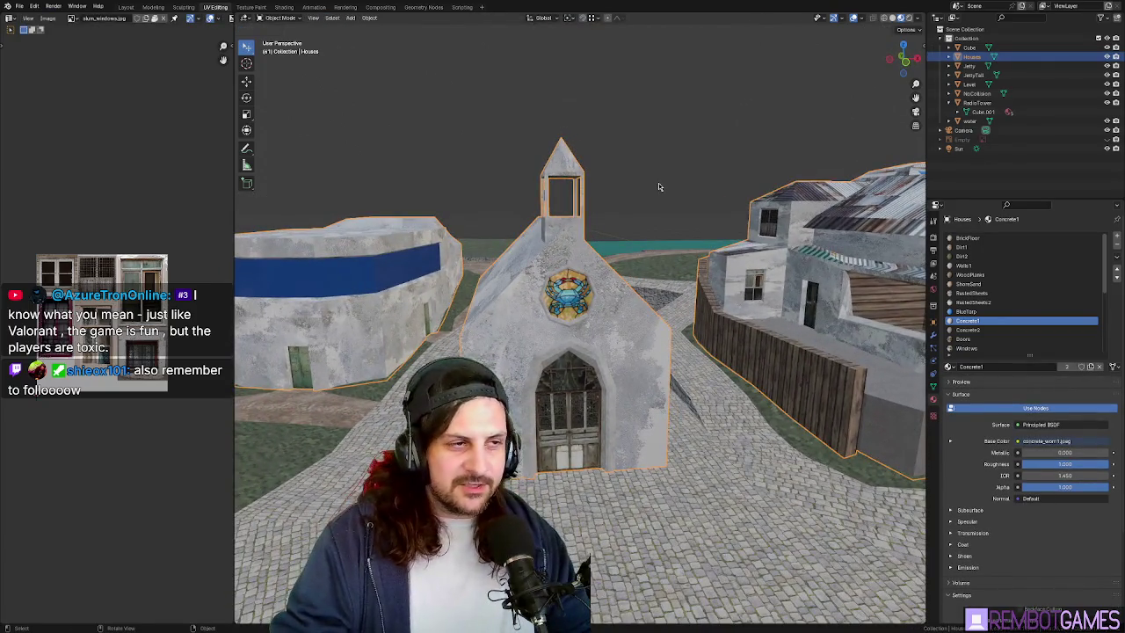
{"action": "left_click", "coordinate": [658, 186]}
{"action": "mouse_move", "coordinate": [655, 186]}
{"action": "middle_mouse_down"}
{"action": "mouse_move", "coordinate": [596, 201]}
{"action": "mouse_move", "coordinate": [611, 220]}
{"action": "mouse_move", "coordinate": [584, 235]}
{"action": "middle_mouse_up"}
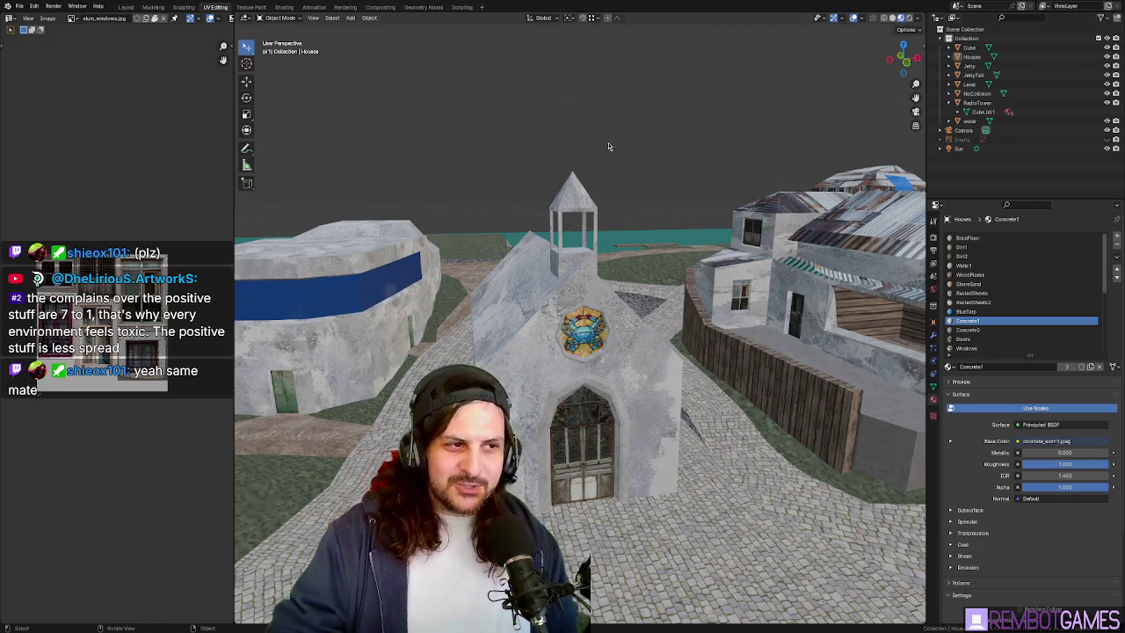
- Enter Edit Mode on the Houses mesh and pick out the bell tower geometry
{"action": "mouse_move", "coordinate": [609, 143]}
{"action": "middle_mouse_down"}
{"action": "mouse_move", "coordinate": [646, 250]}
{"action": "mouse_move", "coordinate": [602, 268]}
{"action": "mouse_move", "coordinate": [585, 254]}
{"action": "middle_mouse_up"}
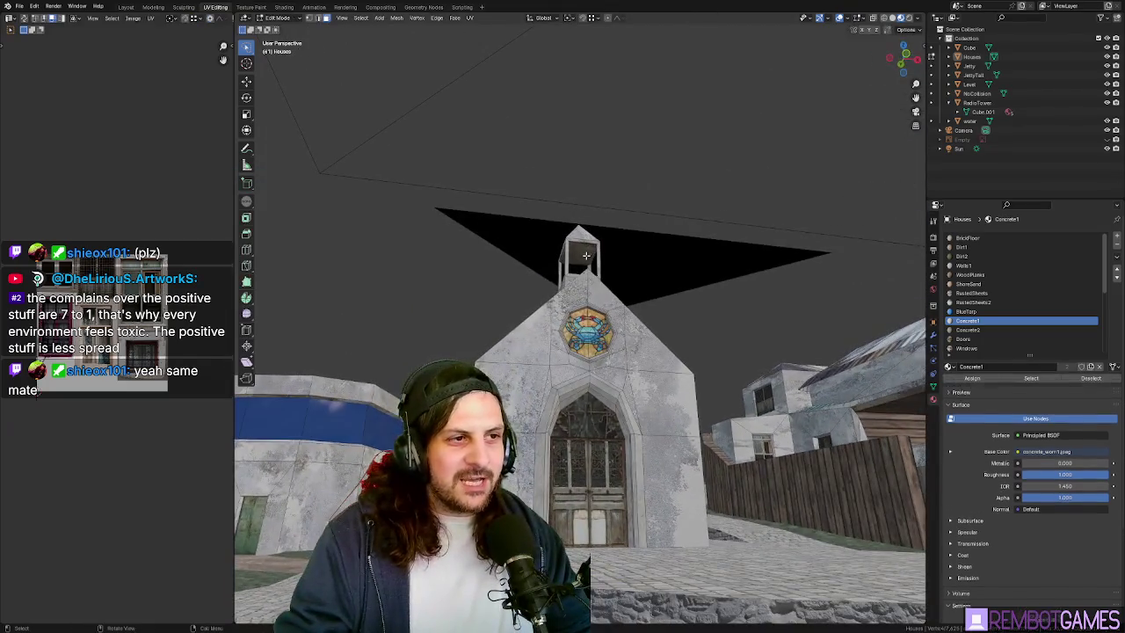
{"action": "key", "text": "Tab"}
{"action": "scroll", "coordinate": [589, 252], "scroll_direction": "up", "scroll_amount": 5}
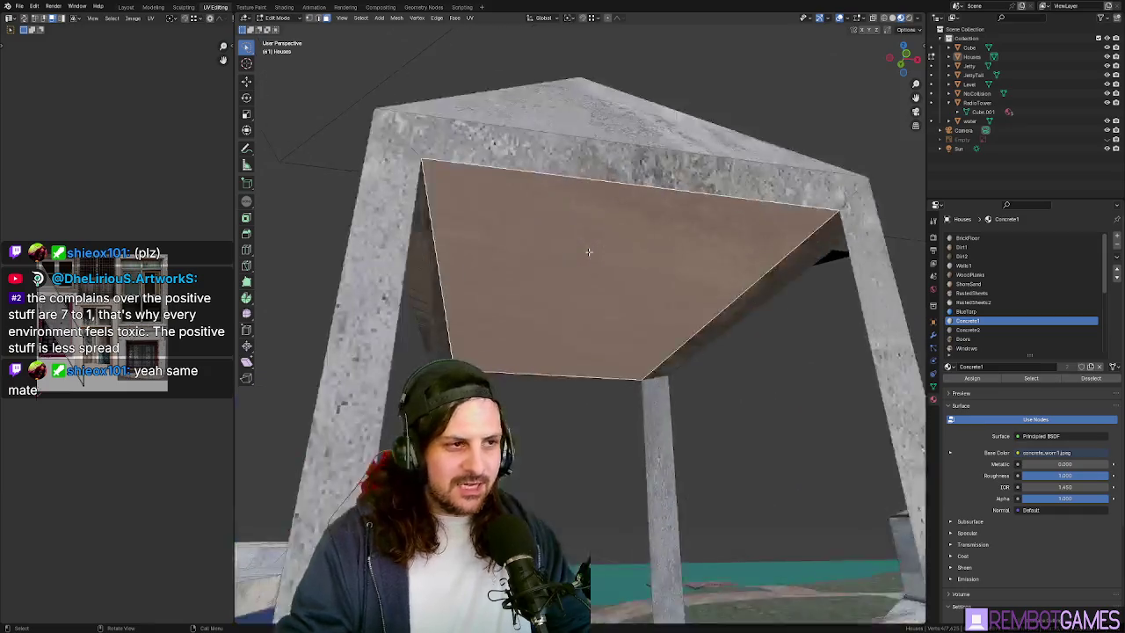
{"action": "scroll", "coordinate": [580, 273], "scroll_direction": "down", "scroll_amount": 3}
{"action": "scroll", "coordinate": [576, 288], "scroll_direction": "up", "scroll_amount": 3}
{"action": "scroll", "coordinate": [576, 288], "scroll_direction": "down", "scroll_amount": 2}
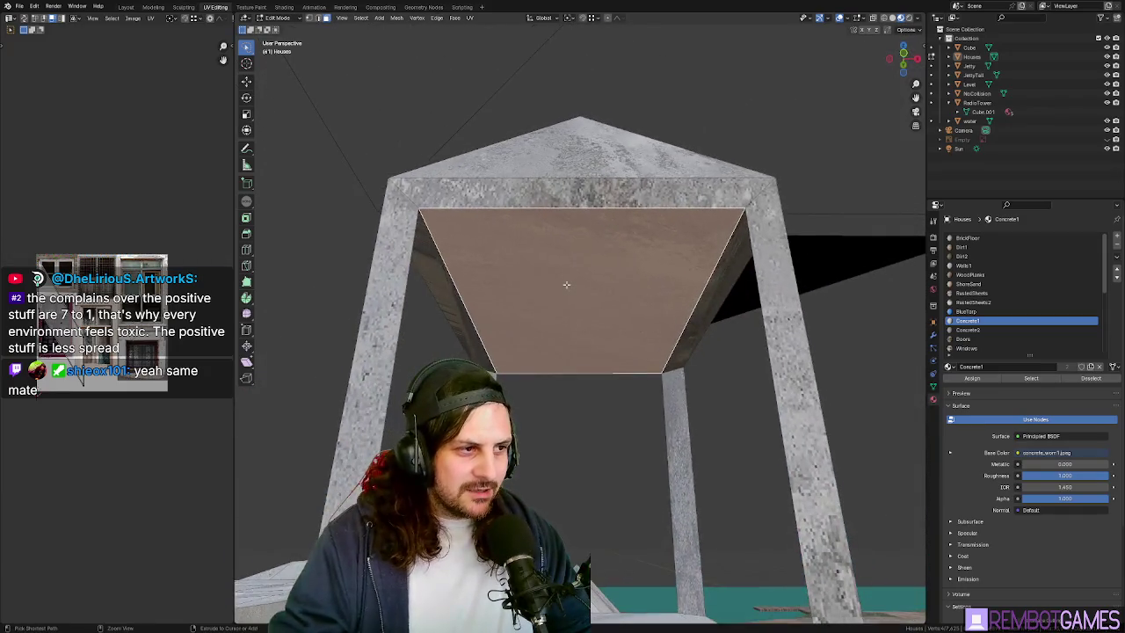
{"action": "key", "text": "l"}
{"action": "mouse_move", "coordinate": [565, 283]}
{"action": "middle_mouse_down"}
{"action": "mouse_move", "coordinate": [623, 317]}
{"action": "mouse_move", "coordinate": [497, 298]}
{"action": "middle_mouse_up"}
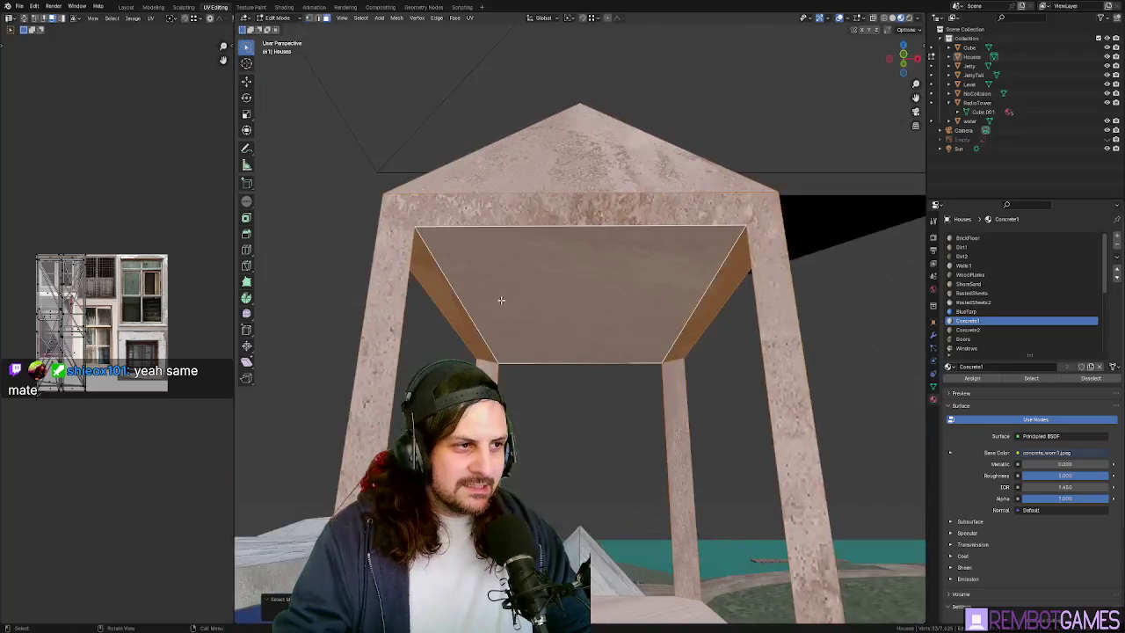
{"action": "key", "text": "alt+a"}
- Unwrap the bell tower roof's underside face so it shows concrete
{"action": "left_click", "coordinate": [700, 316]}
{"action": "mouse_move", "coordinate": [700, 317]}
{"action": "middle_mouse_down"}
{"action": "mouse_move", "coordinate": [642, 255]}
{"action": "mouse_move", "coordinate": [554, 240]}
{"action": "mouse_move", "coordinate": [582, 77]}
{"action": "mouse_move", "coordinate": [646, 151]}
{"action": "middle_mouse_up"}
{"action": "key", "text": "u"}
{"action": "left_click", "coordinate": [701, 311]}
{"action": "key", "text": "Tab"}
{"action": "key", "text": "Tab"}
- Select the tower's middle pillar and unwrap it to show the concrete texture
{"action": "left_click", "coordinate": [615, 246], "text": "ctrl"}
{"action": "left_click", "coordinate": [582, 77]}
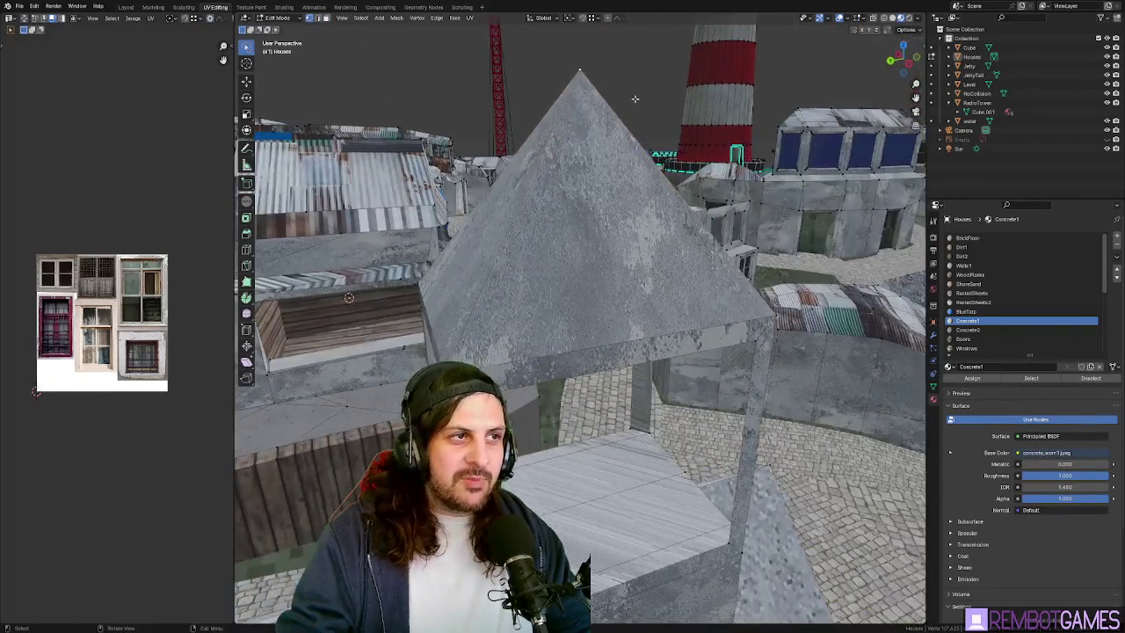
{"action": "middle_click_drag", "start_coordinate": [639, 188], "coordinate": [580, 264]}
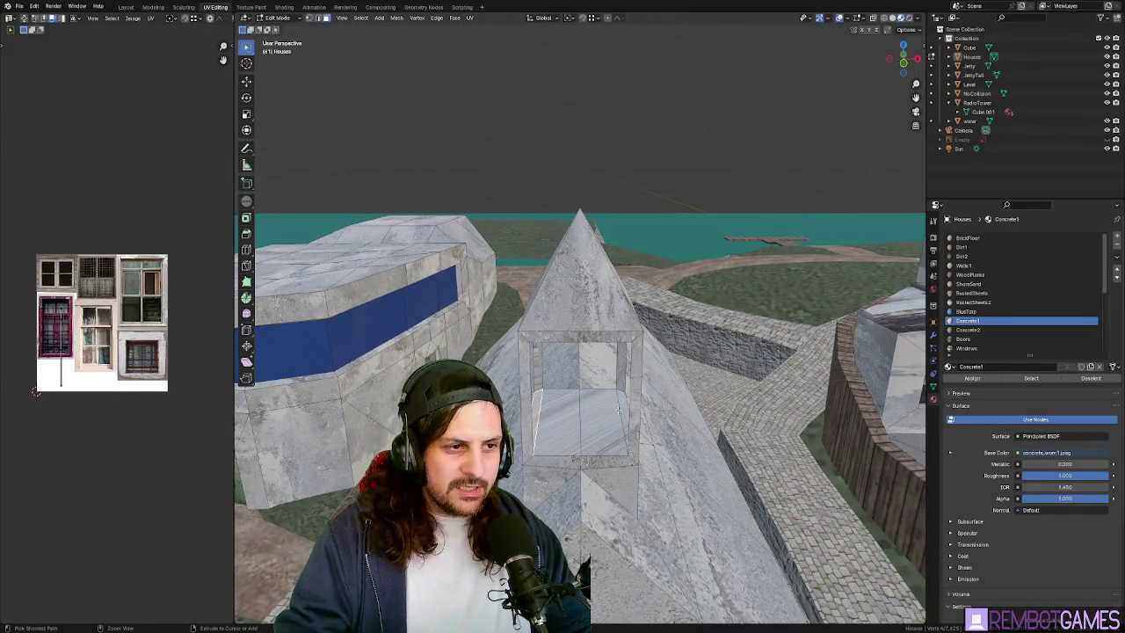
{"action": "mouse_move", "coordinate": [613, 411]}
{"action": "middle_mouse_down"}
{"action": "mouse_move", "coordinate": [594, 366]}
{"action": "mouse_move", "coordinate": [632, 400]}
{"action": "mouse_move", "coordinate": [532, 308]}
{"action": "mouse_move", "coordinate": [619, 319]}
{"action": "mouse_move", "coordinate": [507, 319]}
{"action": "mouse_move", "coordinate": [668, 255]}
{"action": "mouse_move", "coordinate": [841, 141]}
{"action": "middle_mouse_up"}
{"action": "right_click", "coordinate": [594, 366]}
{"action": "key", "text": "Escape"}
{"action": "key", "text": "Tab"}
{"action": "key", "text": "Tab"}
{"action": "left_click", "coordinate": [522, 307]}
{"action": "left_click", "coordinate": [521, 315]}
{"action": "key", "text": "u"}
{"action": "left_click", "coordinate": [563, 310]}
{"action": "key", "text": "Tab"}
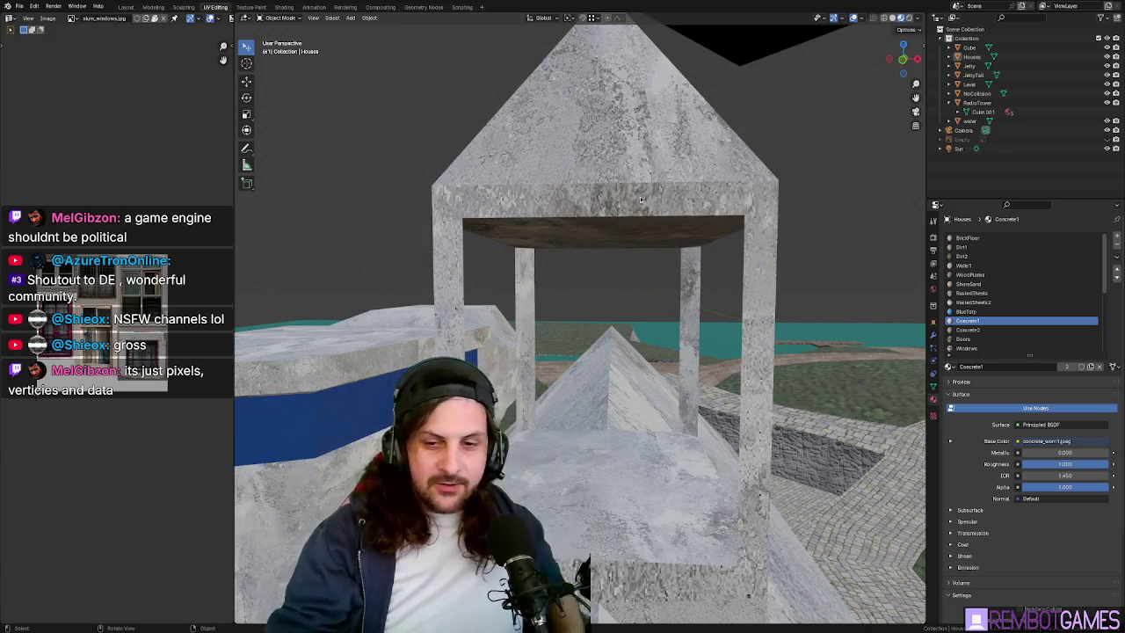
{"action": "mouse_move", "coordinate": [840, 140]}
{"action": "middle_mouse_down"}
{"action": "mouse_move", "coordinate": [624, 255]}
{"action": "mouse_move", "coordinate": [650, 242]}
{"action": "middle_mouse_up"}
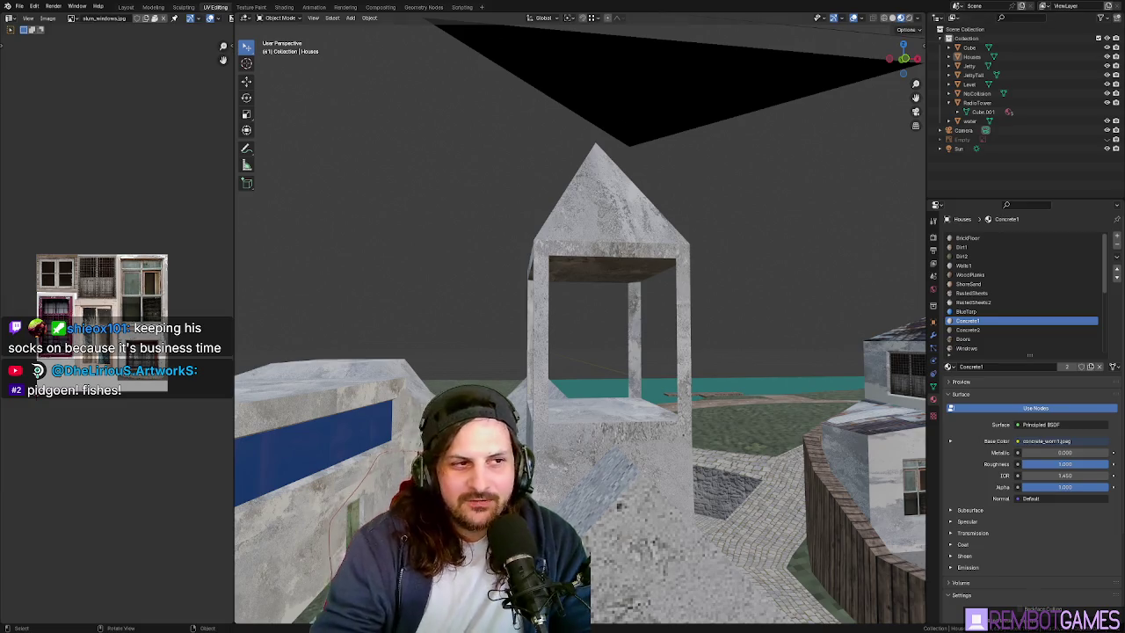
{"action": "mouse_move", "coordinate": [606, 290]}
{"action": "middle_mouse_down"}
{"action": "mouse_move", "coordinate": [633, 256]}
{"action": "mouse_move", "coordinate": [483, 358]}
{"action": "mouse_move", "coordinate": [528, 316]}
{"action": "mouse_move", "coordinate": [507, 340]}
{"action": "middle_mouse_up"}
- Shrink the selected tower geometry to about 0.88 scale
{"action": "key", "text": "Tab"}
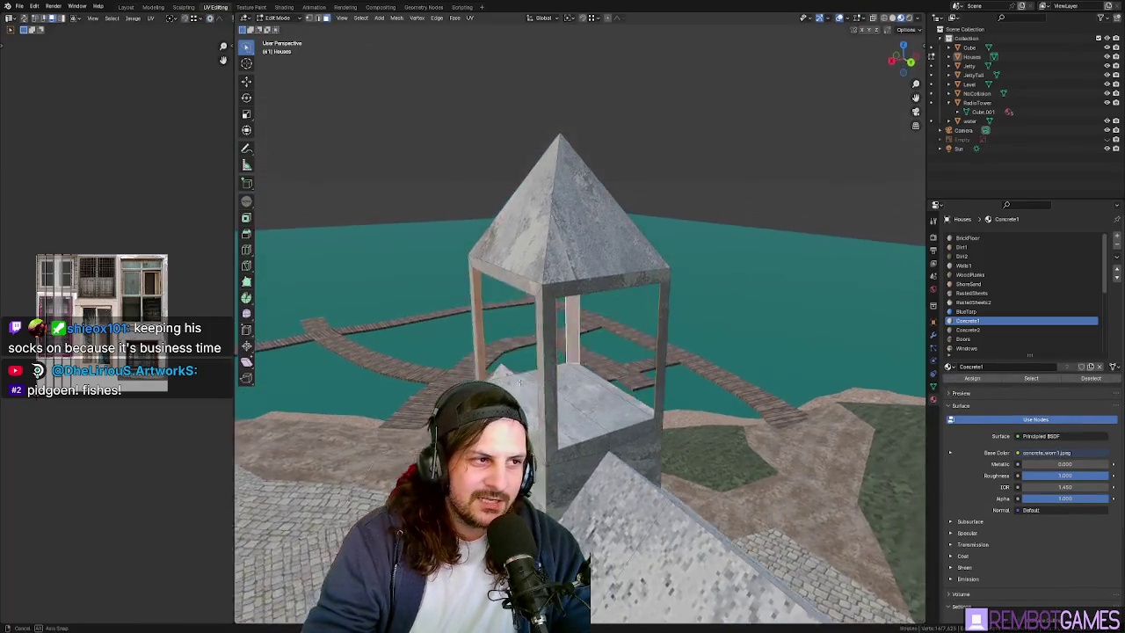
{"action": "mouse_move", "coordinate": [490, 287]}
{"action": "middle_mouse_down"}
{"action": "mouse_move", "coordinate": [535, 349]}
{"action": "mouse_move", "coordinate": [699, 356]}
{"action": "middle_mouse_up"}
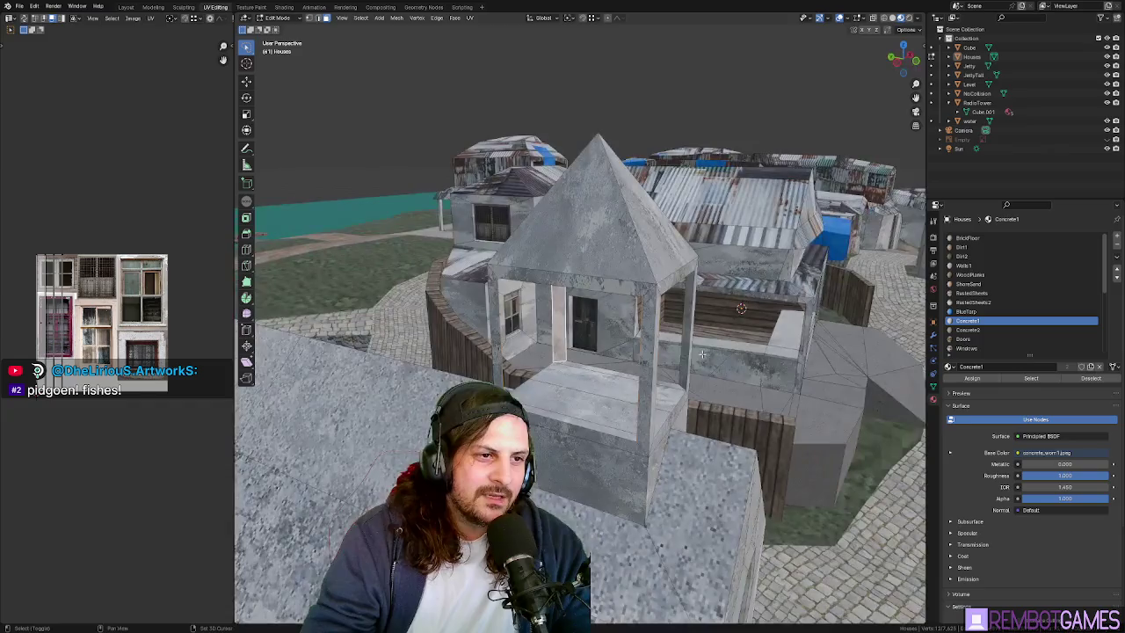
{"action": "key", "text": "s"}
{"action": "left_click", "coordinate": [703, 356]}
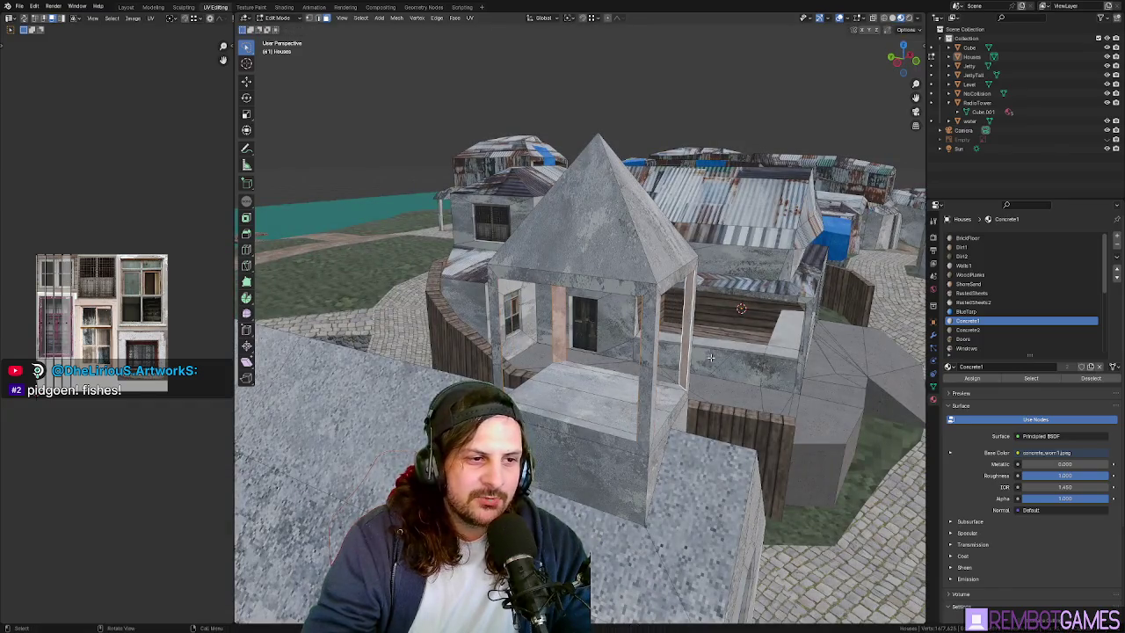
{"action": "key", "text": "KP_7"}
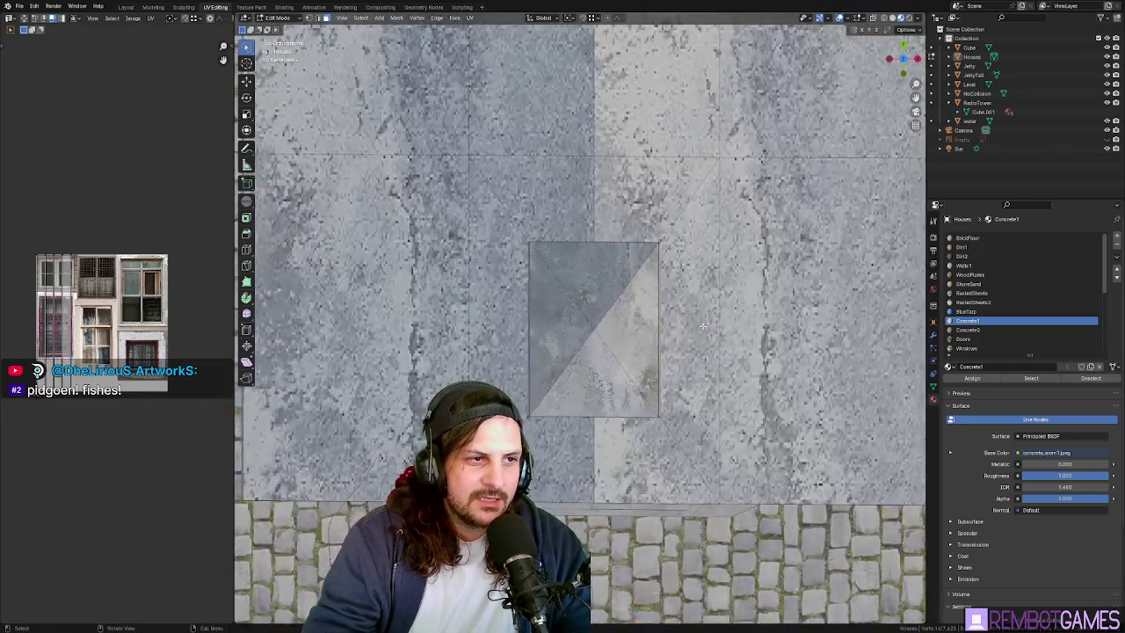
{"action": "mouse_move", "coordinate": [703, 326]}
{"action": "middle_mouse_down"}
{"action": "mouse_move", "coordinate": [738, 290]}
{"action": "mouse_move", "coordinate": [780, 326]}
{"action": "middle_mouse_up"}
- Narrow the tower along the Y axis and leave Edit Mode
{"action": "key", "text": "s"}
{"action": "key", "text": "y"}
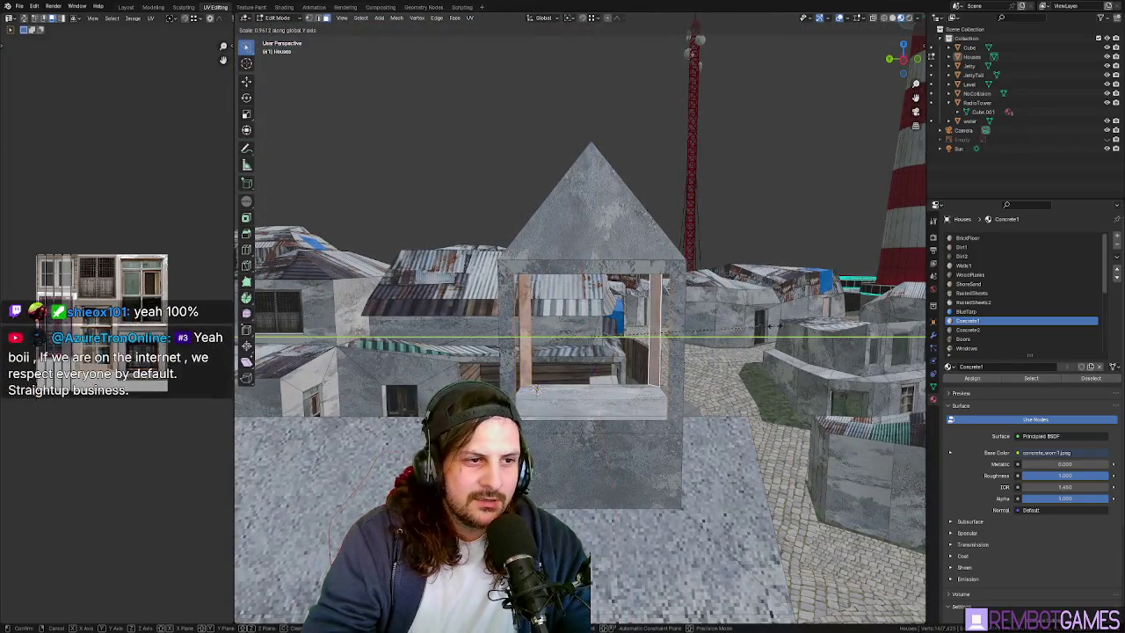
{"action": "left_click", "coordinate": [537, 389]}
{"action": "mouse_move", "coordinate": [536, 389]}
{"action": "middle_mouse_down"}
{"action": "mouse_move", "coordinate": [618, 336]}
{"action": "mouse_move", "coordinate": [595, 355]}
{"action": "mouse_move", "coordinate": [571, 346]}
{"action": "mouse_move", "coordinate": [664, 342]}
{"action": "mouse_move", "coordinate": [641, 326]}
{"action": "mouse_move", "coordinate": [677, 309]}
{"action": "mouse_move", "coordinate": [696, 319]}
{"action": "middle_mouse_up"}
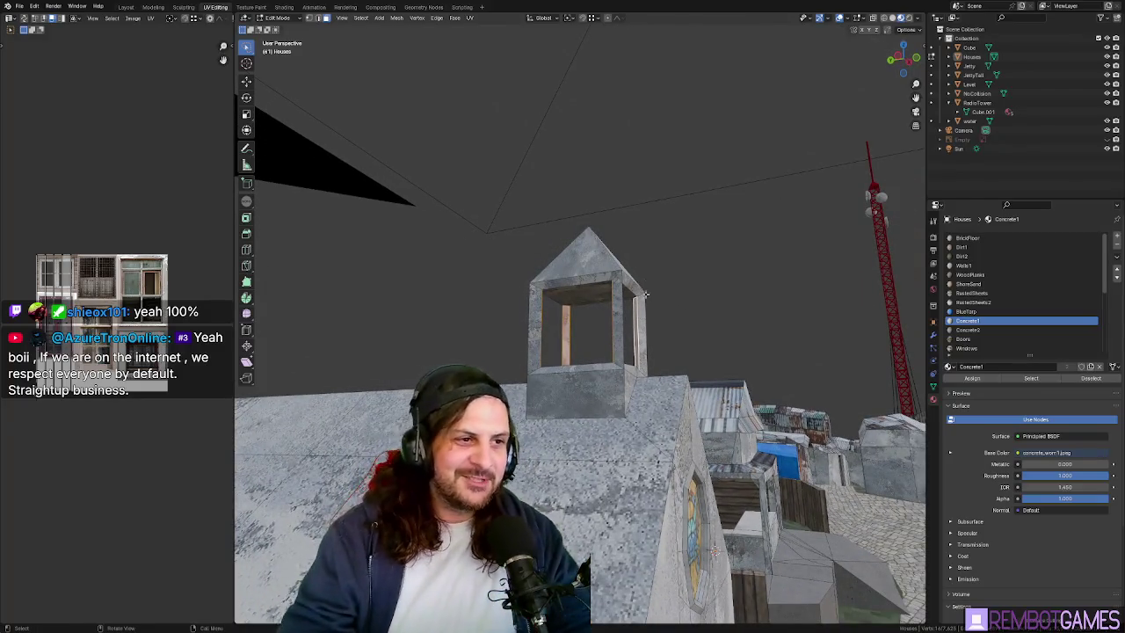
{"action": "mouse_move", "coordinate": [700, 315]}
{"action": "middle_mouse_down"}
{"action": "mouse_move", "coordinate": [610, 354]}
{"action": "mouse_move", "coordinate": [651, 359]}
{"action": "mouse_move", "coordinate": [606, 373]}
{"action": "mouse_move", "coordinate": [604, 362]}
{"action": "mouse_move", "coordinate": [642, 382]}
{"action": "mouse_move", "coordinate": [544, 356]}
{"action": "middle_mouse_up"}
{"action": "scroll", "coordinate": [610, 354], "scroll_direction": "up", "scroll_amount": 3}
{"action": "key", "text": "Tab"}
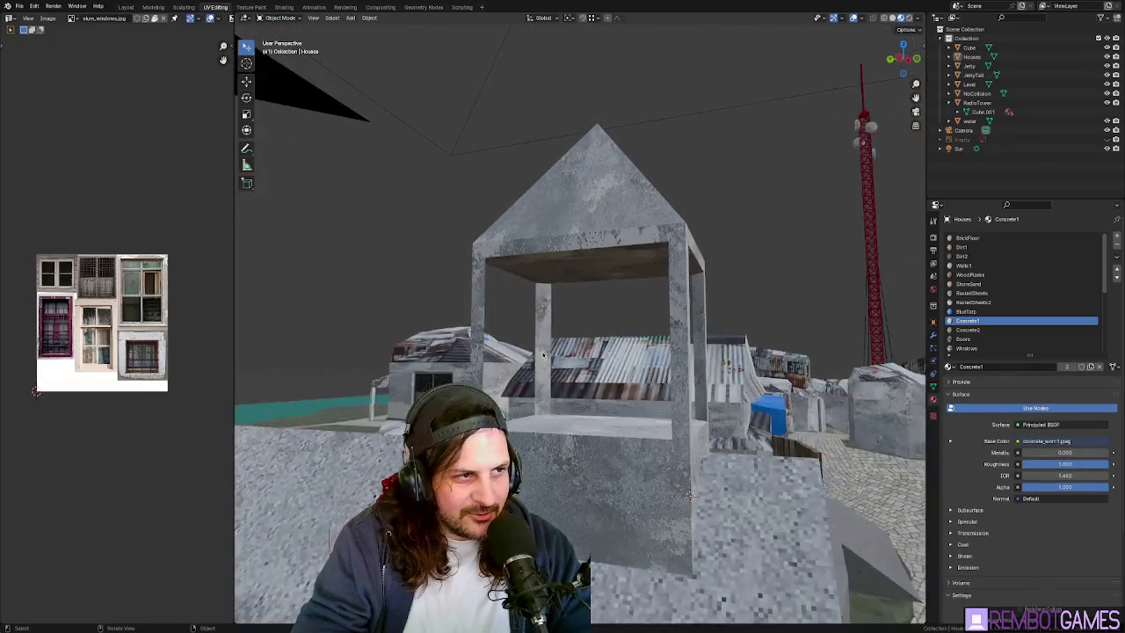
{"action": "middle_click_drag", "start_coordinate": [595, 326], "coordinate": [534, 197]}
{"action": "key", "text": "Tab"}
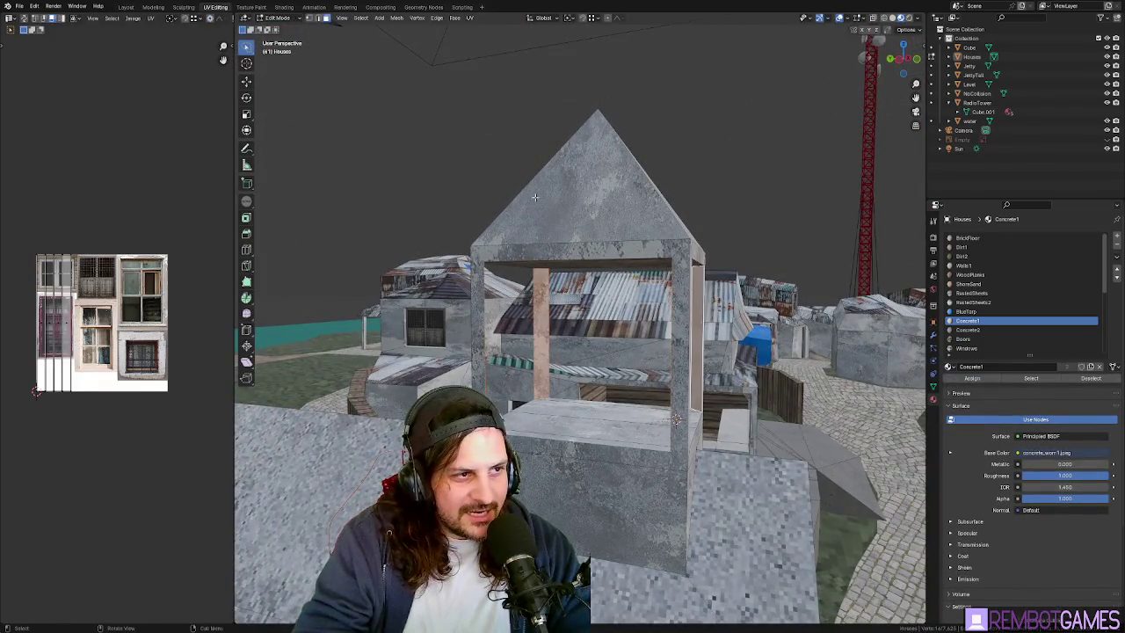
{"action": "key", "text": "Tab"}
{"action": "middle_click_drag", "start_coordinate": [570, 237], "coordinate": [524, 235]}
{"action": "middle_click_drag", "start_coordinate": [503, 276], "coordinate": [518, 403]}
{"action": "key", "text": "Tab"}
{"action": "key", "text": "alt+a"}
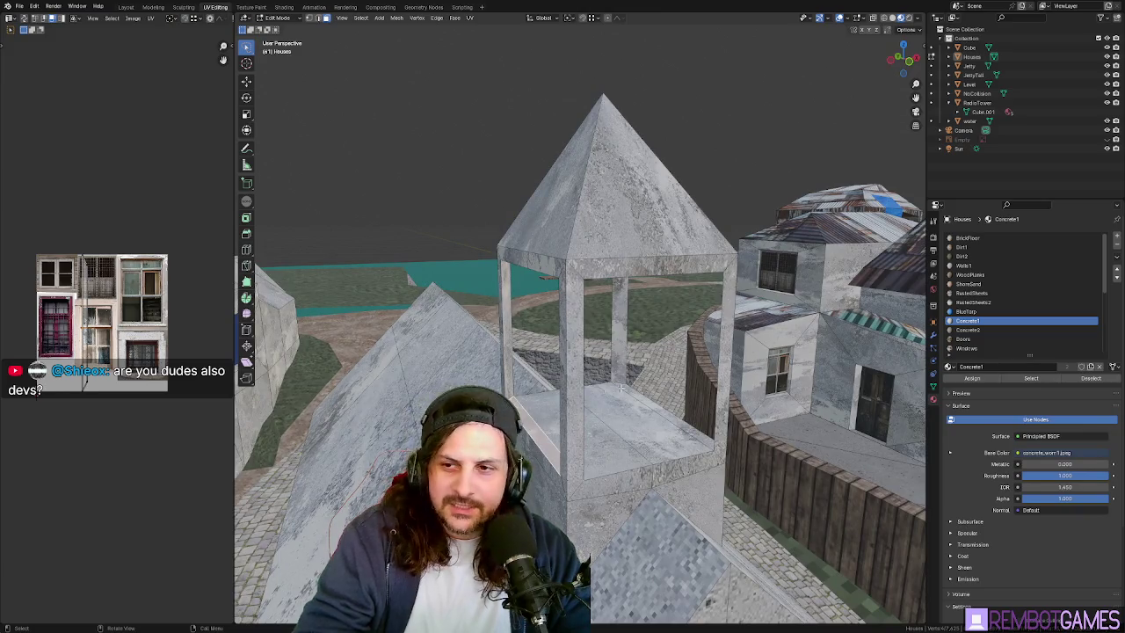
{"action": "key", "text": "Tab"}
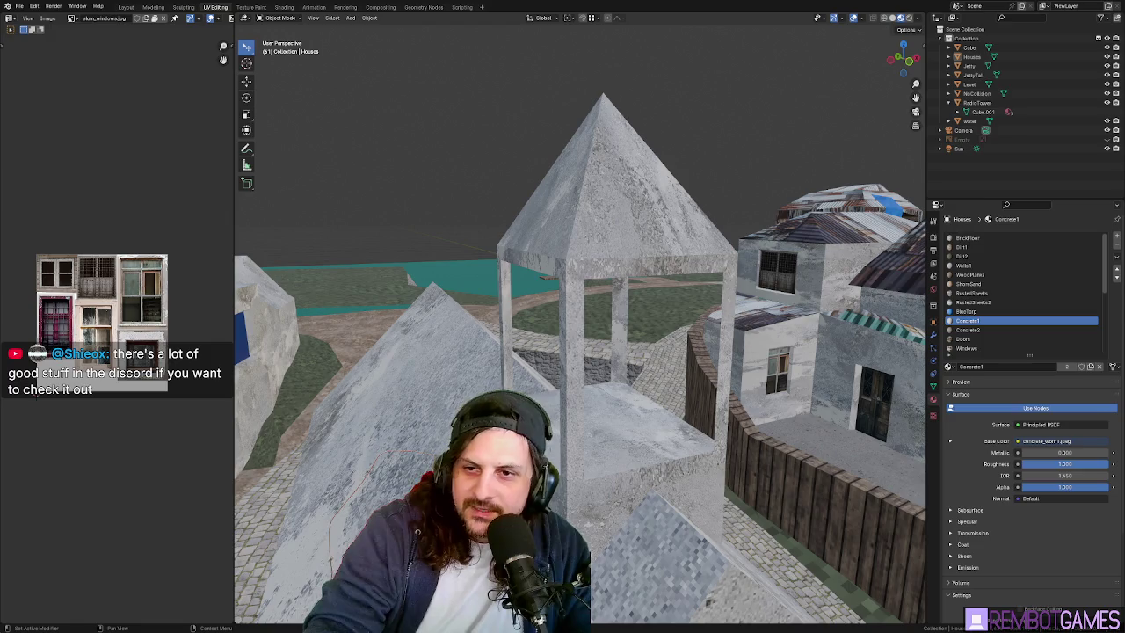
{"action": "key", "text": "shift+grave"}
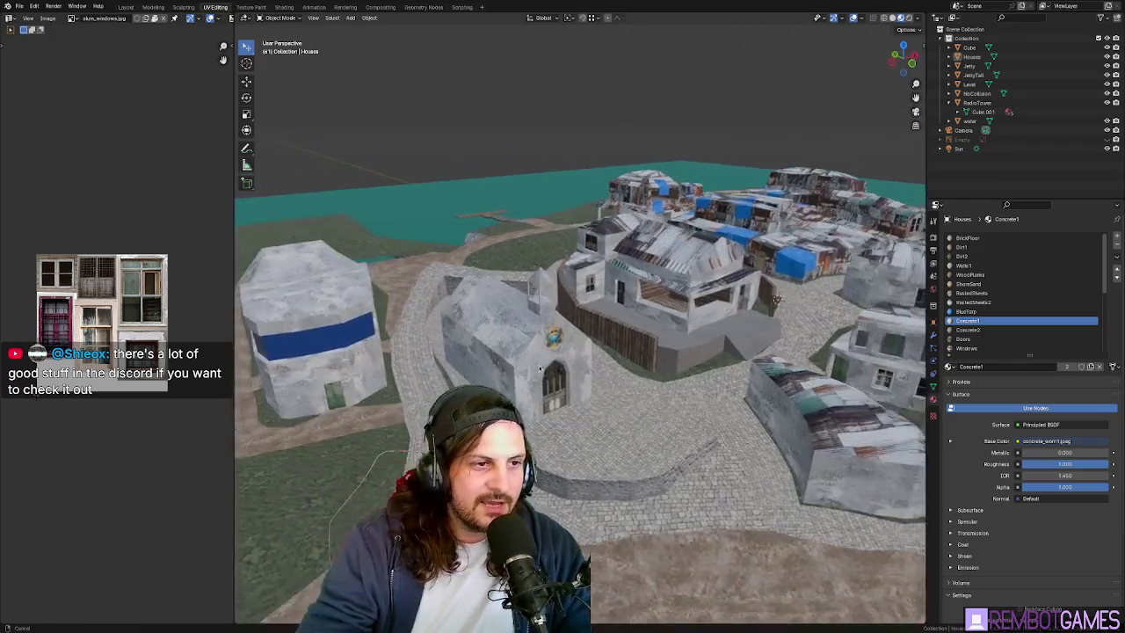
{"action": "left_click", "coordinate": [548, 331]}
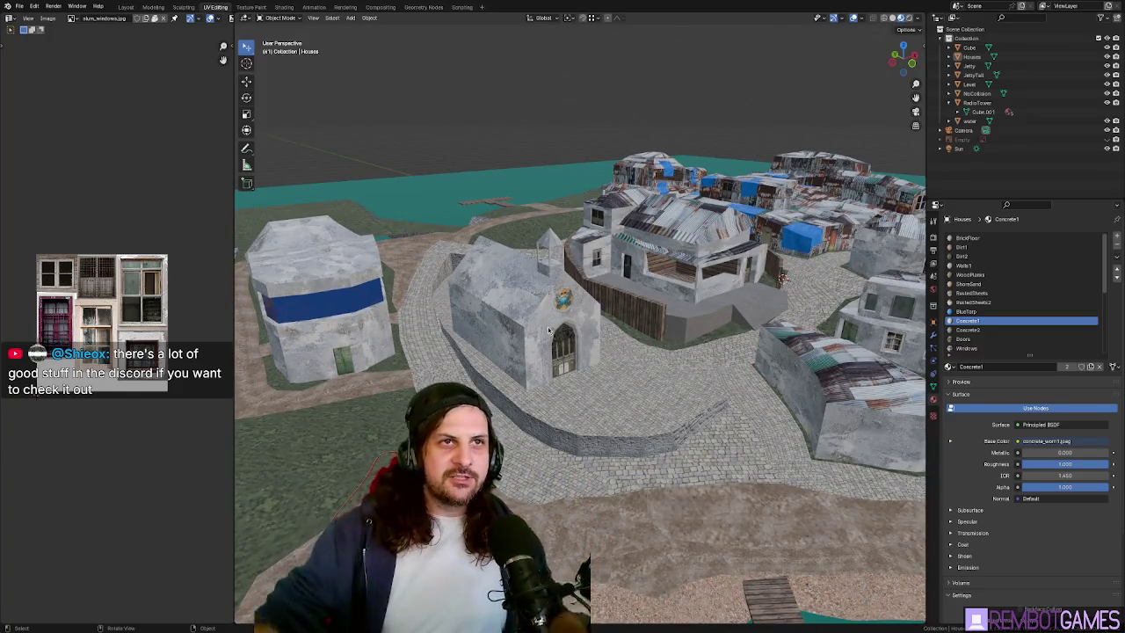
{"action": "mouse_move", "coordinate": [549, 330]}
{"action": "middle_mouse_down"}
{"action": "mouse_move", "coordinate": [667, 273]}
{"action": "mouse_move", "coordinate": [631, 303]}
{"action": "mouse_move", "coordinate": [761, 299]}
{"action": "middle_mouse_up"}
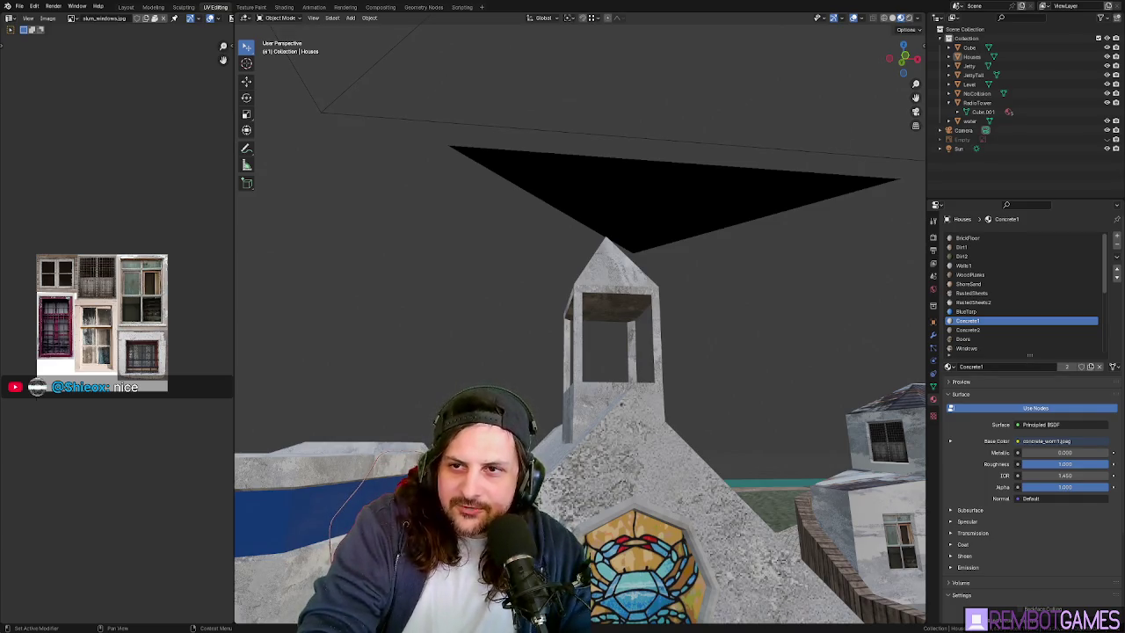
{"action": "mouse_move", "coordinate": [621, 404]}
{"action": "middle_mouse_down"}
{"action": "mouse_move", "coordinate": [645, 283]}
{"action": "mouse_move", "coordinate": [590, 277]}
{"action": "middle_mouse_up"}
{"action": "middle_click_drag", "start_coordinate": [634, 285], "coordinate": [639, 299]}
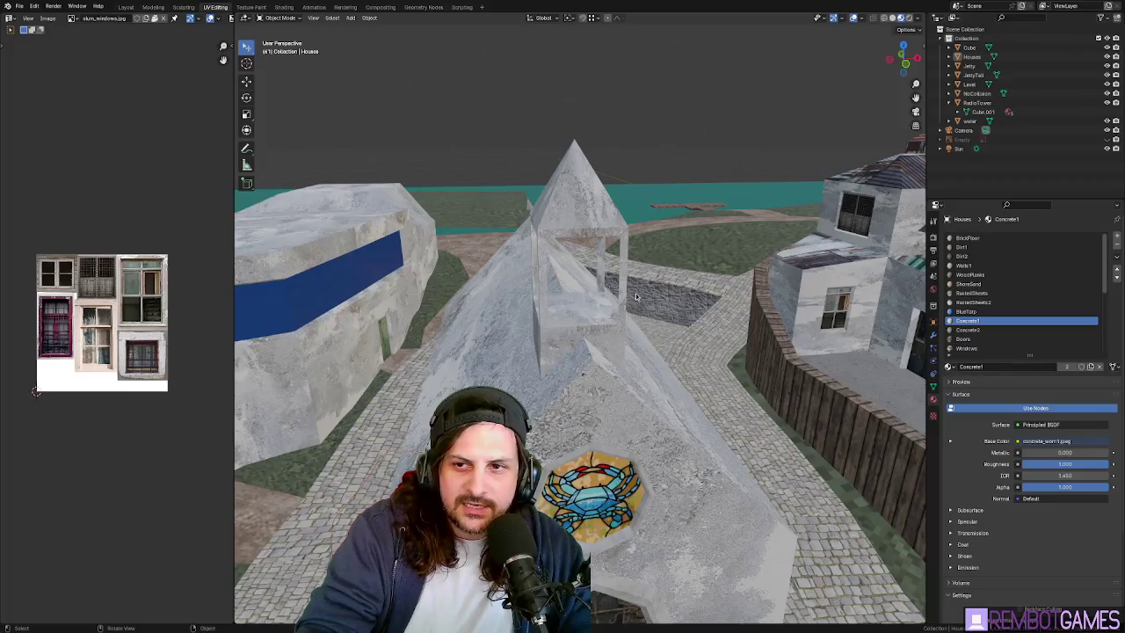
{"action": "middle_click_drag", "start_coordinate": [632, 298], "coordinate": [664, 306]}
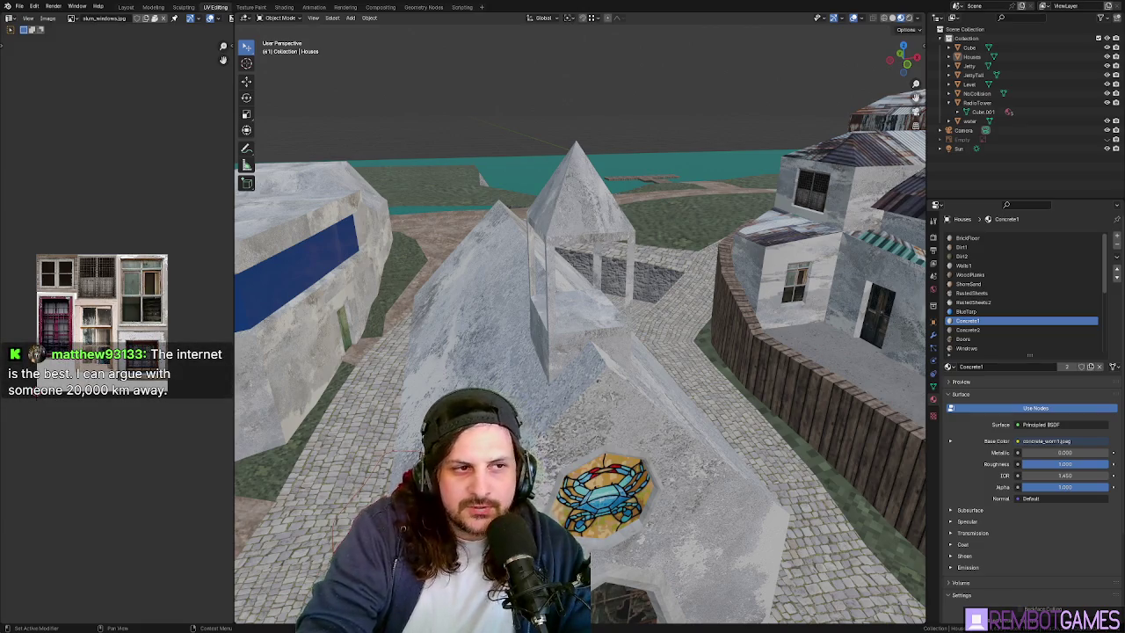
- Review the church from a wider view, open the File menu to export, and switch to Godot
{"action": "mouse_move", "coordinate": [580, 370]}
{"action": "middle_mouse_down"}
{"action": "mouse_move", "coordinate": [570, 286]}
{"action": "mouse_move", "coordinate": [600, 313]}
{"action": "mouse_move", "coordinate": [659, 303]}
{"action": "middle_mouse_up"}
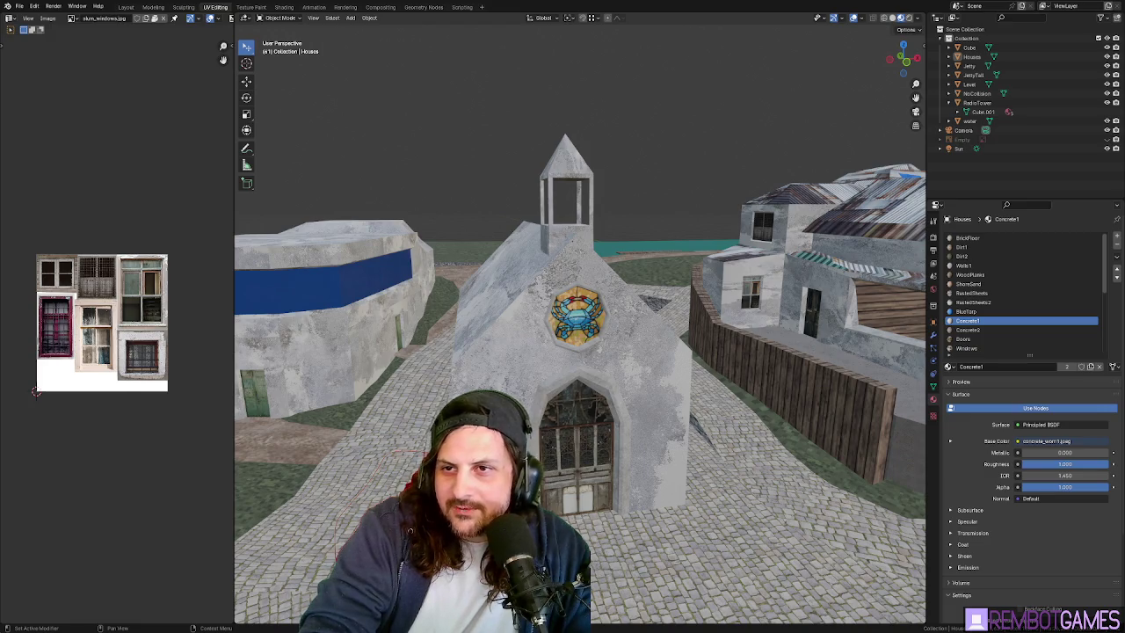
{"action": "mouse_move", "coordinate": [615, 263]}
{"action": "middle_mouse_down"}
{"action": "mouse_move", "coordinate": [648, 231]}
{"action": "mouse_move", "coordinate": [636, 240]}
{"action": "mouse_move", "coordinate": [685, 236]}
{"action": "middle_mouse_up"}
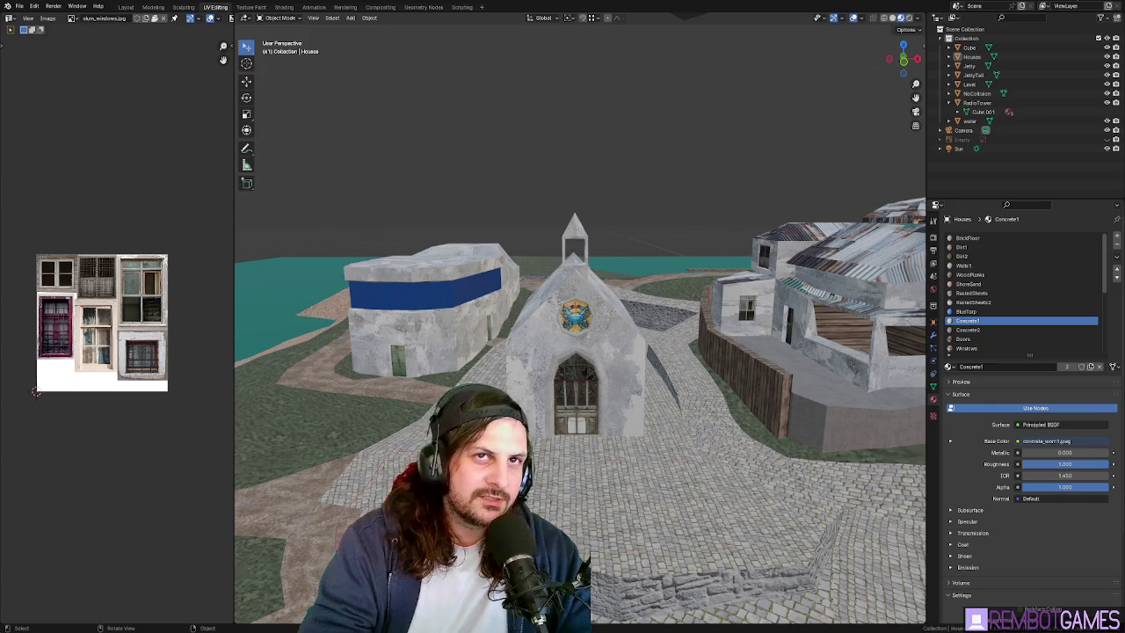
{"action": "left_click", "coordinate": [19, 6]}
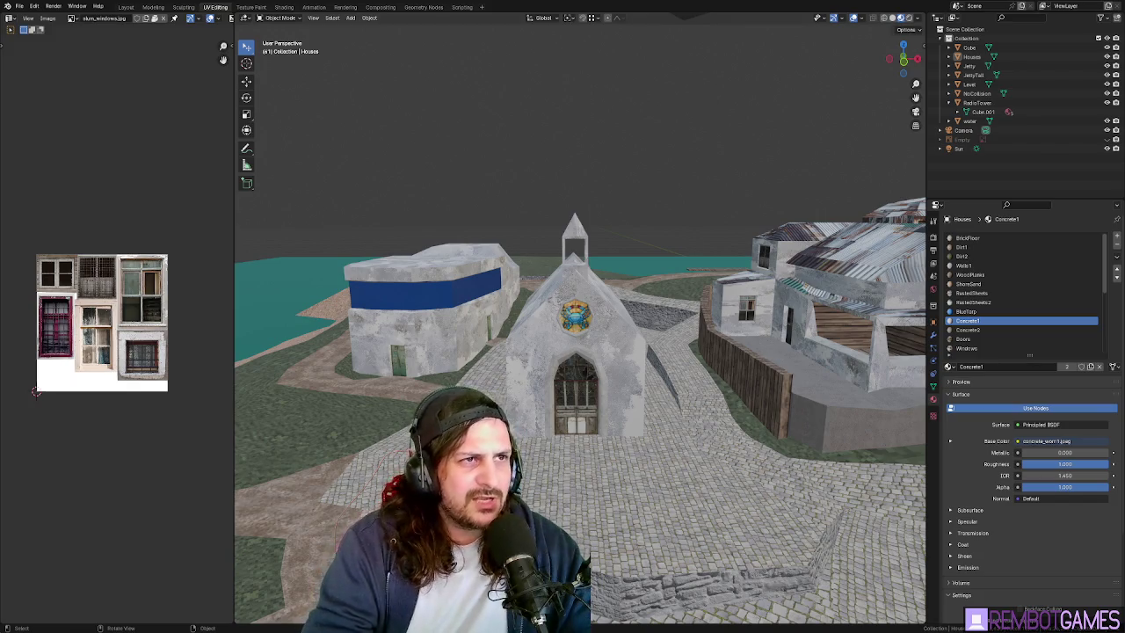
{"action": "key", "text": "alt+Tab"}
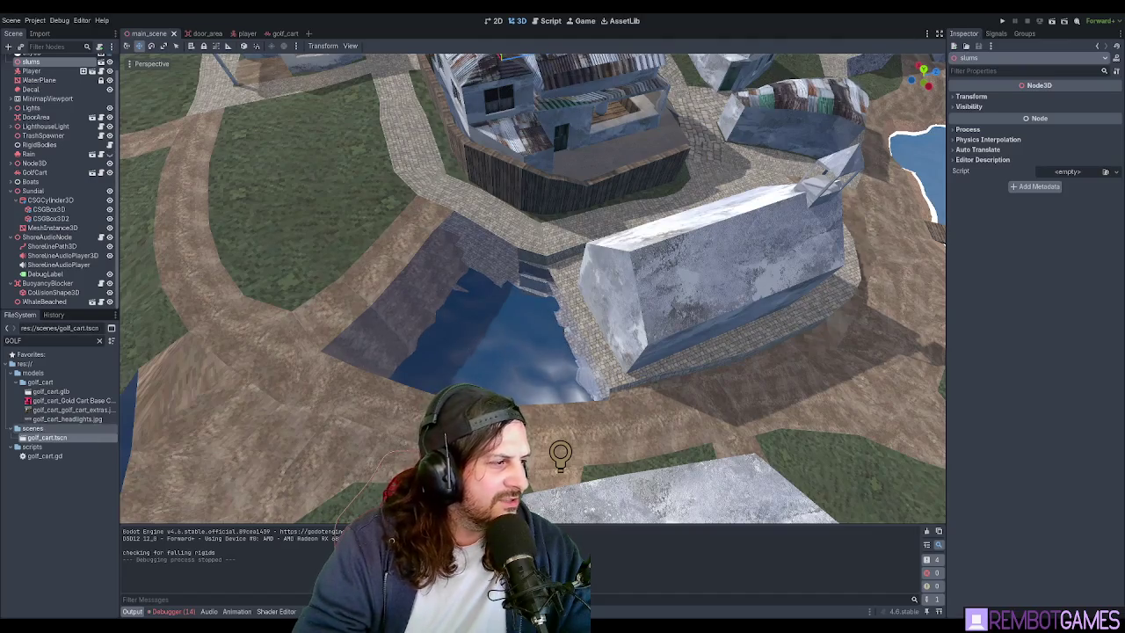
- Clear the FileSystem filter, browse to models/slums and select the reimported slums.glb
{"action": "left_click", "coordinate": [99, 341]}
{"action": "scroll", "coordinate": [59, 449], "scroll_direction": "down", "scroll_amount": 5}
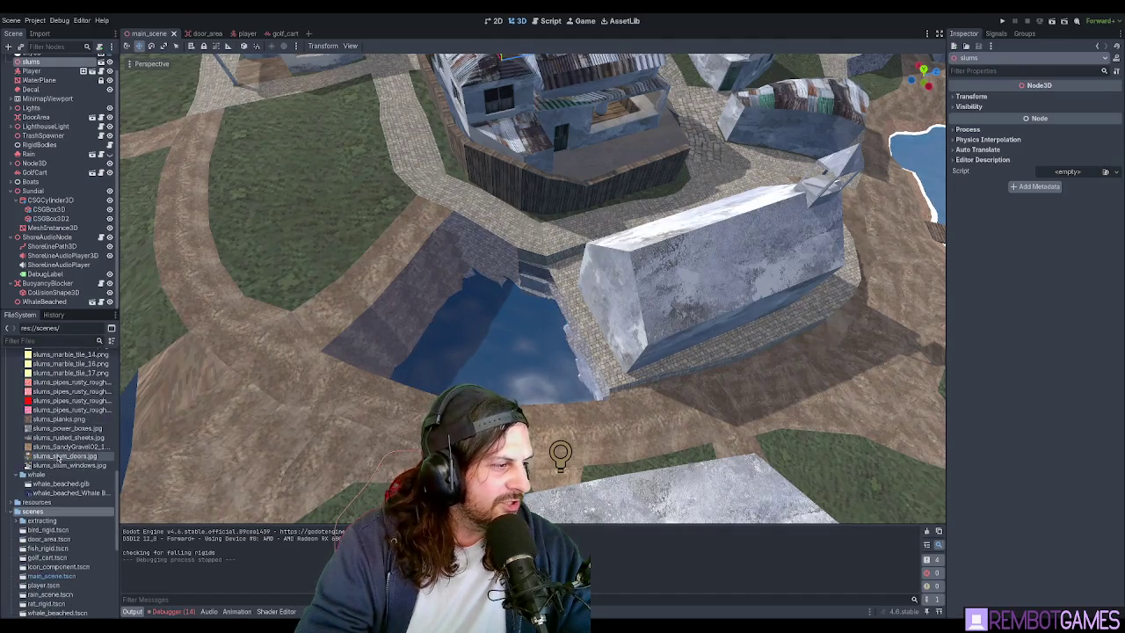
{"action": "scroll", "coordinate": [55, 475], "scroll_direction": "down", "scroll_amount": 3}
{"action": "scroll", "coordinate": [50, 497], "scroll_direction": "down", "scroll_amount": 5}
{"action": "scroll", "coordinate": [49, 479], "scroll_direction": "up", "scroll_amount": 5}
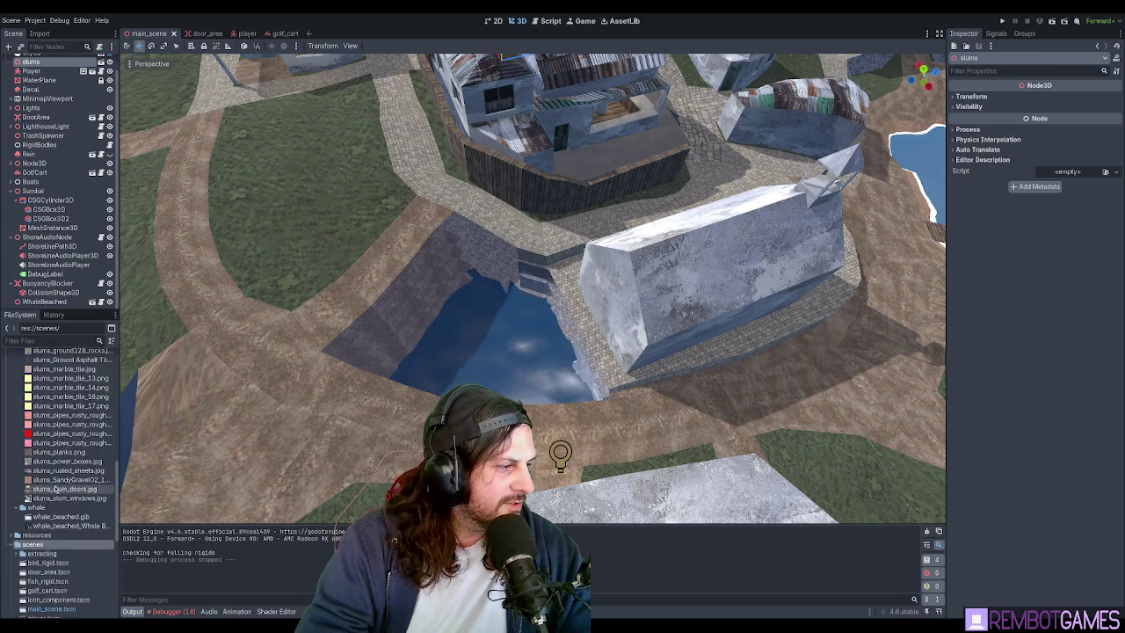
{"action": "scroll", "coordinate": [43, 440], "scroll_direction": "up", "scroll_amount": 3}
{"action": "scroll", "coordinate": [38, 406], "scroll_direction": "up", "scroll_amount": 4}
{"action": "scroll", "coordinate": [37, 406], "scroll_direction": "up", "scroll_amount": 3}
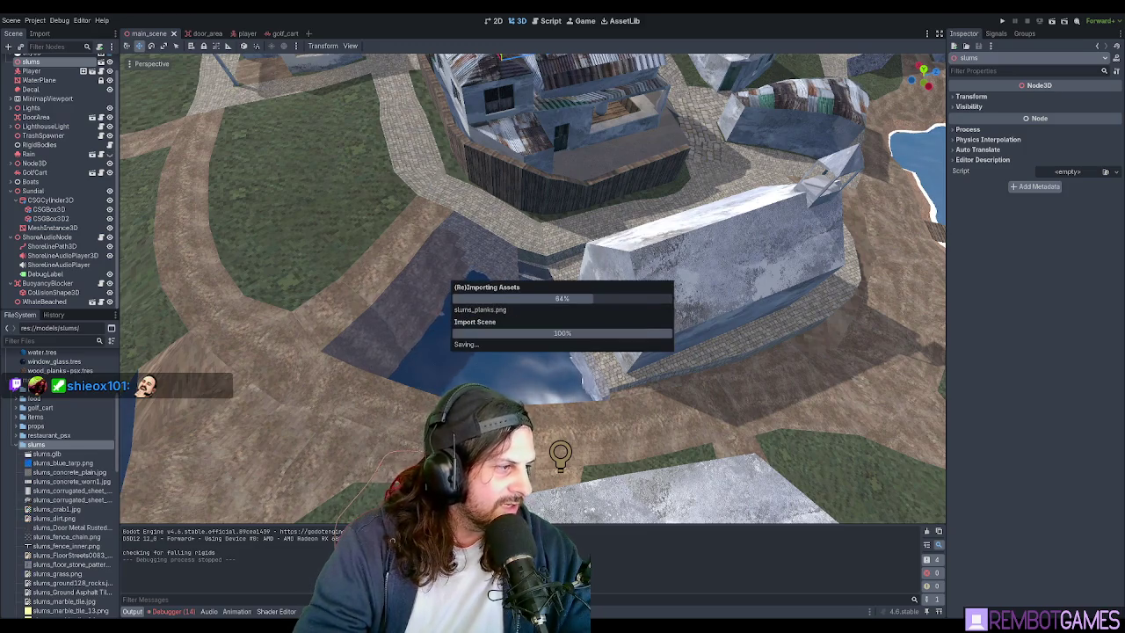
{"action": "left_click", "coordinate": [47, 454]}
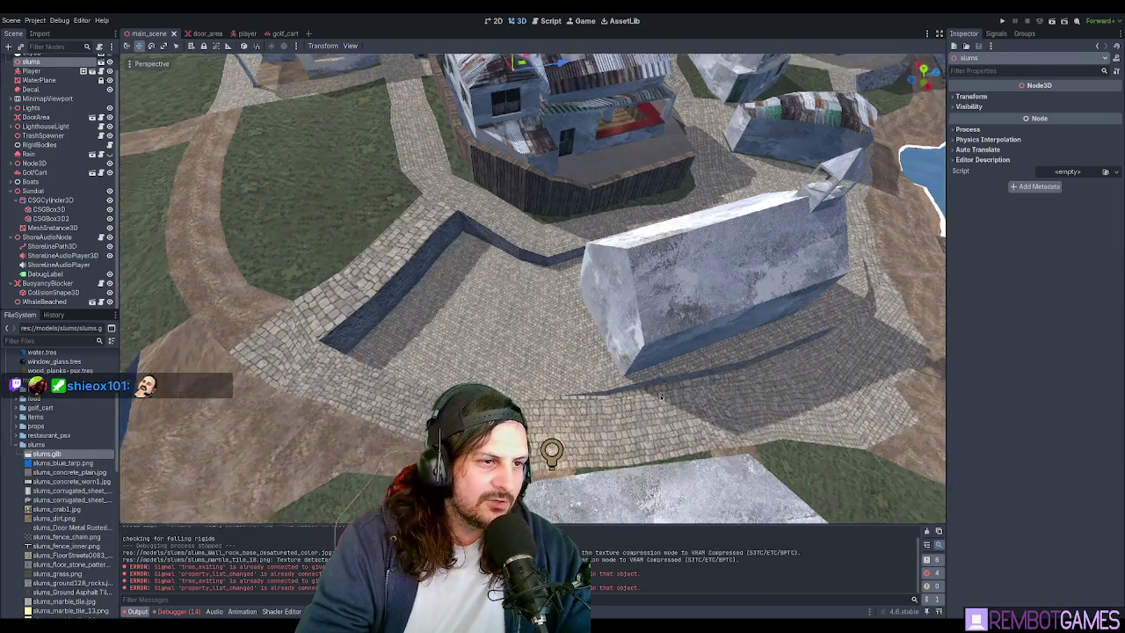
- Bring the camera down to the church, then drive the golf cart forward in the running game
{"action": "mouse_move", "coordinate": [608, 420]}
{"action": "middle_mouse_down"}
{"action": "mouse_move", "coordinate": [546, 319]}
{"action": "mouse_move", "coordinate": [573, 311]}
{"action": "mouse_move", "coordinate": [563, 317]}
{"action": "middle_mouse_up"}
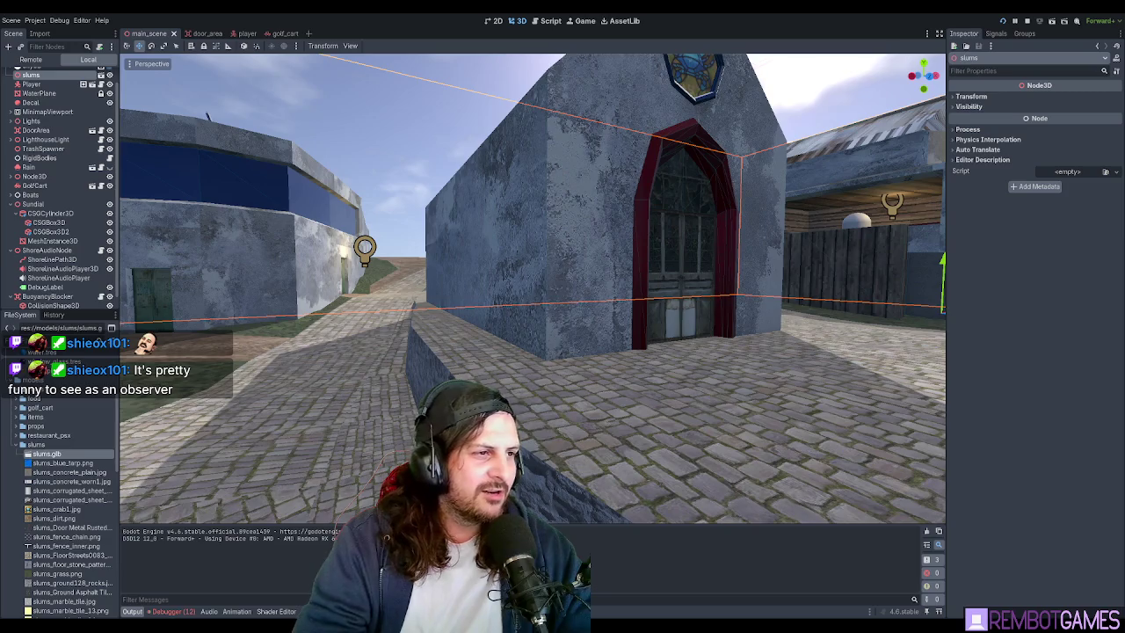
{"action": "key", "text": "w"}
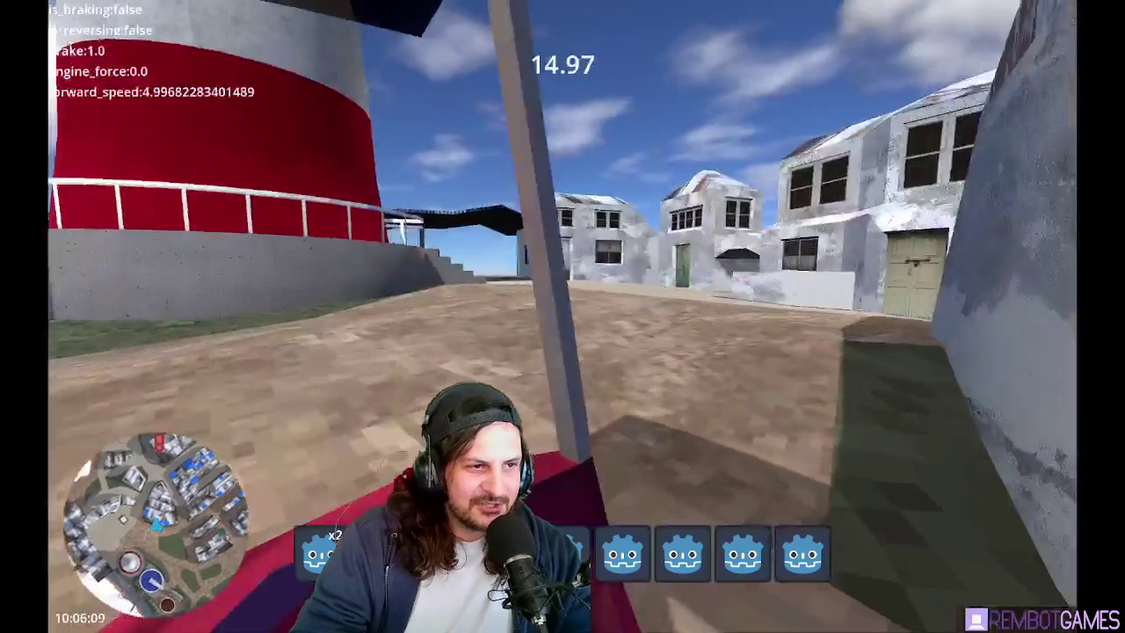
- Steer the cart toward the buildings, then stop the game with F8 and zoom out the editor view
{"action": "key", "text": "d"}
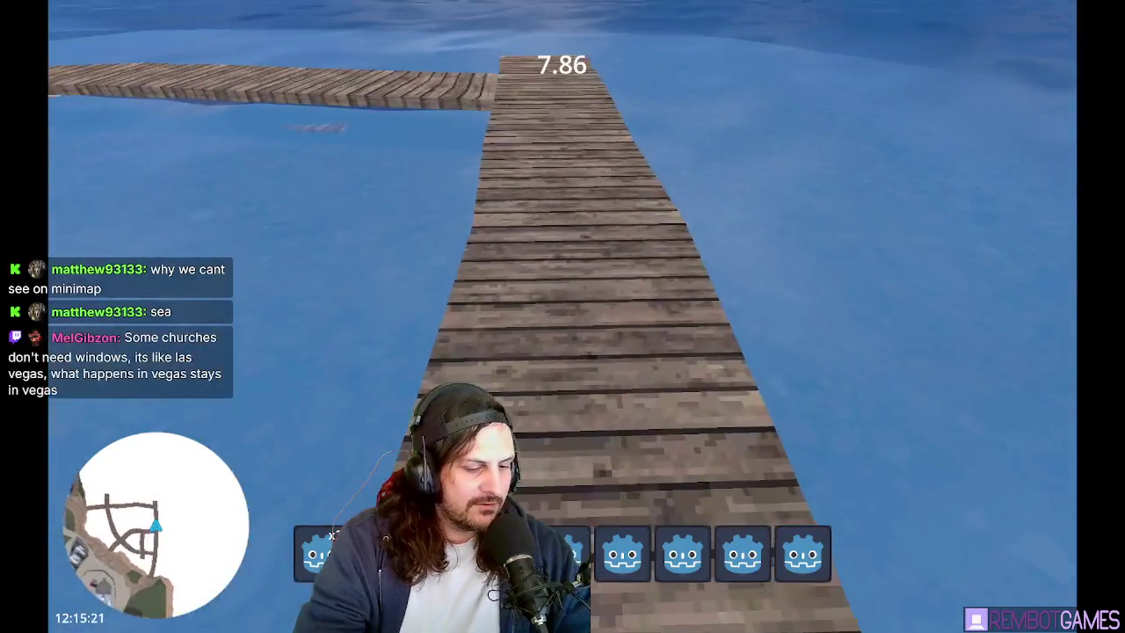
{"action": "key", "text": "F8"}
{"action": "scroll", "coordinate": [557, 329], "scroll_direction": "down", "scroll_amount": 5}
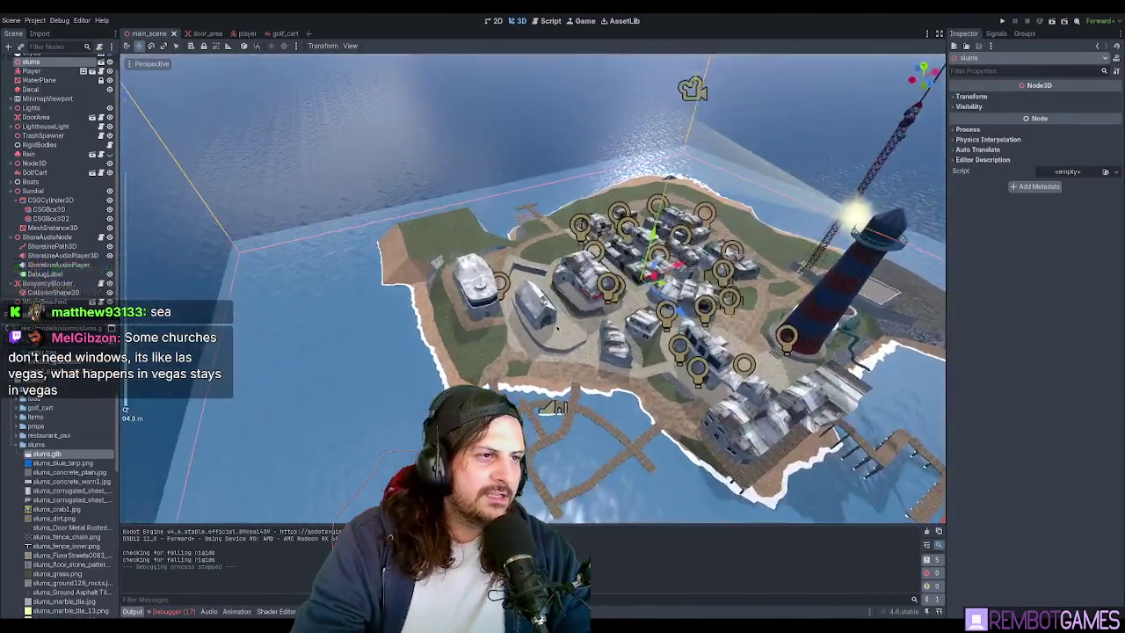
- Deselect the slums node and inspect the island from several side angles in orthogonal view
{"action": "scroll", "coordinate": [557, 329], "scroll_direction": "up", "scroll_amount": 4}
{"action": "left_click", "coordinate": [129, 64]}
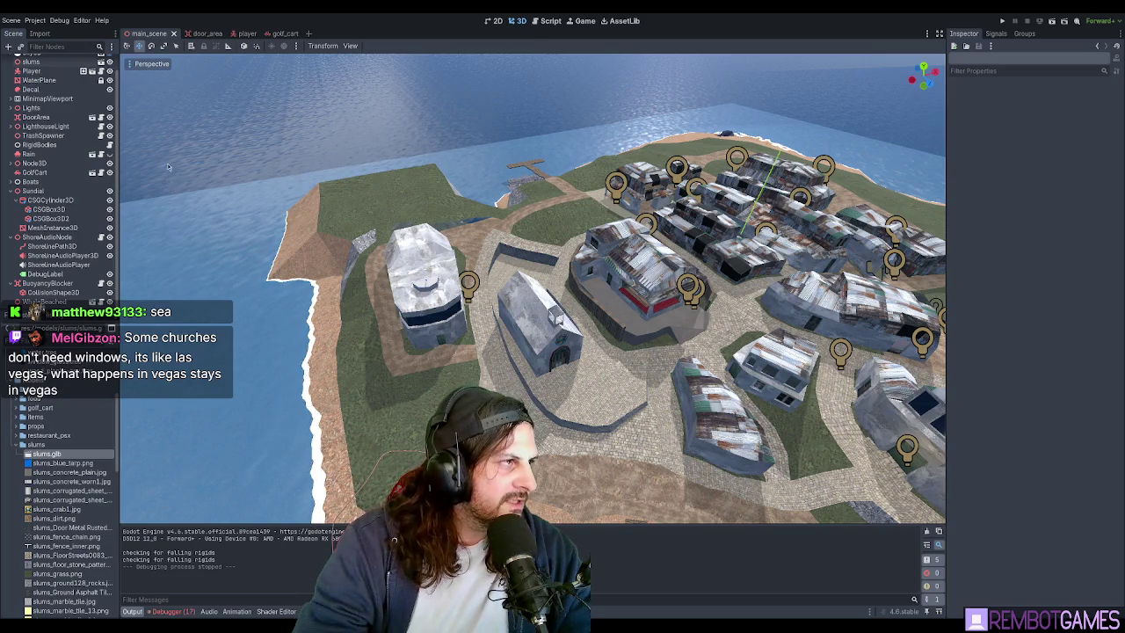
{"action": "key", "text": "KP_5"}
{"action": "scroll", "coordinate": [591, 288], "scroll_direction": "down", "scroll_amount": 5}
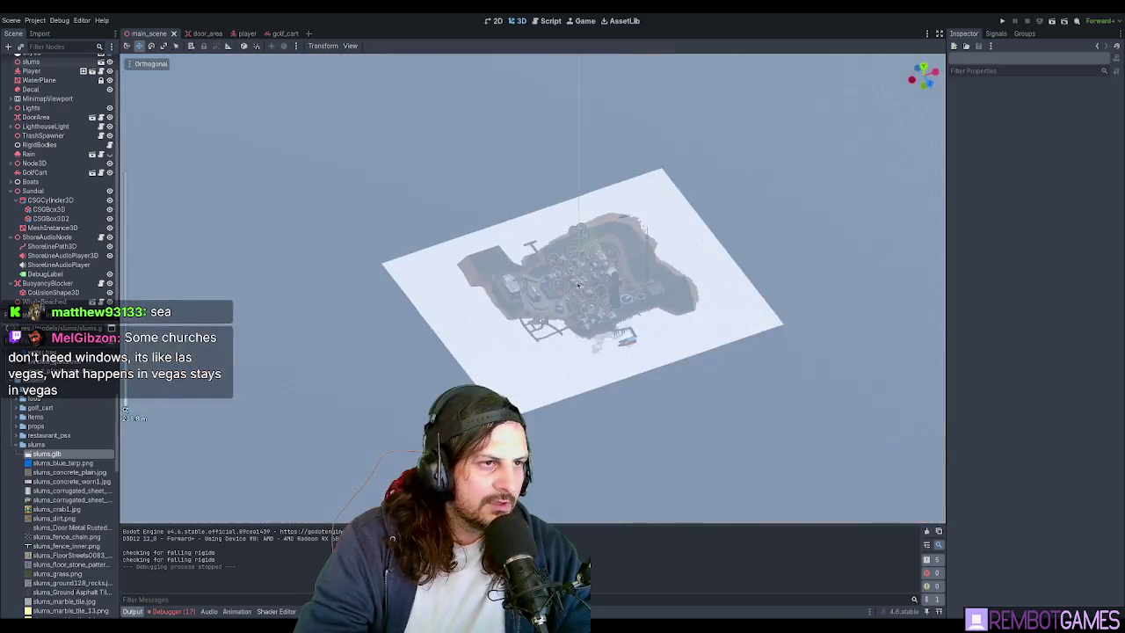
{"action": "scroll", "coordinate": [590, 288], "scroll_direction": "up", "scroll_amount": 4}
{"action": "mouse_move", "coordinate": [591, 289]}
{"action": "middle_mouse_down"}
{"action": "mouse_move", "coordinate": [540, 252]}
{"action": "mouse_move", "coordinate": [553, 259]}
{"action": "middle_mouse_up"}
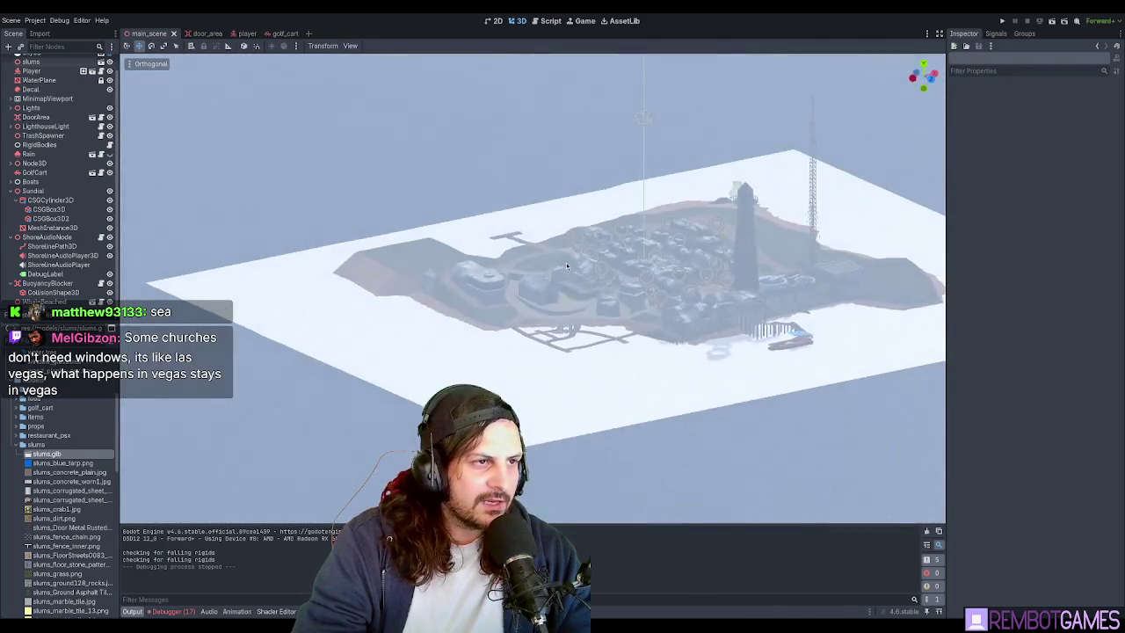
{"action": "scroll", "coordinate": [554, 260], "scroll_direction": "up", "scroll_amount": 2}
{"action": "scroll", "coordinate": [559, 263], "scroll_direction": "up", "scroll_amount": 2}
{"action": "scroll", "coordinate": [563, 267], "scroll_direction": "up", "scroll_amount": 2}
{"action": "mouse_move", "coordinate": [627, 286]}
{"action": "middle_mouse_down"}
{"action": "mouse_move", "coordinate": [665, 272]}
{"action": "mouse_move", "coordinate": [590, 258]}
{"action": "mouse_move", "coordinate": [514, 295]}
{"action": "mouse_move", "coordinate": [510, 306]}
{"action": "mouse_move", "coordinate": [563, 288]}
{"action": "mouse_move", "coordinate": [605, 299]}
{"action": "mouse_move", "coordinate": [547, 367]}
{"action": "mouse_move", "coordinate": [515, 375]}
{"action": "mouse_move", "coordinate": [786, 143]}
{"action": "mouse_move", "coordinate": [588, 291]}
{"action": "mouse_move", "coordinate": [133, 65]}
{"action": "middle_mouse_up"}
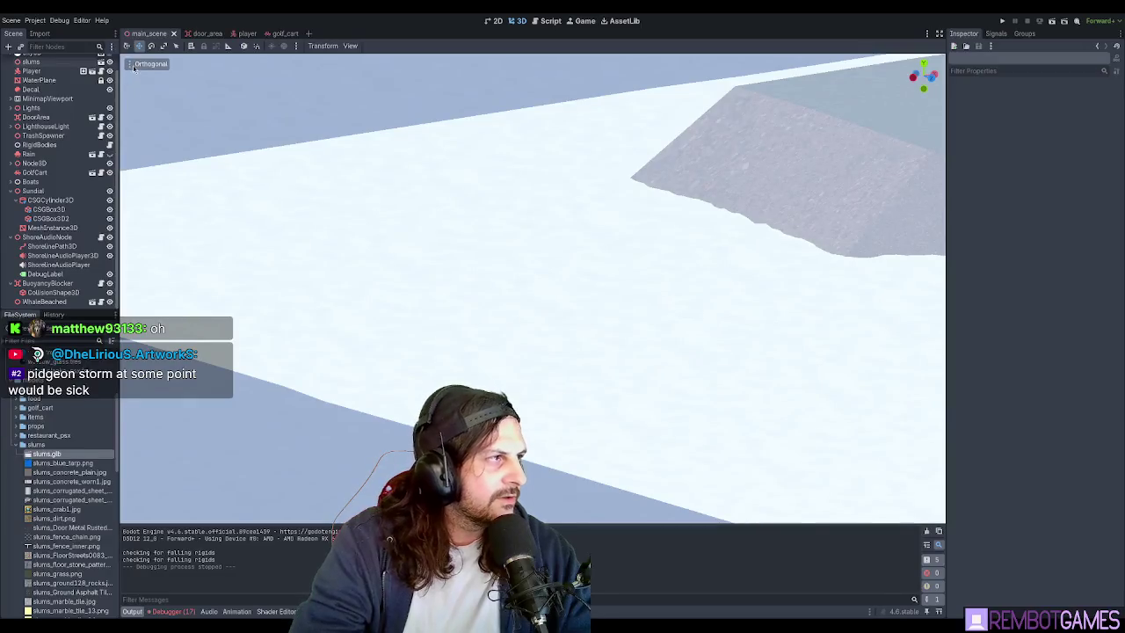
- Return to perspective, swing low over the water toward the lighthouse, and open the shader editor
{"action": "key", "text": "KP_5"}
{"action": "mouse_move", "coordinate": [532, 196]}
{"action": "middle_mouse_down"}
{"action": "mouse_move", "coordinate": [587, 268]}
{"action": "mouse_move", "coordinate": [603, 266]}
{"action": "mouse_move", "coordinate": [509, 317]}
{"action": "mouse_move", "coordinate": [175, 282]}
{"action": "mouse_move", "coordinate": [322, 284]}
{"action": "mouse_move", "coordinate": [276, 283]}
{"action": "mouse_move", "coordinate": [271, 268]}
{"action": "middle_mouse_up"}
{"action": "scroll", "coordinate": [508, 315], "scroll_direction": "up", "scroll_amount": 3}
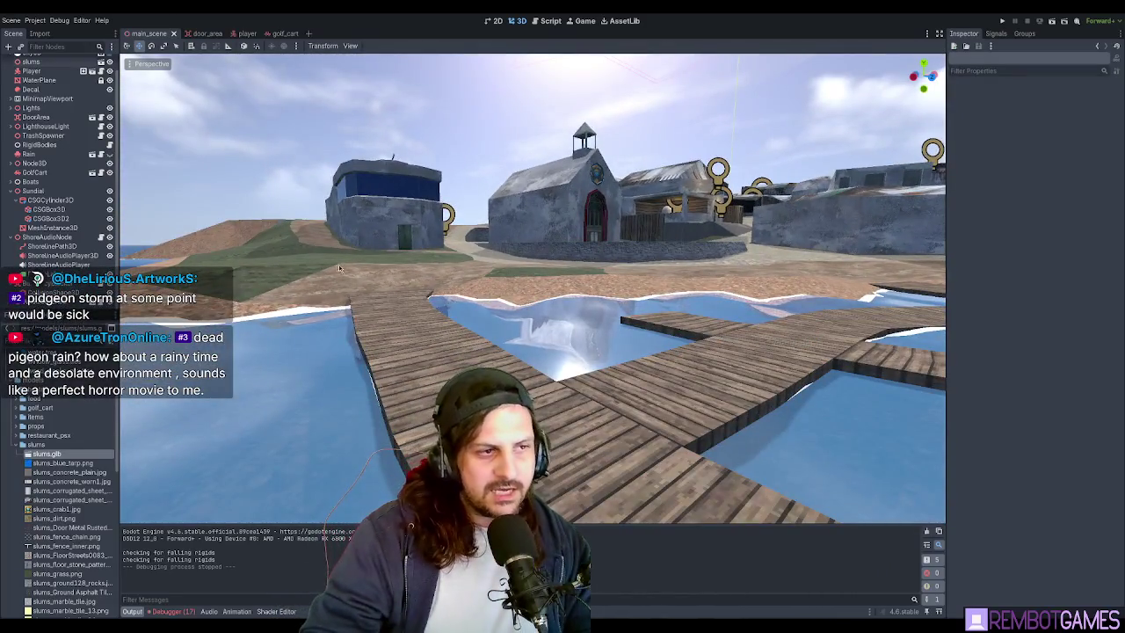
{"action": "mouse_move", "coordinate": [475, 249]}
{"action": "middle_mouse_down"}
{"action": "mouse_move", "coordinate": [591, 253]}
{"action": "mouse_move", "coordinate": [549, 251]}
{"action": "middle_mouse_up"}
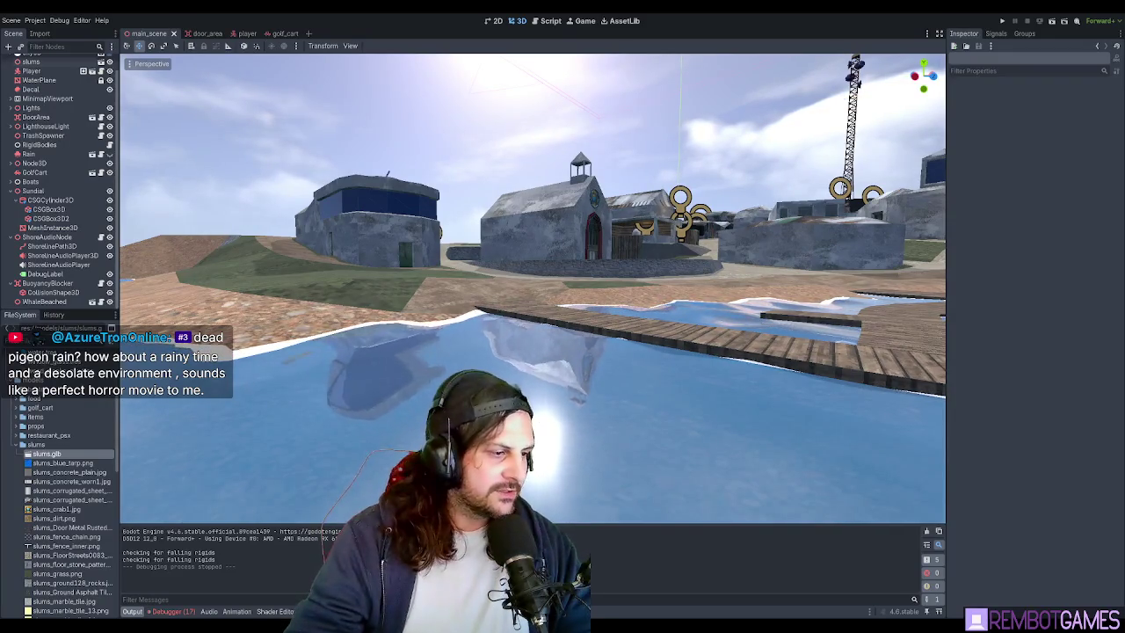
{"action": "left_click", "coordinate": [273, 612]}
- Compare the water.gdshader and water2.gdshader code, settling on water2.gdshader
{"action": "left_click", "coordinate": [158, 429]}
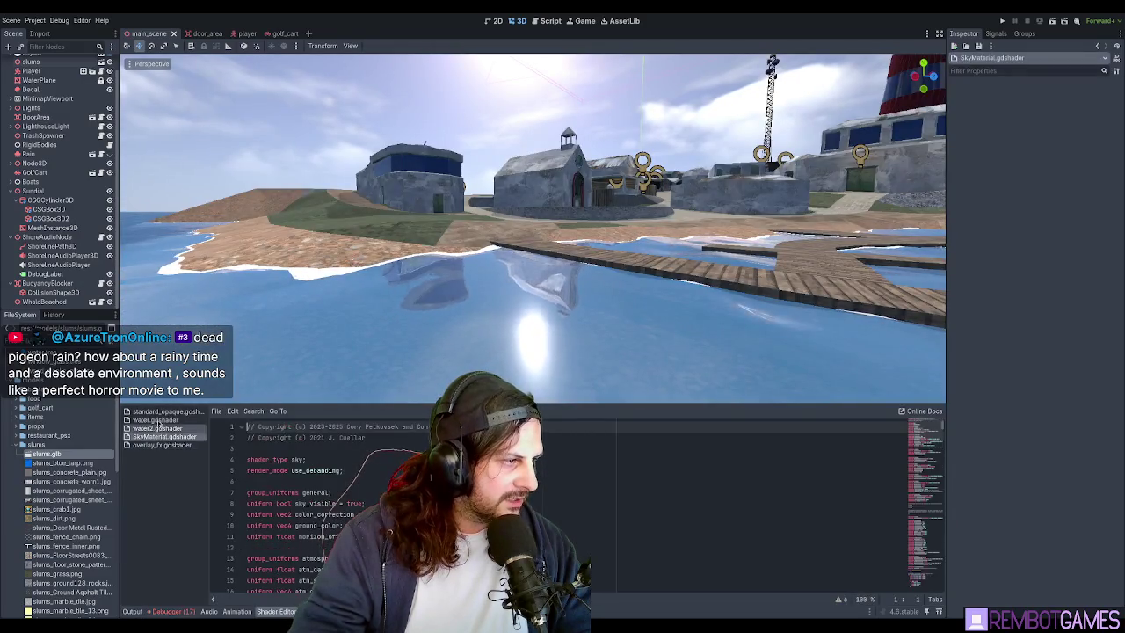
{"action": "left_click", "coordinate": [156, 421]}
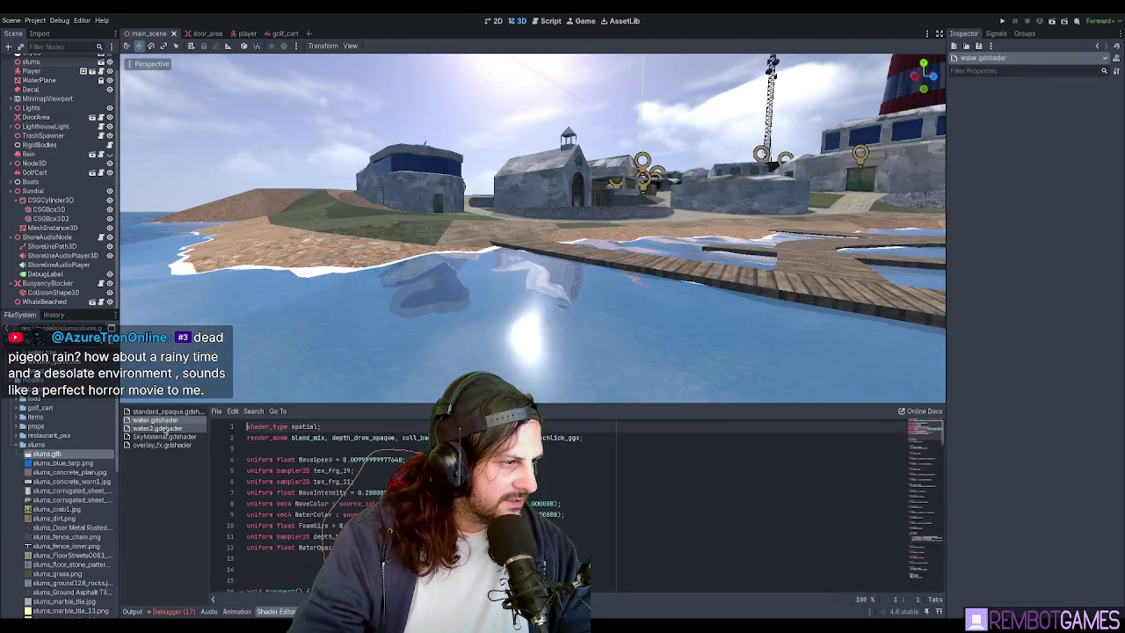
{"action": "left_click", "coordinate": [158, 429]}
{"action": "scroll", "coordinate": [383, 471], "scroll_direction": "down", "scroll_amount": 3}
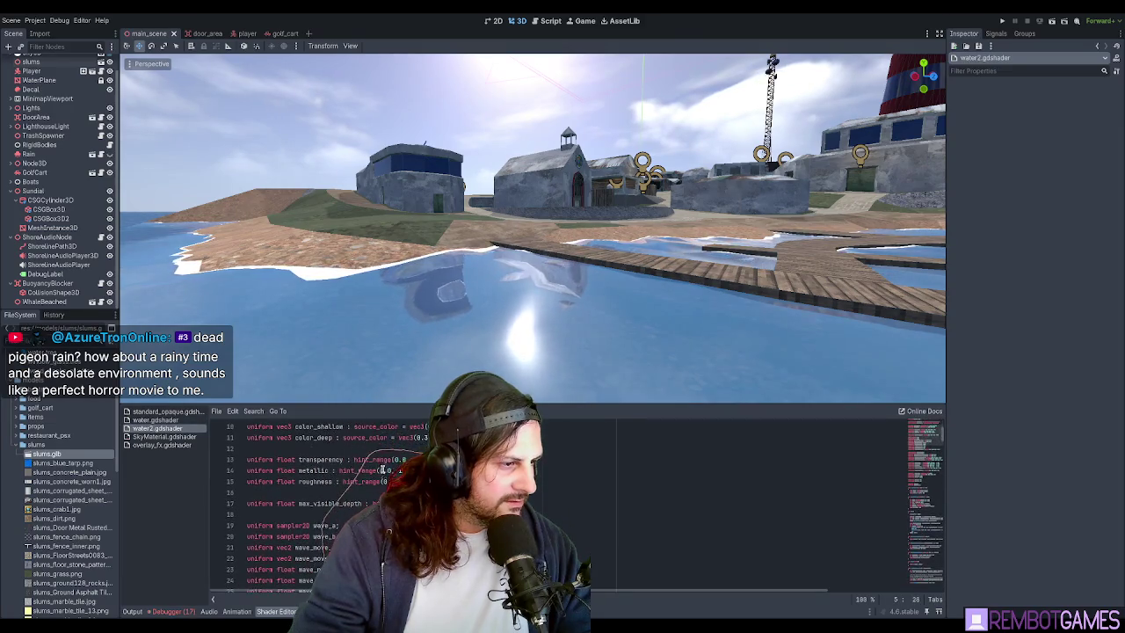
{"action": "scroll", "coordinate": [383, 501], "scroll_direction": "down", "scroll_amount": 1}
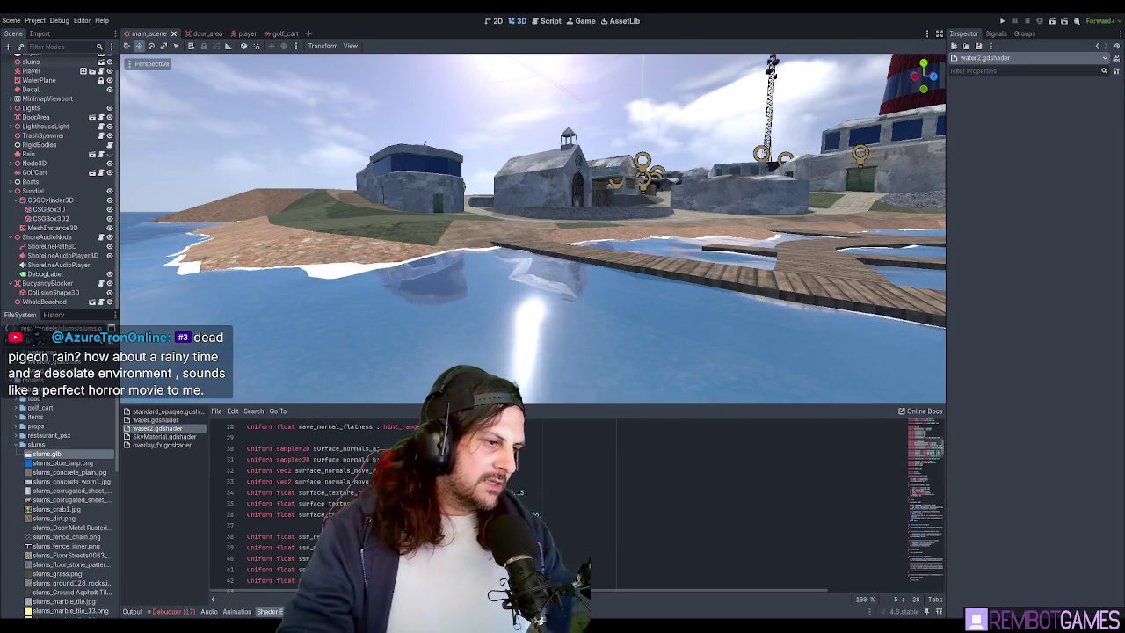
{"action": "scroll", "coordinate": [384, 501], "scroll_direction": "down", "scroll_amount": 2}
- Enlarge the shader panel to read through water2's code, then restore the 3D view size
{"action": "left_click_drag", "start_coordinate": [363, 407], "coordinate": [364, 212]}
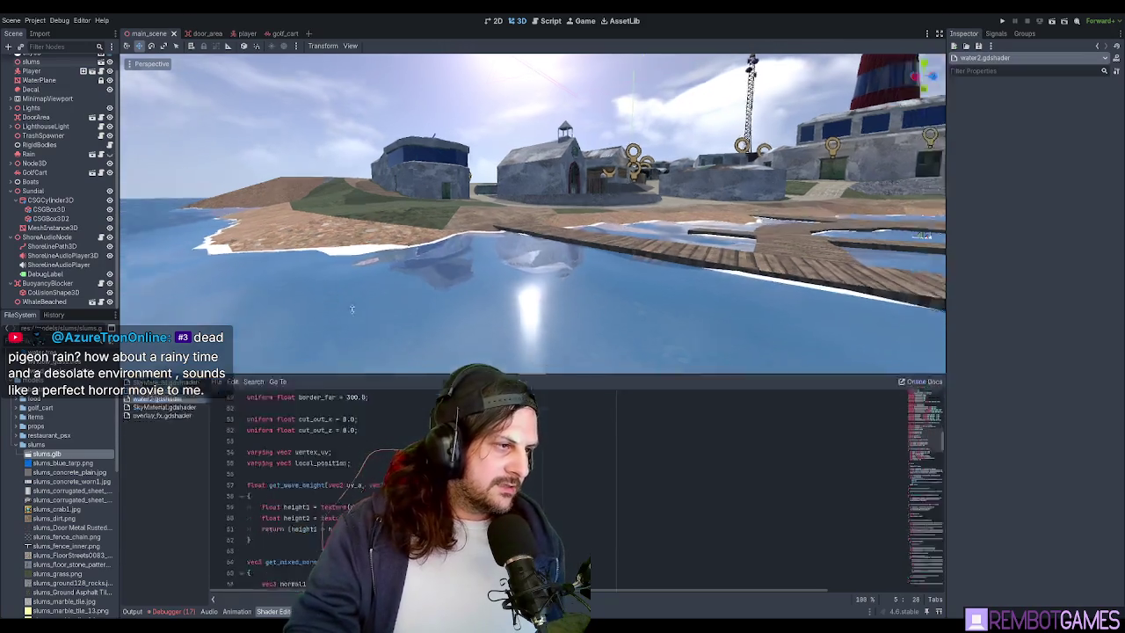
{"action": "scroll", "coordinate": [423, 323], "scroll_direction": "down", "scroll_amount": 5}
{"action": "scroll", "coordinate": [425, 323], "scroll_direction": "down", "scroll_amount": 3}
{"action": "scroll", "coordinate": [424, 322], "scroll_direction": "down", "scroll_amount": 2}
{"action": "scroll", "coordinate": [423, 321], "scroll_direction": "down", "scroll_amount": 2}
{"action": "scroll", "coordinate": [423, 321], "scroll_direction": "down", "scroll_amount": 2}
{"action": "scroll", "coordinate": [423, 321], "scroll_direction": "down", "scroll_amount": 5}
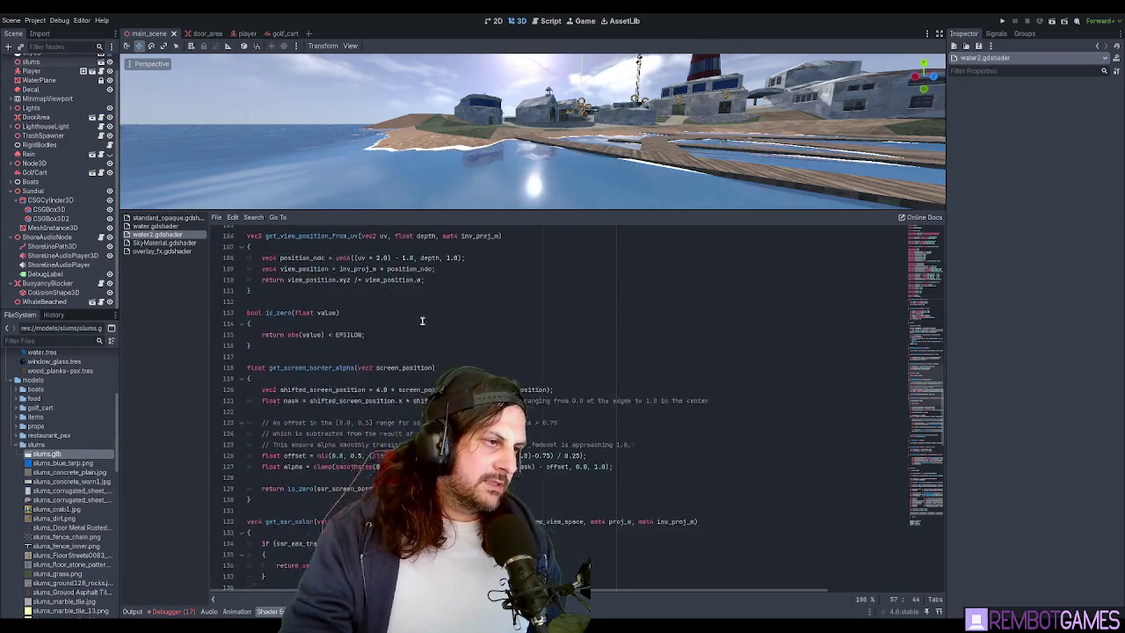
{"action": "scroll", "coordinate": [423, 321], "scroll_direction": "down", "scroll_amount": 5}
{"action": "scroll", "coordinate": [422, 321], "scroll_direction": "down", "scroll_amount": 5}
{"action": "scroll", "coordinate": [423, 320], "scroll_direction": "down", "scroll_amount": 5}
{"action": "scroll", "coordinate": [422, 319], "scroll_direction": "down", "scroll_amount": 7}
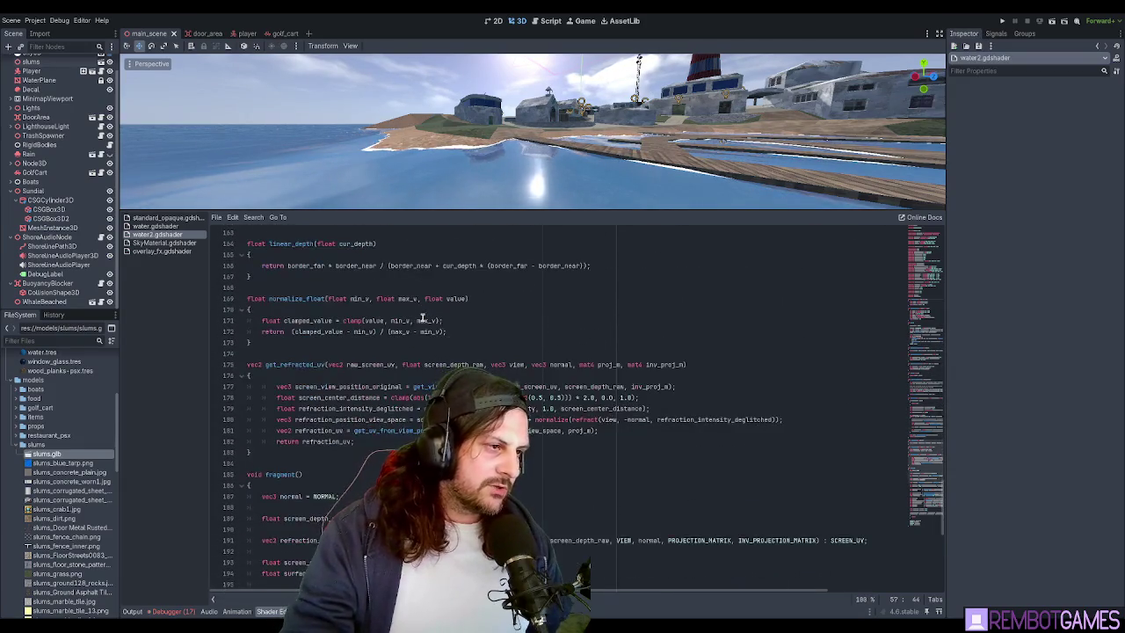
{"action": "scroll", "coordinate": [424, 318], "scroll_direction": "up", "scroll_amount": 4}
{"action": "scroll", "coordinate": [425, 317], "scroll_direction": "up", "scroll_amount": 10}
{"action": "scroll", "coordinate": [425, 316], "scroll_direction": "up", "scroll_amount": 5}
{"action": "scroll", "coordinate": [426, 318], "scroll_direction": "up", "scroll_amount": 9}
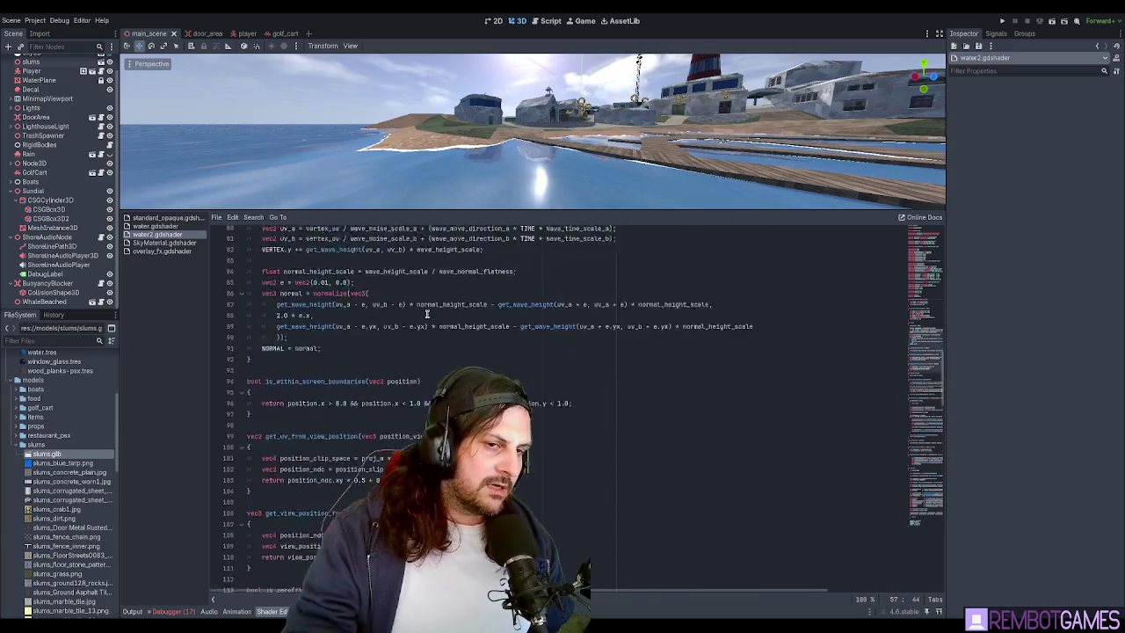
{"action": "scroll", "coordinate": [425, 321], "scroll_direction": "up", "scroll_amount": 9}
{"action": "scroll", "coordinate": [426, 326], "scroll_direction": "up", "scroll_amount": 9}
{"action": "scroll", "coordinate": [426, 328], "scroll_direction": "up", "scroll_amount": 9}
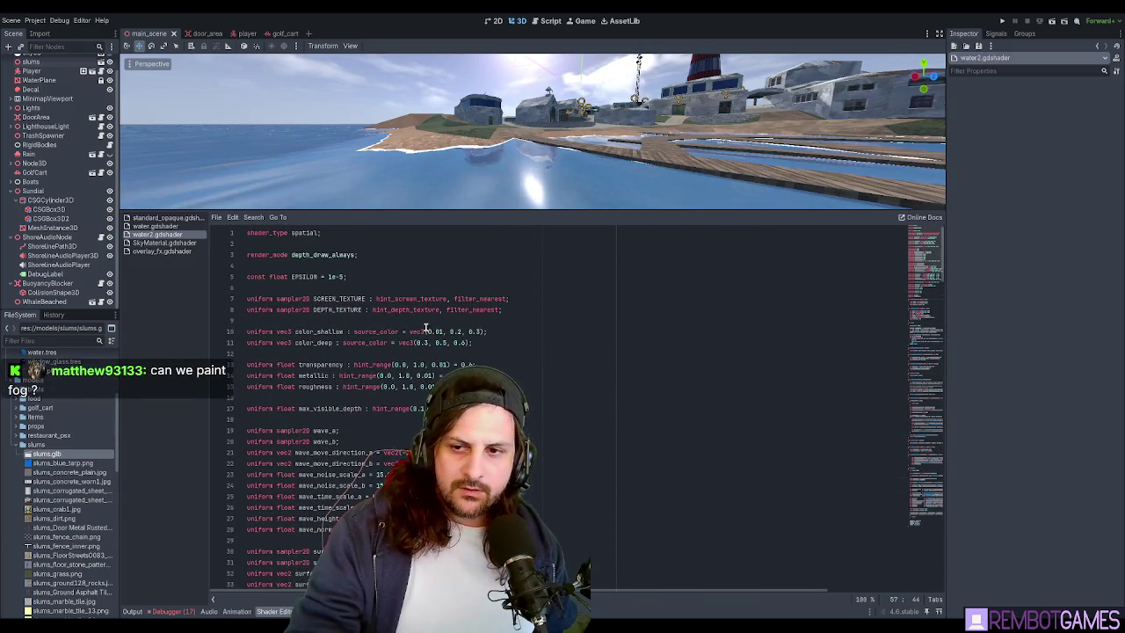
{"action": "mouse_move", "coordinate": [403, 210]}
{"action": "left_mouse_down"}
{"action": "mouse_move", "coordinate": [404, 472]}
{"action": "mouse_move", "coordinate": [404, 443]}
{"action": "left_mouse_up"}
{"action": "mouse_move", "coordinate": [492, 334]}
{"action": "middle_mouse_down"}
{"action": "mouse_move", "coordinate": [523, 277]}
{"action": "mouse_move", "coordinate": [559, 298]}
{"action": "middle_mouse_up"}
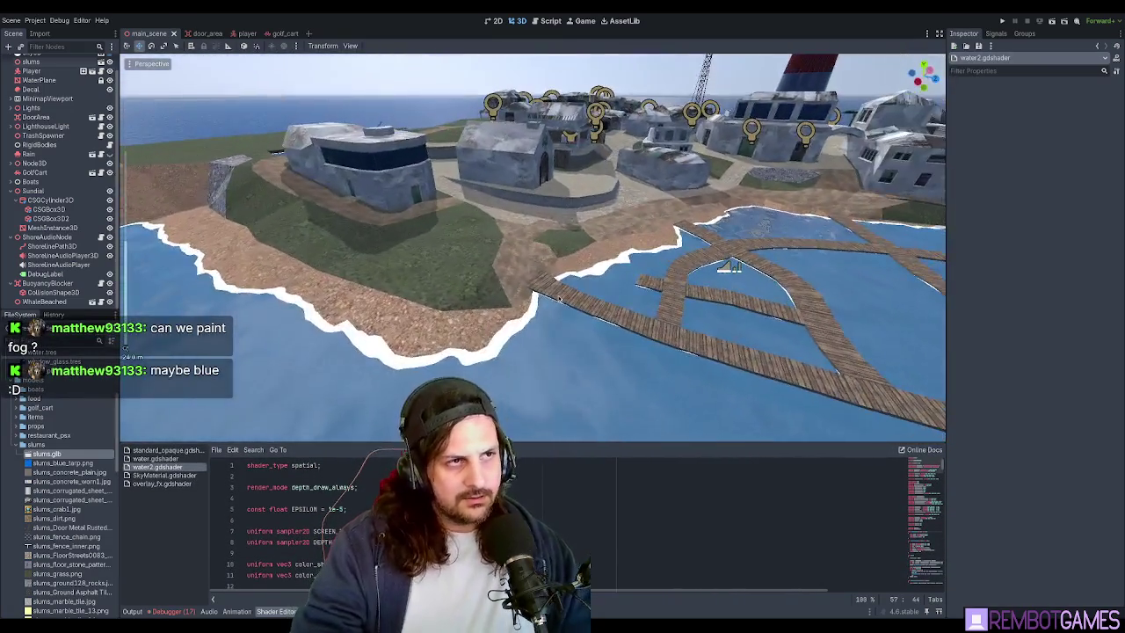
- Add a FogVolume child node under MainScene and move the view in close to it
{"action": "scroll", "coordinate": [29, 70], "scroll_direction": "up", "scroll_amount": 1}
{"action": "left_click", "coordinate": [32, 60]}
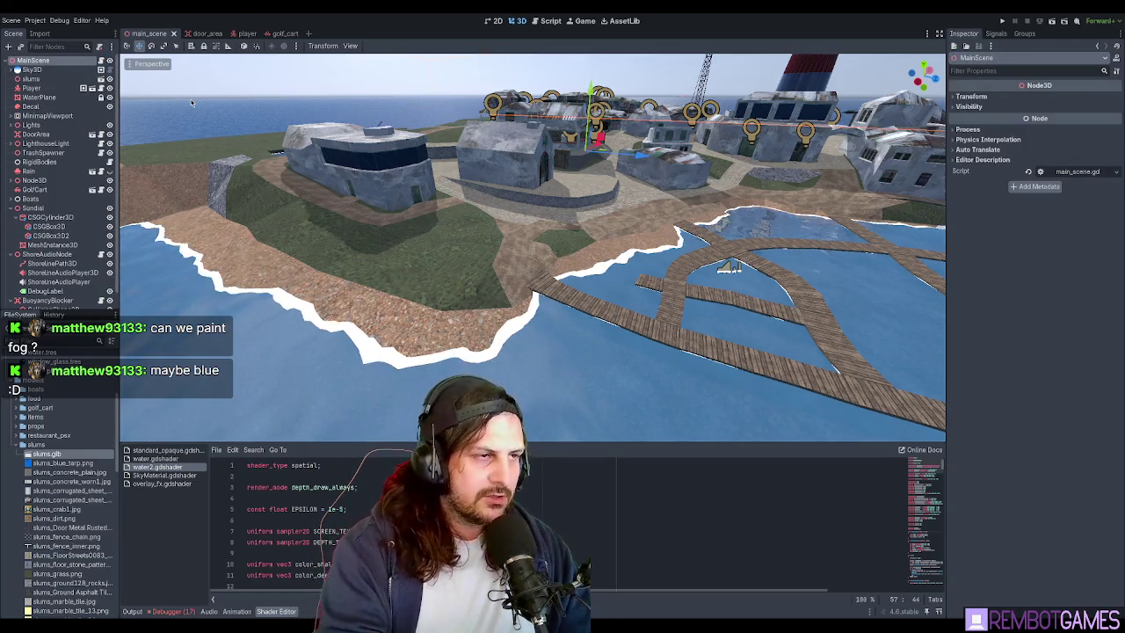
{"action": "key", "text": "ctrl+v"}
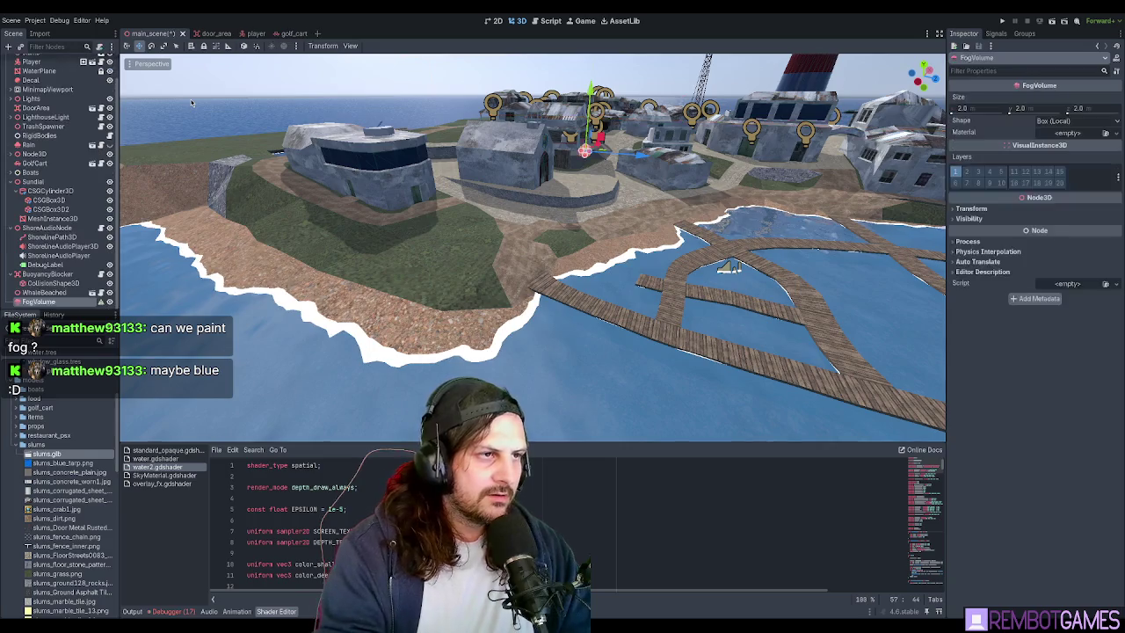
{"action": "scroll", "coordinate": [639, 179], "scroll_direction": "up", "scroll_amount": 6}
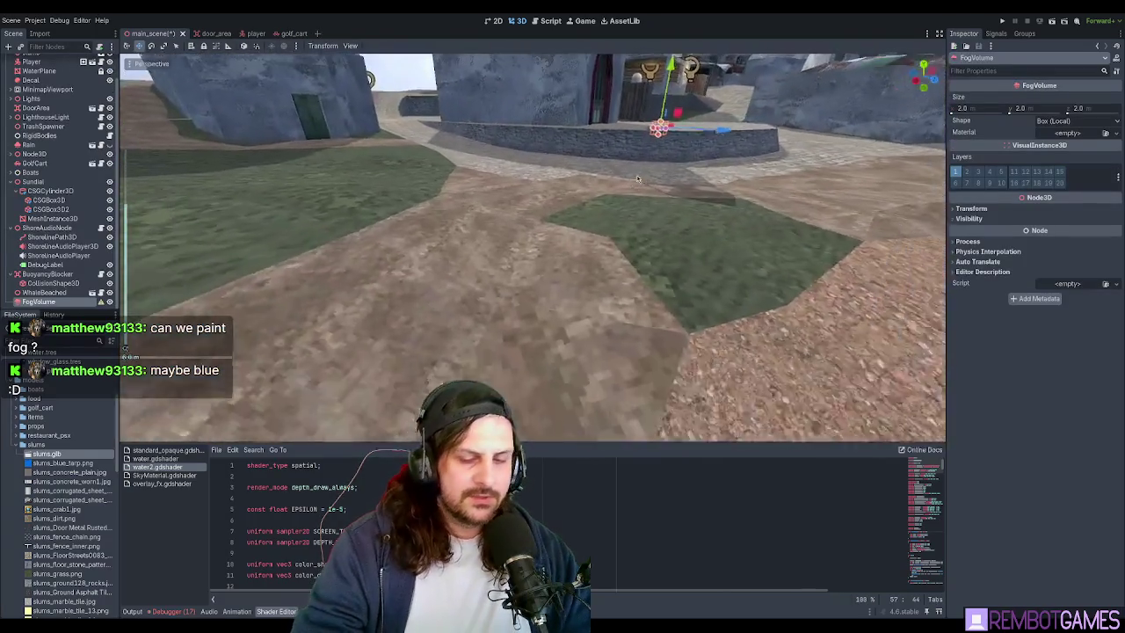
{"action": "scroll", "coordinate": [638, 179], "scroll_direction": "down", "scroll_amount": 5}
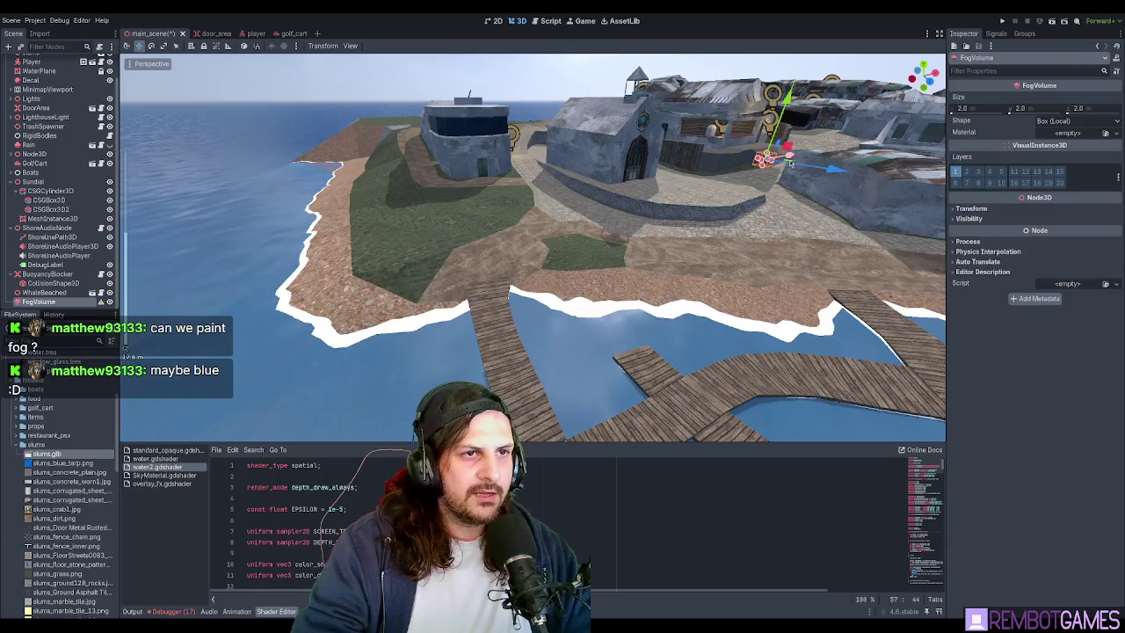
{"action": "middle_click_drag", "start_coordinate": [485, 228], "coordinate": [563, 251]}
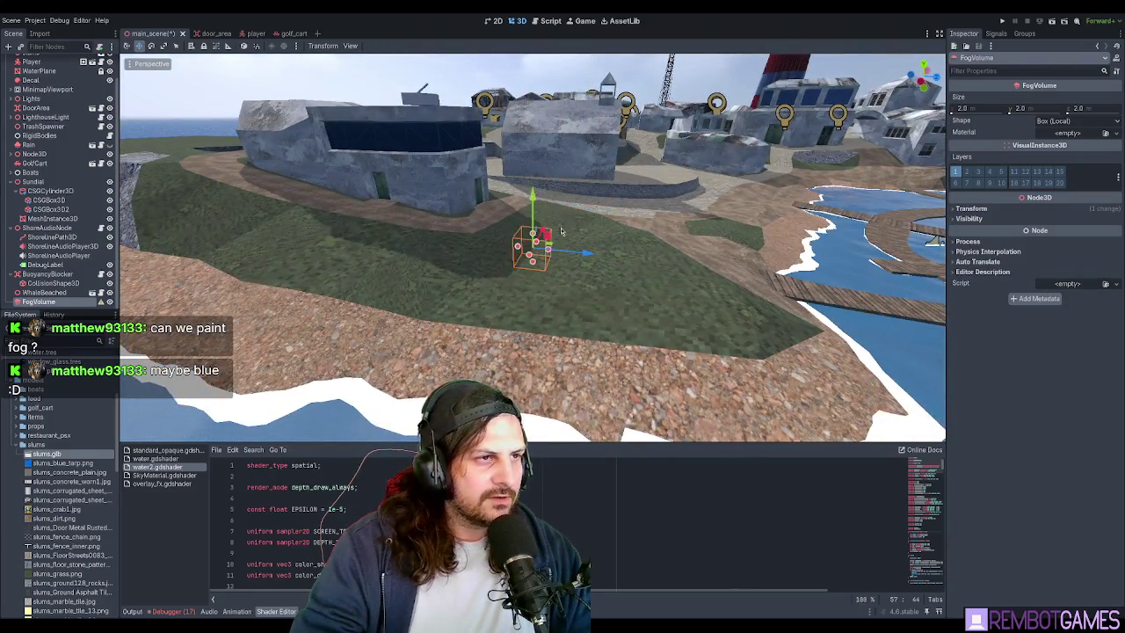
{"action": "mouse_move", "coordinate": [561, 231]}
{"action": "middle_mouse_down"}
{"action": "mouse_move", "coordinate": [549, 249]}
{"action": "mouse_move", "coordinate": [598, 247]}
{"action": "middle_mouse_up"}
{"action": "scroll", "coordinate": [549, 248], "scroll_direction": "up", "scroll_amount": 3}
{"action": "scroll", "coordinate": [599, 247], "scroll_direction": "up", "scroll_amount": 3}
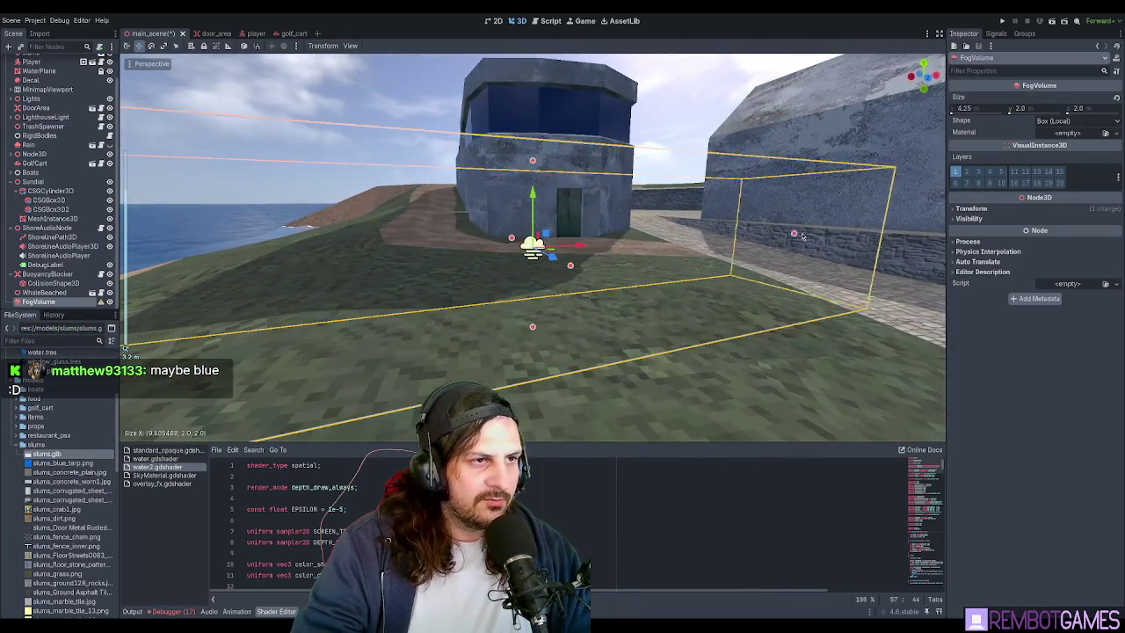
- Stretch the FogVolume to about 10 m wide and 6.6 m deep, and give it a new FogMaterial
{"action": "left_click_drag", "start_coordinate": [789, 234], "coordinate": [914, 239]}
{"action": "middle_click_drag", "start_coordinate": [915, 239], "coordinate": [691, 274]}
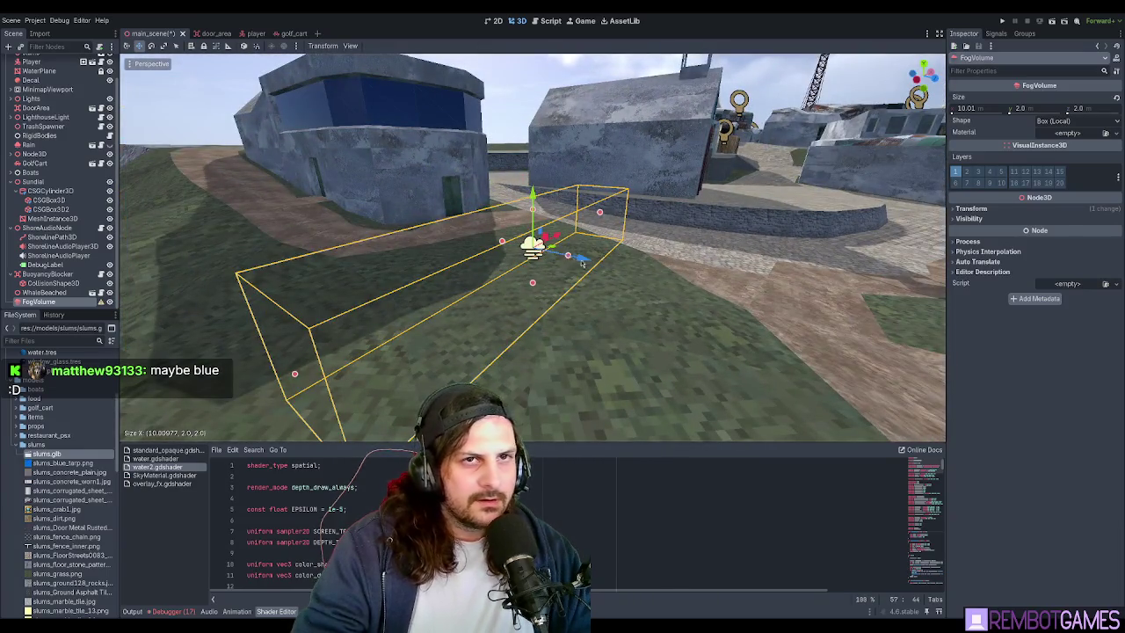
{"action": "left_click_drag", "start_coordinate": [573, 258], "coordinate": [676, 278]}
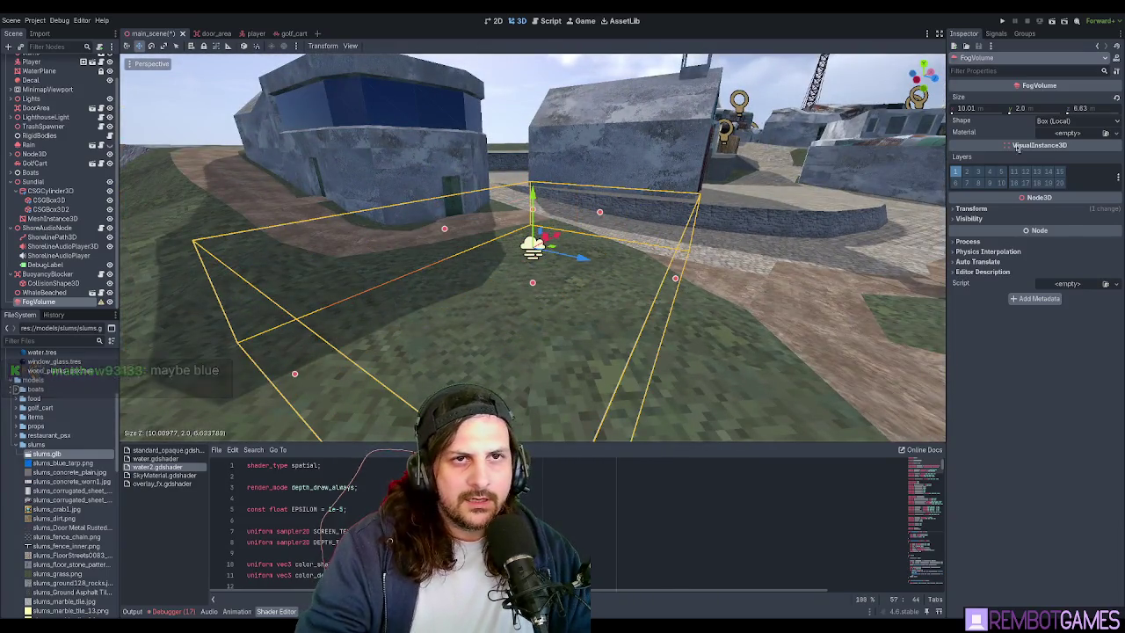
{"action": "left_click", "coordinate": [1080, 133]}
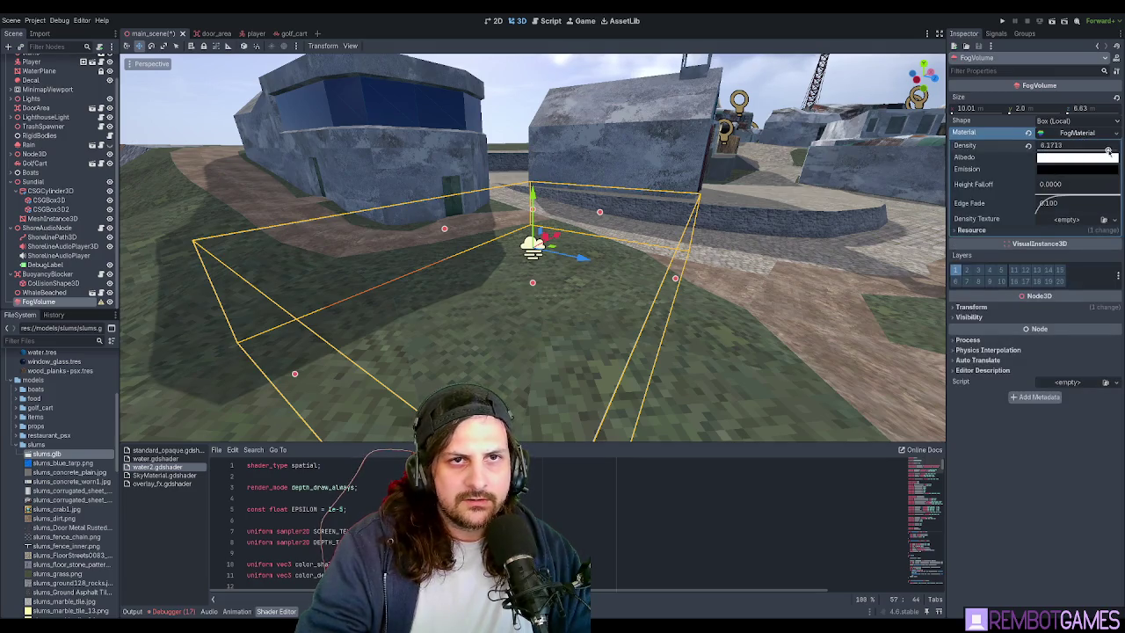
{"action": "scroll", "coordinate": [24, 125], "scroll_direction": "up", "scroll_amount": 2}
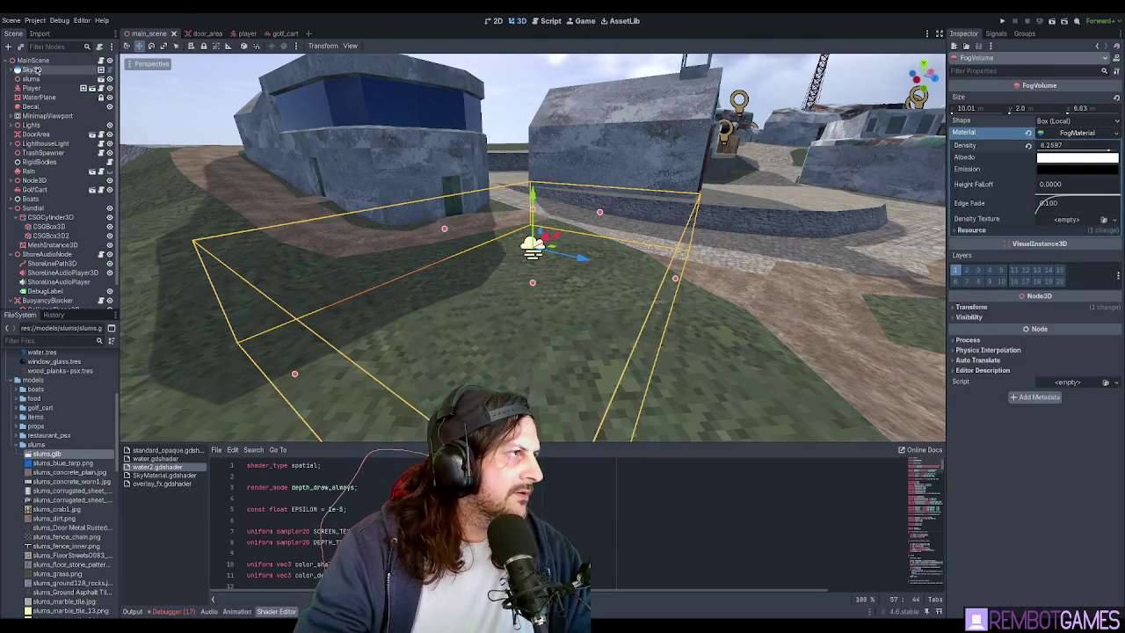
{"action": "left_click", "coordinate": [34, 70]}
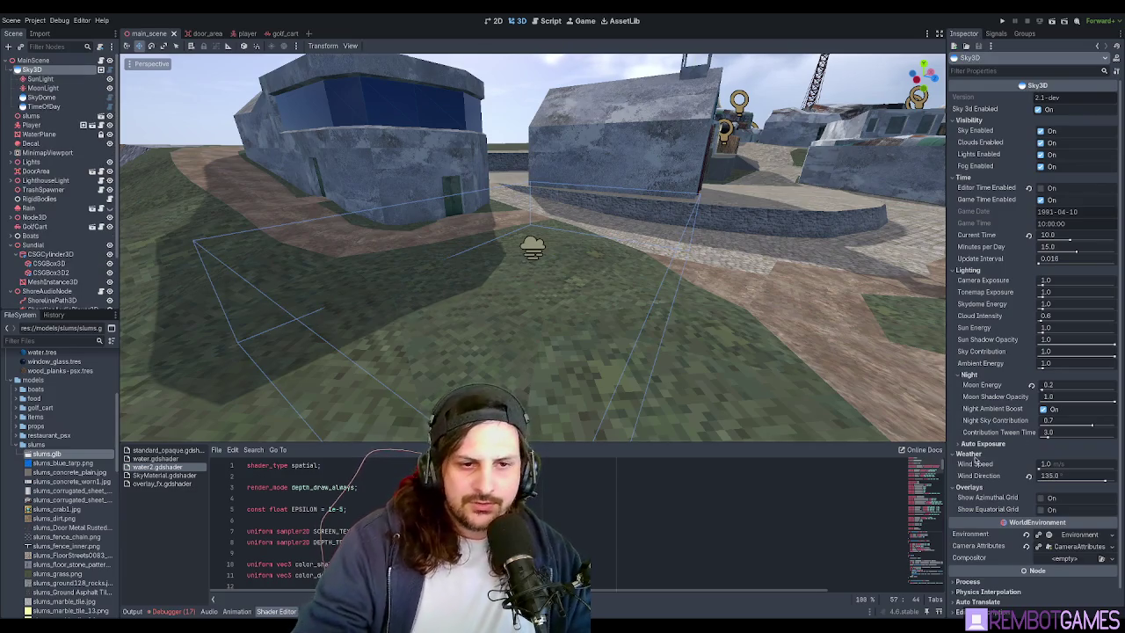
- Expand Sky3D's world environment settings and enable Volumetric Fog
{"action": "scroll", "coordinate": [978, 457], "scroll_direction": "down", "scroll_amount": 1}
{"action": "left_click", "coordinate": [1083, 506]}
{"action": "scroll", "coordinate": [984, 475], "scroll_direction": "down", "scroll_amount": 5}
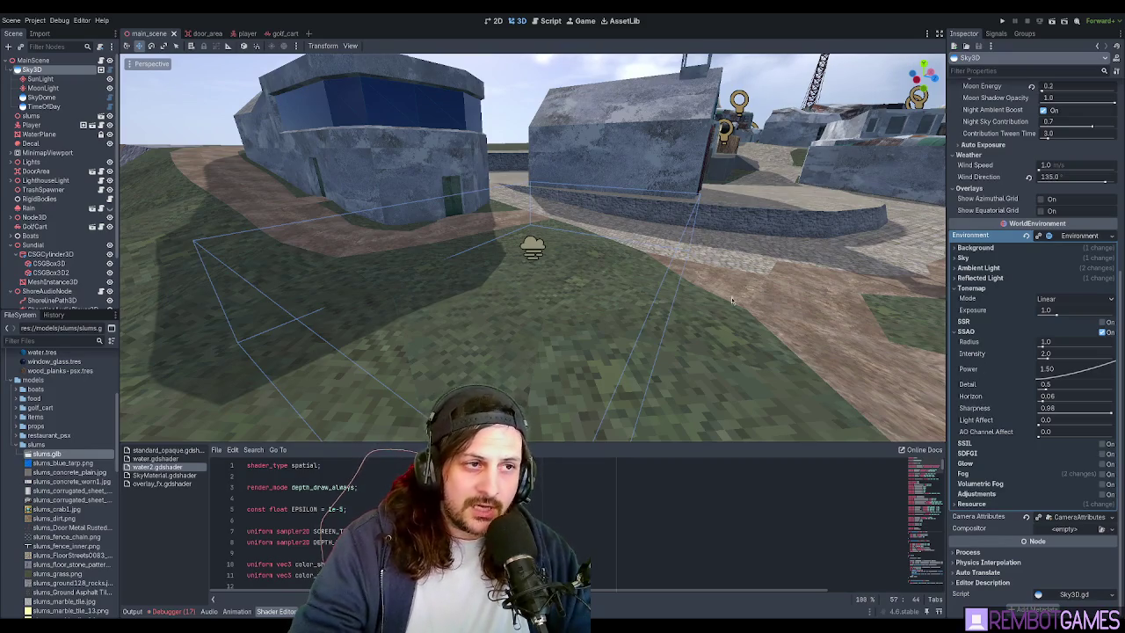
{"action": "middle_click_drag", "start_coordinate": [742, 304], "coordinate": [689, 277]}
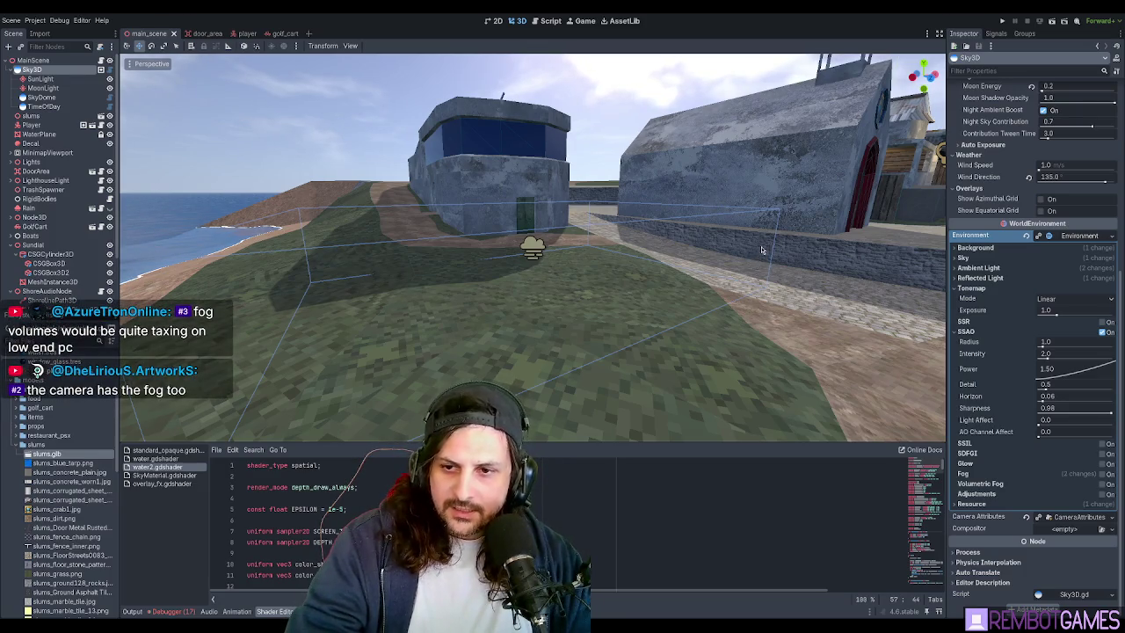
{"action": "middle_click_drag", "start_coordinate": [640, 252], "coordinate": [677, 263]}
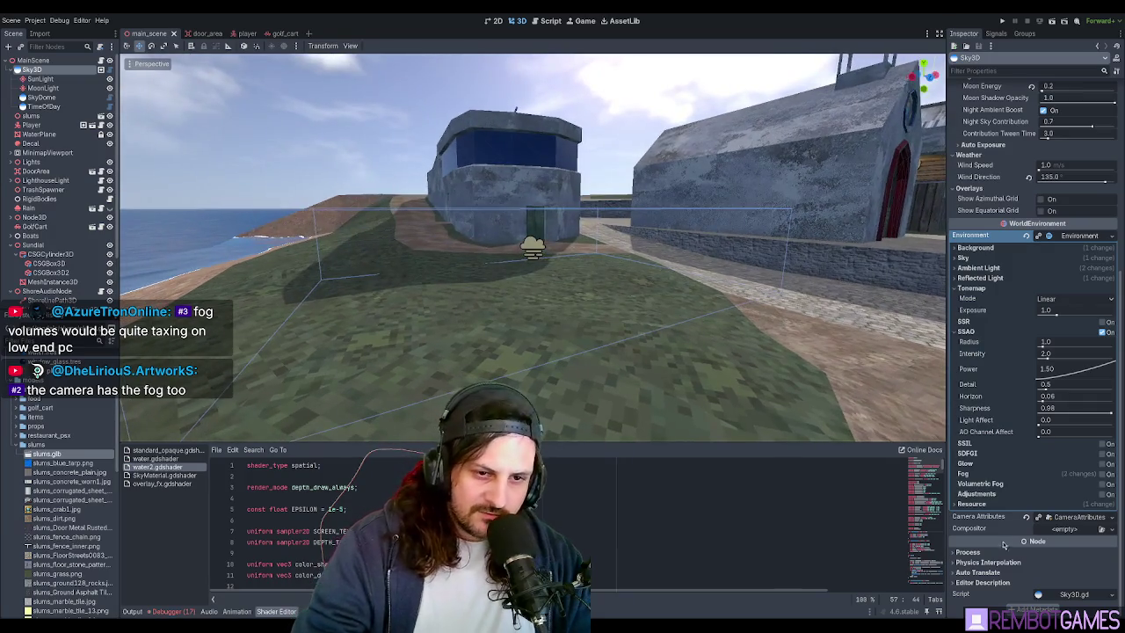
{"action": "left_click", "coordinate": [1102, 484]}
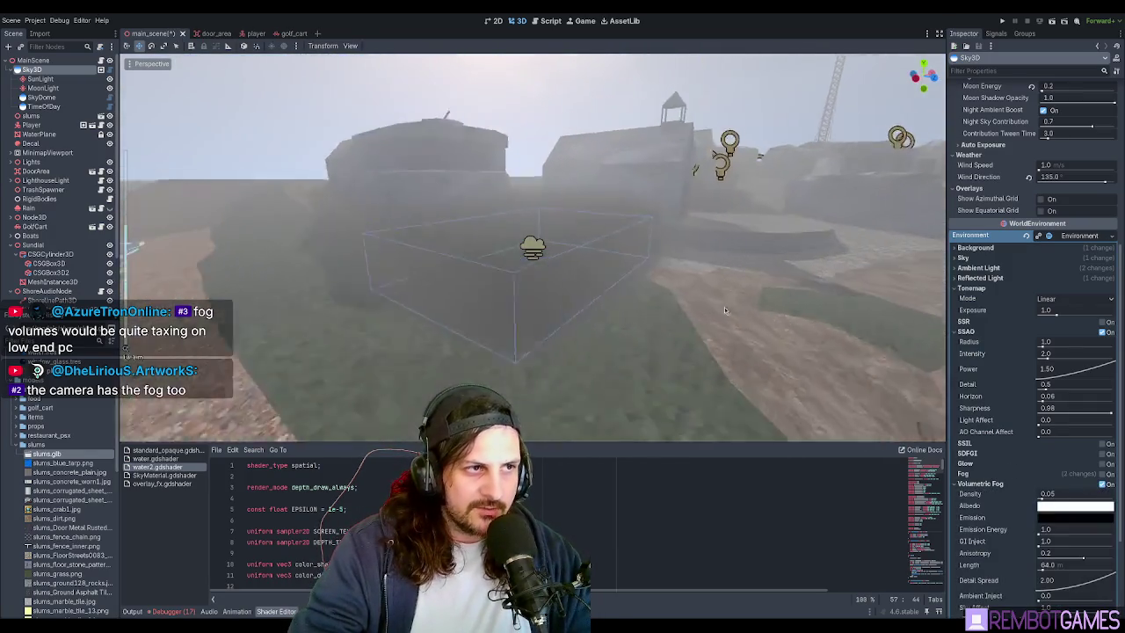
{"action": "mouse_move", "coordinate": [725, 307]}
{"action": "middle_mouse_down"}
{"action": "mouse_move", "coordinate": [629, 319]}
{"action": "mouse_move", "coordinate": [769, 353]}
{"action": "middle_mouse_up"}
- Drop the volumetric fog density to 0.0, disable Volumetric Fog, and enable regular fog instead
{"action": "left_click_drag", "start_coordinate": [1039, 498], "coordinate": [1002, 499]}
{"action": "mouse_move", "coordinate": [774, 334]}
{"action": "middle_mouse_down"}
{"action": "mouse_move", "coordinate": [712, 347]}
{"action": "mouse_move", "coordinate": [524, 192]}
{"action": "mouse_move", "coordinate": [206, 189]}
{"action": "mouse_move", "coordinate": [383, 209]}
{"action": "middle_mouse_up"}
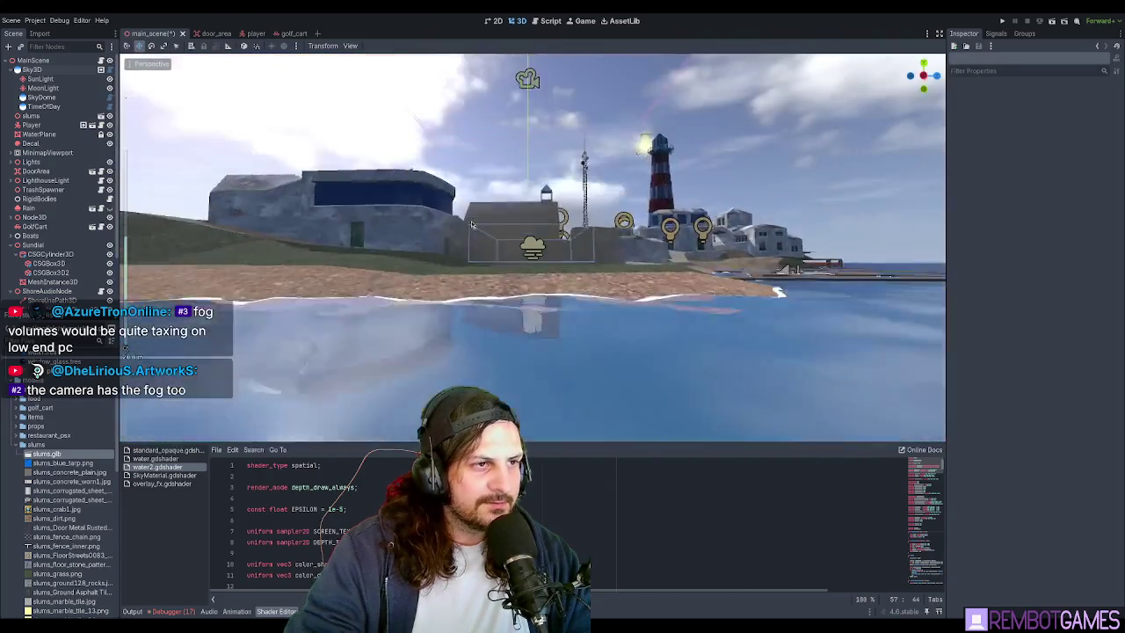
{"action": "middle_click_drag", "start_coordinate": [437, 224], "coordinate": [292, 342]}
{"action": "left_click", "coordinate": [51, 70]}
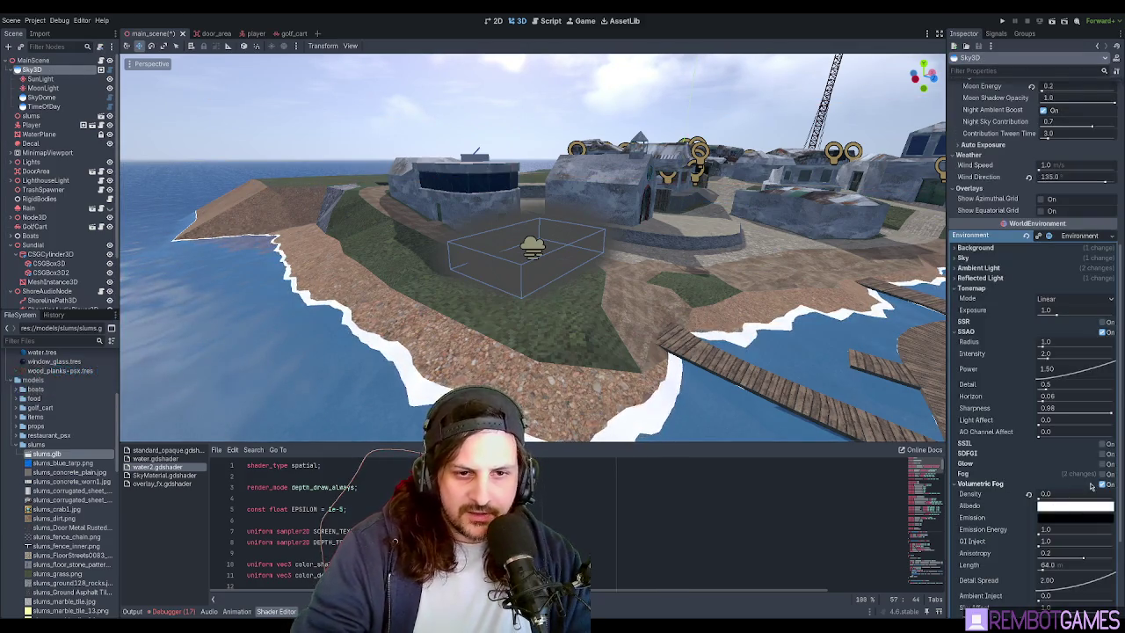
{"action": "left_click", "coordinate": [1095, 484]}
{"action": "left_click", "coordinate": [1104, 474]}
- Lower the environment fog density to 0.0085 and start playtesting the village scene
{"action": "mouse_move", "coordinate": [668, 405]}
{"action": "middle_mouse_down"}
{"action": "mouse_move", "coordinate": [704, 300]}
{"action": "mouse_move", "coordinate": [730, 296]}
{"action": "middle_mouse_up"}
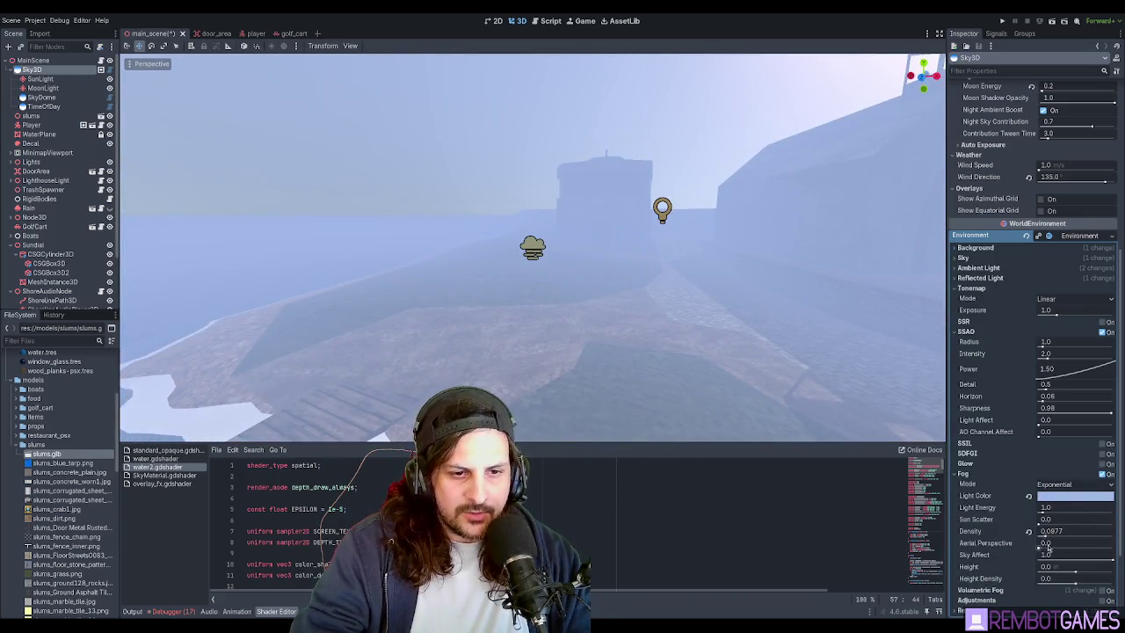
{"action": "left_click_drag", "start_coordinate": [1046, 539], "coordinate": [1040, 539]}
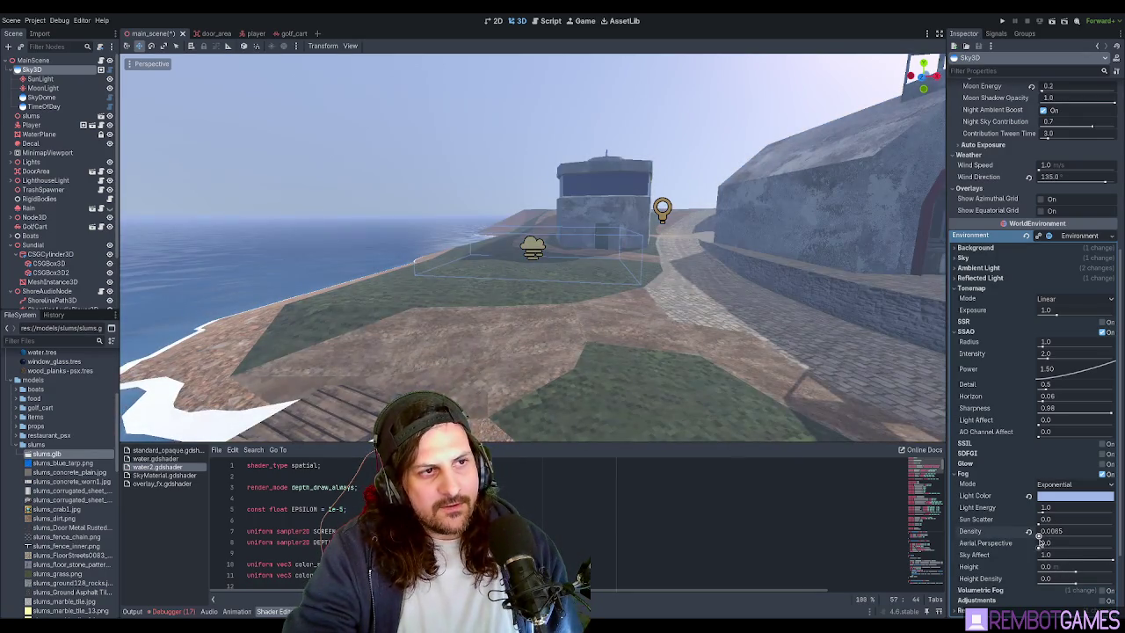
{"action": "middle_click_drag", "start_coordinate": [761, 410], "coordinate": [728, 346]}
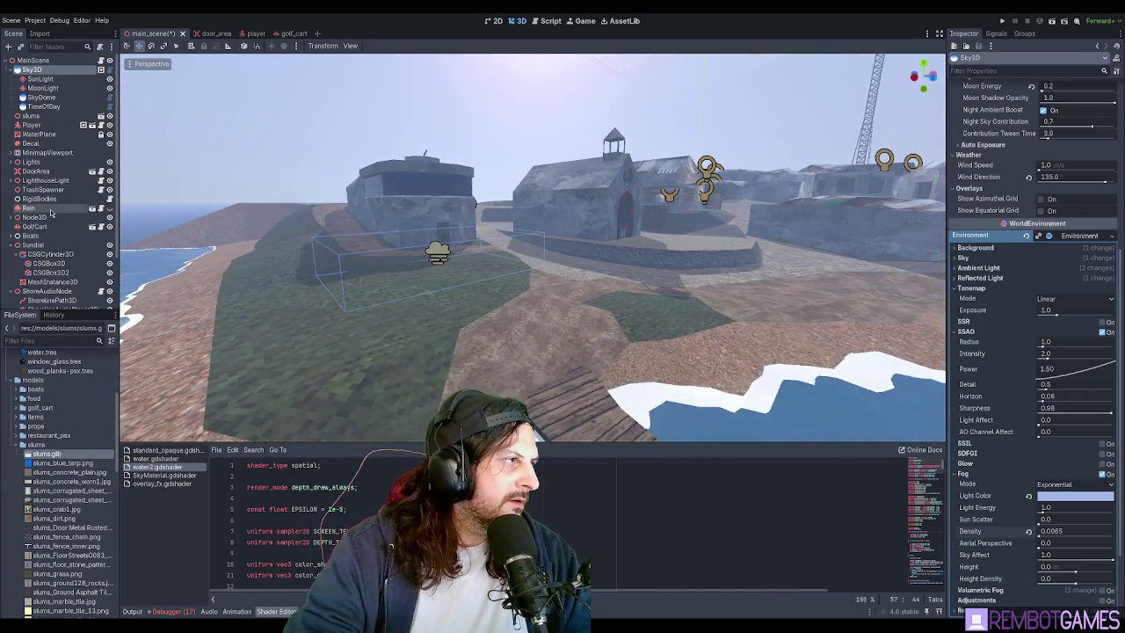
{"action": "key", "text": "F5"}
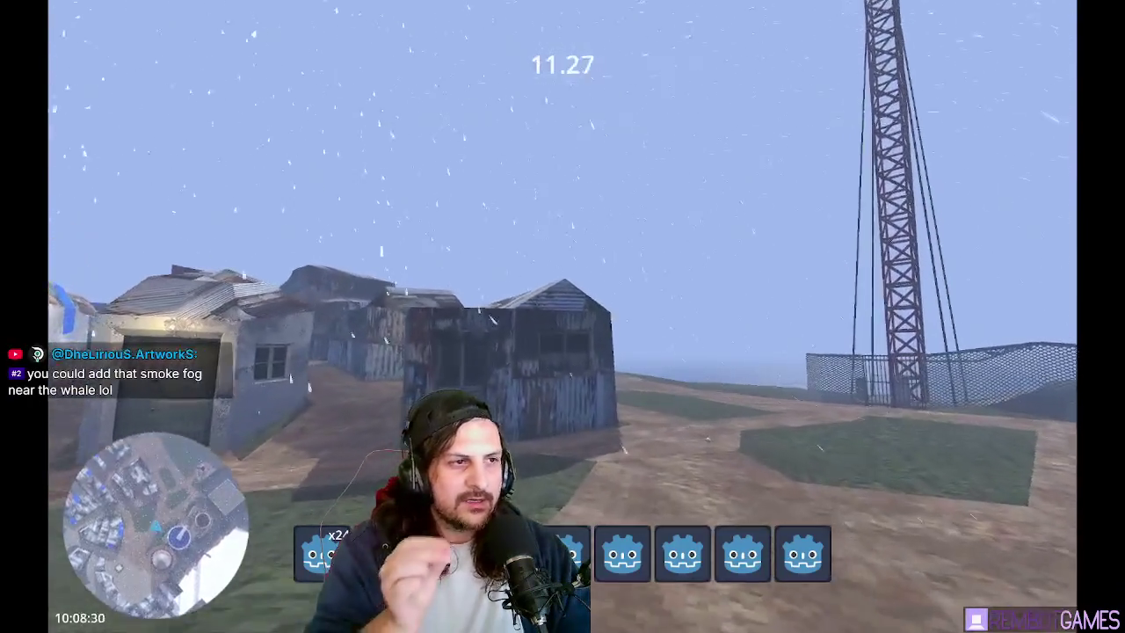
- Walk in first person toward the long rusty shed, then stop the game with F8
{"action": "key", "text": "w"}
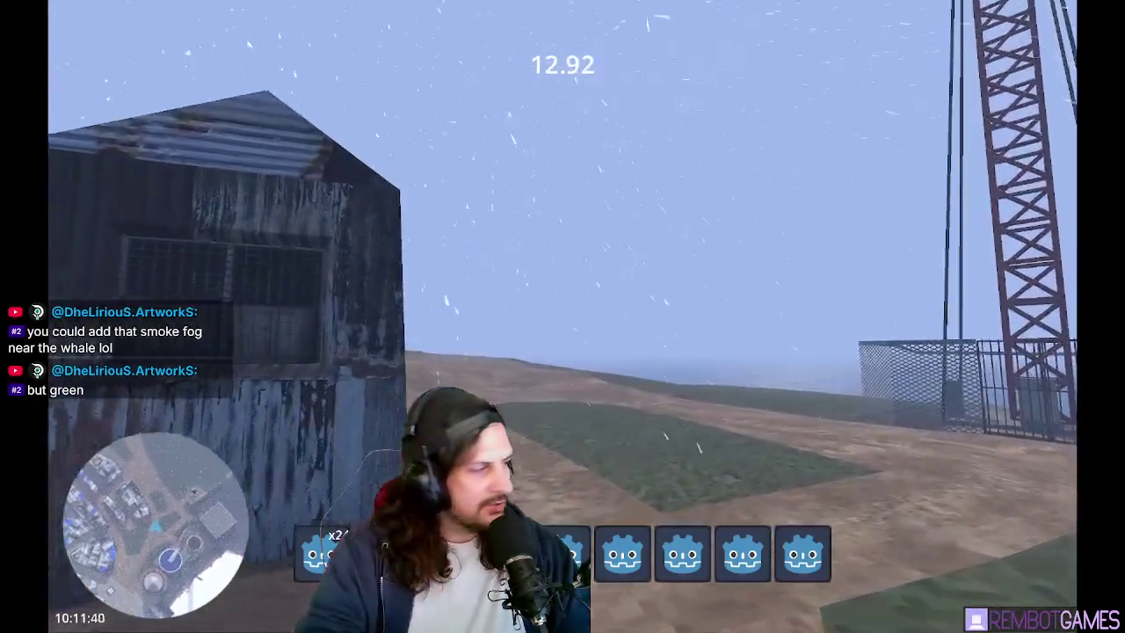
{"action": "key", "text": "w"}
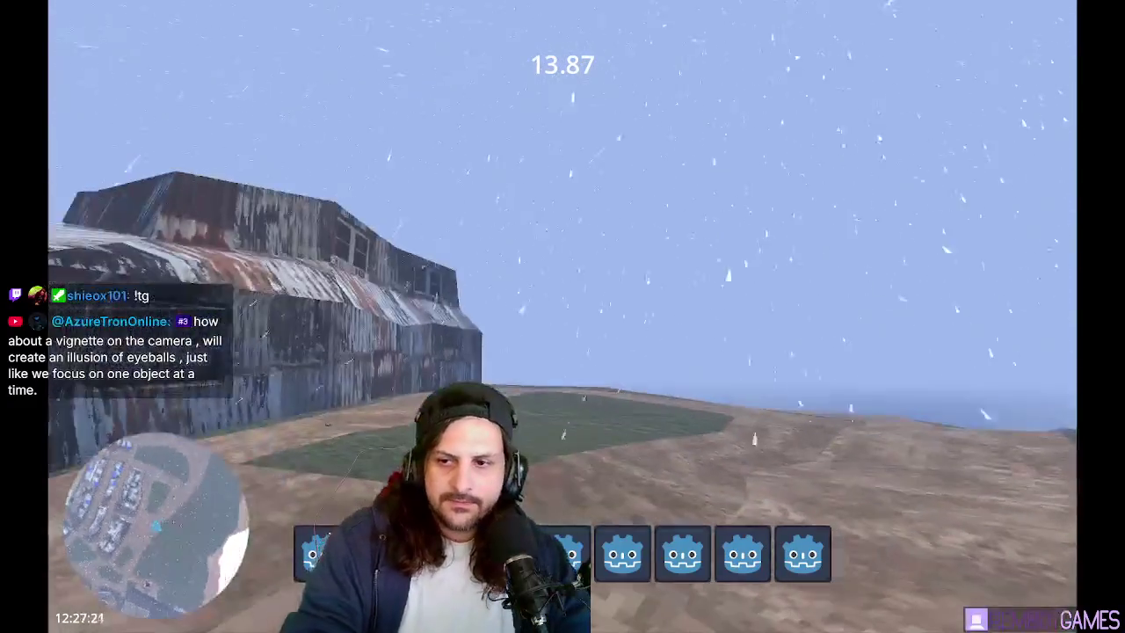
{"action": "key", "text": "F8"}
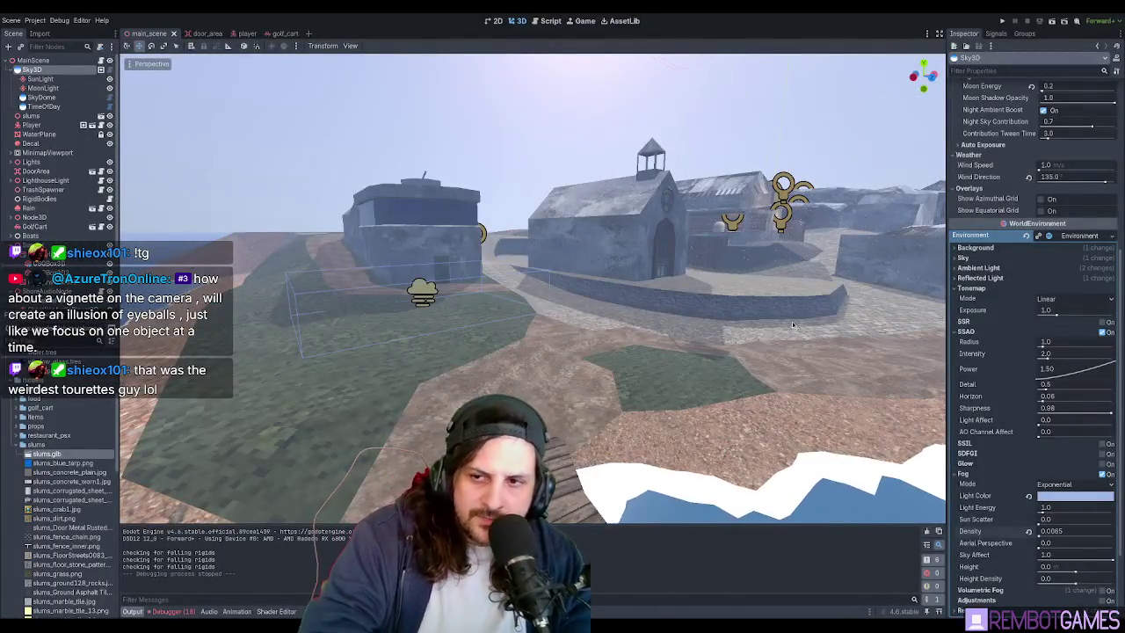
- Select the FogVolume box beside the buildings and delete it from main_scene
{"action": "middle_click_drag", "start_coordinate": [793, 324], "coordinate": [631, 519]}
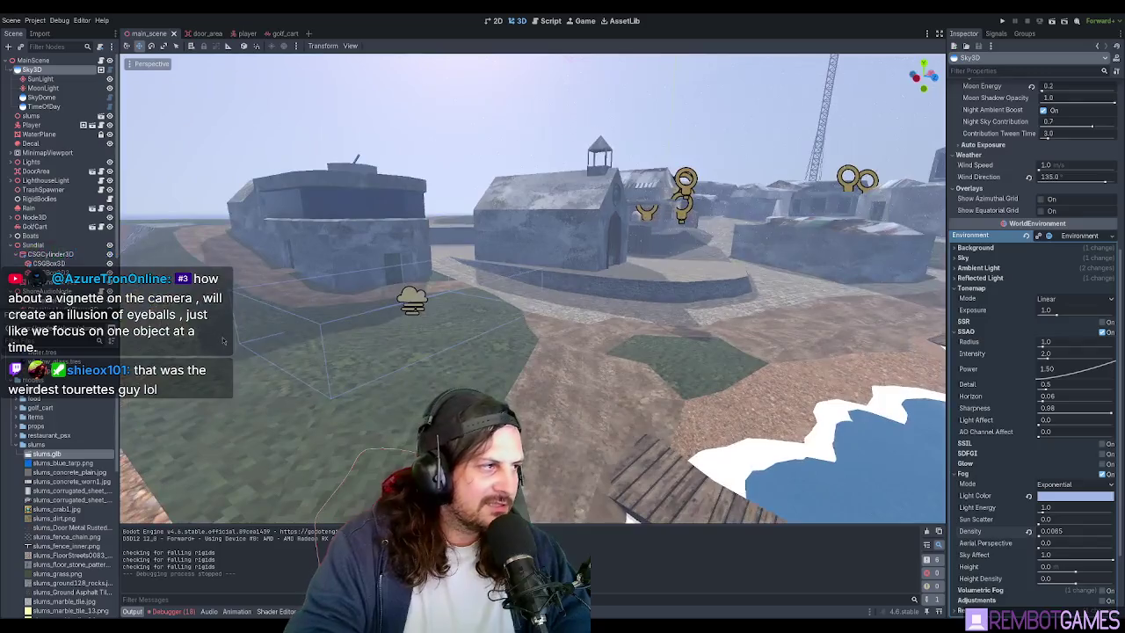
{"action": "left_click", "coordinate": [412, 300]}
{"action": "scroll", "coordinate": [344, 294], "scroll_direction": "down", "scroll_amount": 3}
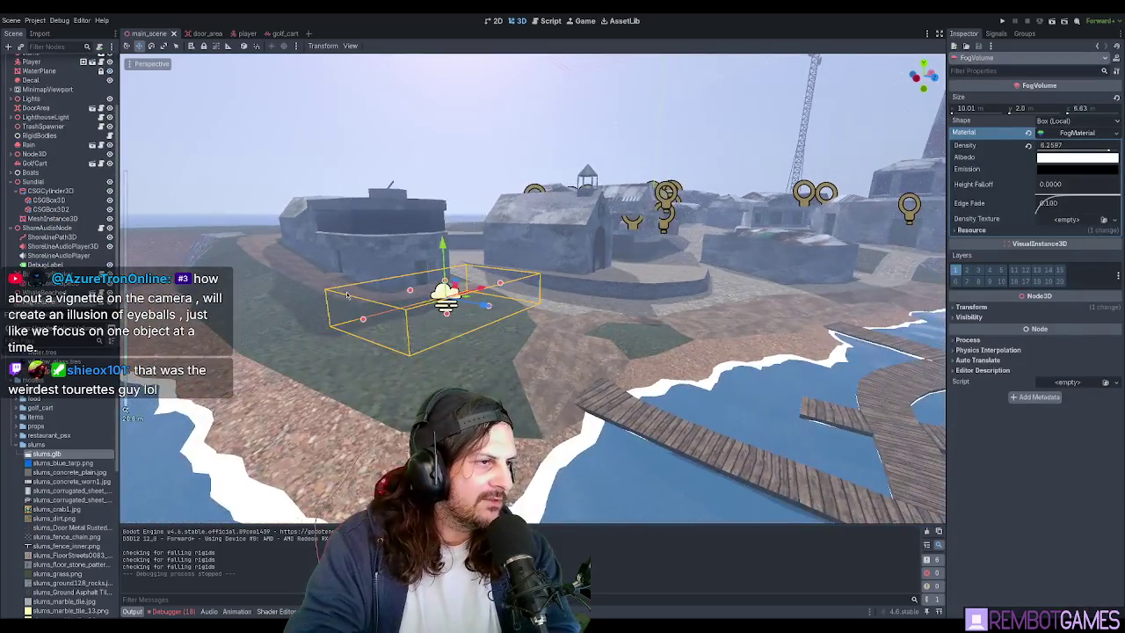
{"action": "key", "text": "Delete"}
{"action": "mouse_move", "coordinate": [513, 319]}
{"action": "middle_mouse_down"}
{"action": "mouse_move", "coordinate": [550, 365]}
{"action": "mouse_move", "coordinate": [558, 323]}
{"action": "mouse_move", "coordinate": [656, 272]}
{"action": "mouse_move", "coordinate": [449, 288]}
{"action": "middle_mouse_up"}
{"action": "scroll", "coordinate": [558, 324], "scroll_direction": "up", "scroll_amount": 3}
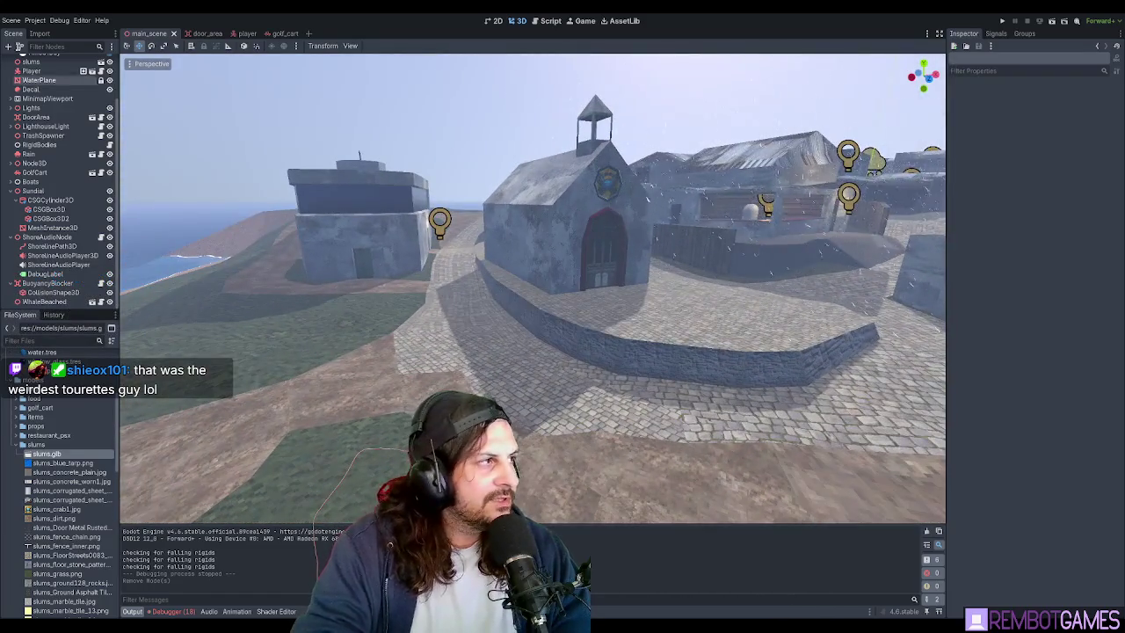
- Turn off Fog and SSAO in the Sky3D node's environment
{"action": "scroll", "coordinate": [31, 99], "scroll_direction": "up", "scroll_amount": 2}
{"action": "left_click", "coordinate": [32, 70]}
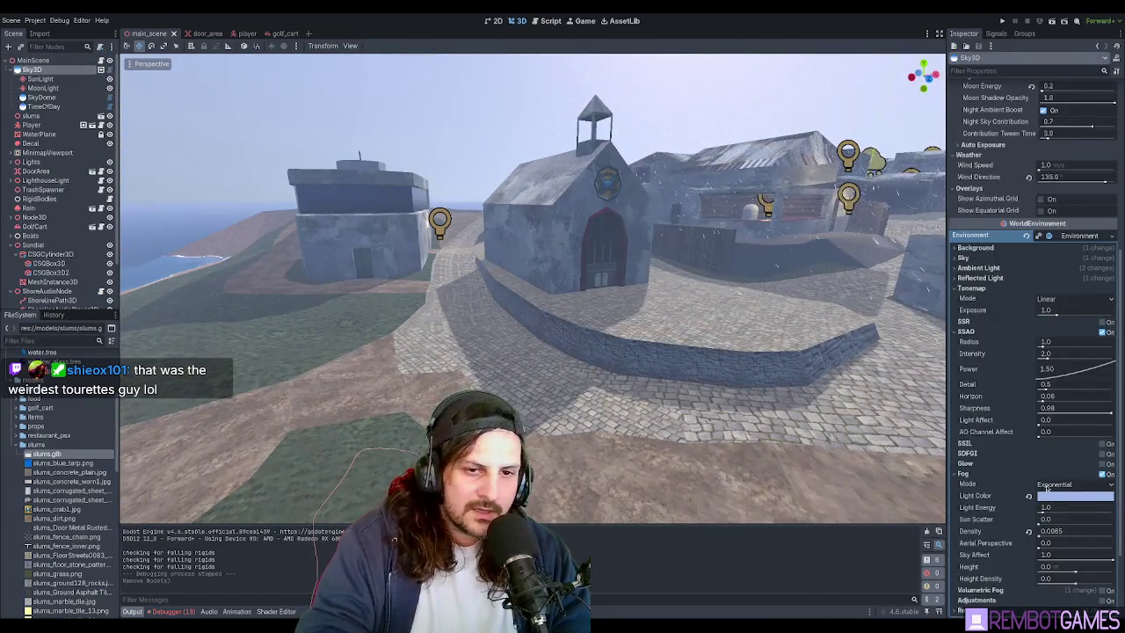
{"action": "left_click", "coordinate": [1104, 475]}
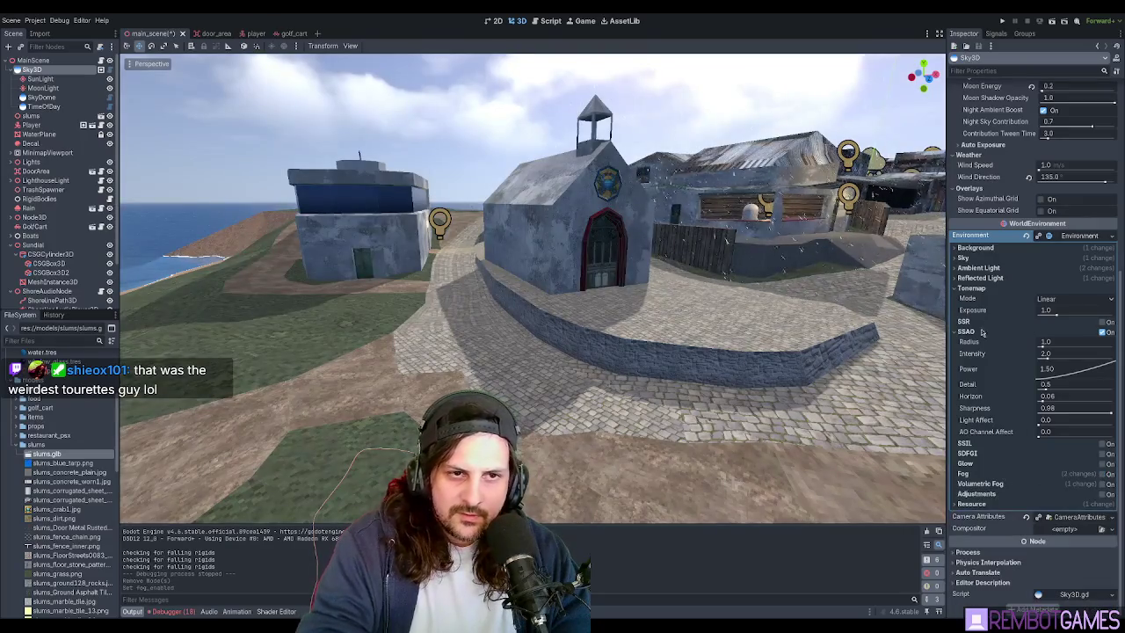
{"action": "left_click", "coordinate": [1103, 332]}
{"action": "left_click", "coordinate": [1102, 337]}
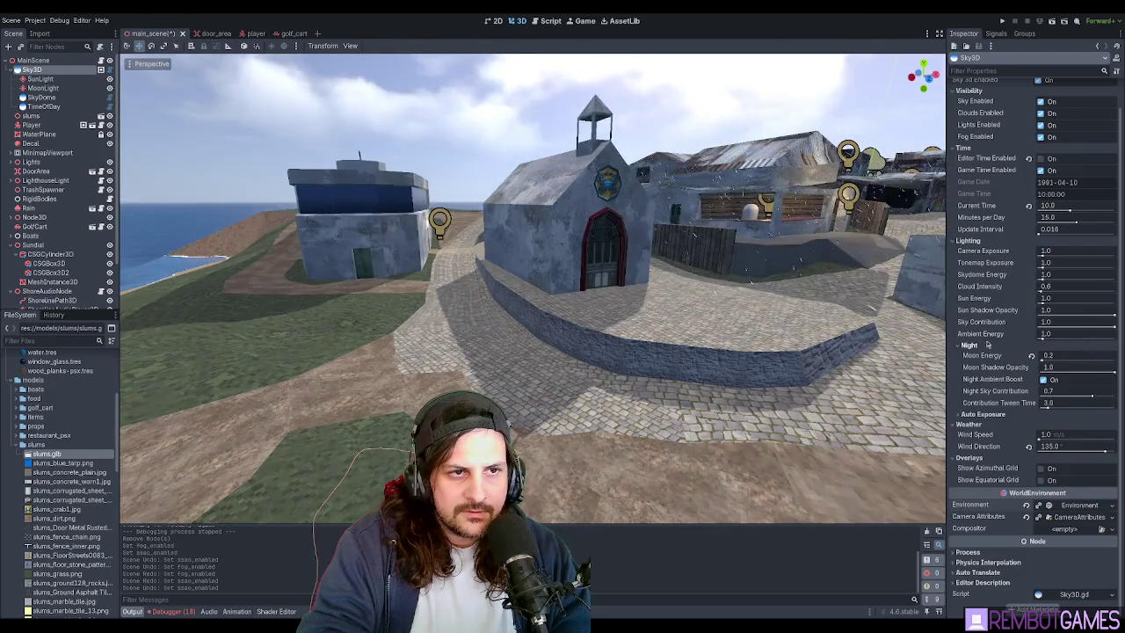
- Compare the plaza with SSAO on and off by undoing and redoing the change
{"action": "middle_click_drag", "start_coordinate": [527, 299], "coordinate": [602, 302]}
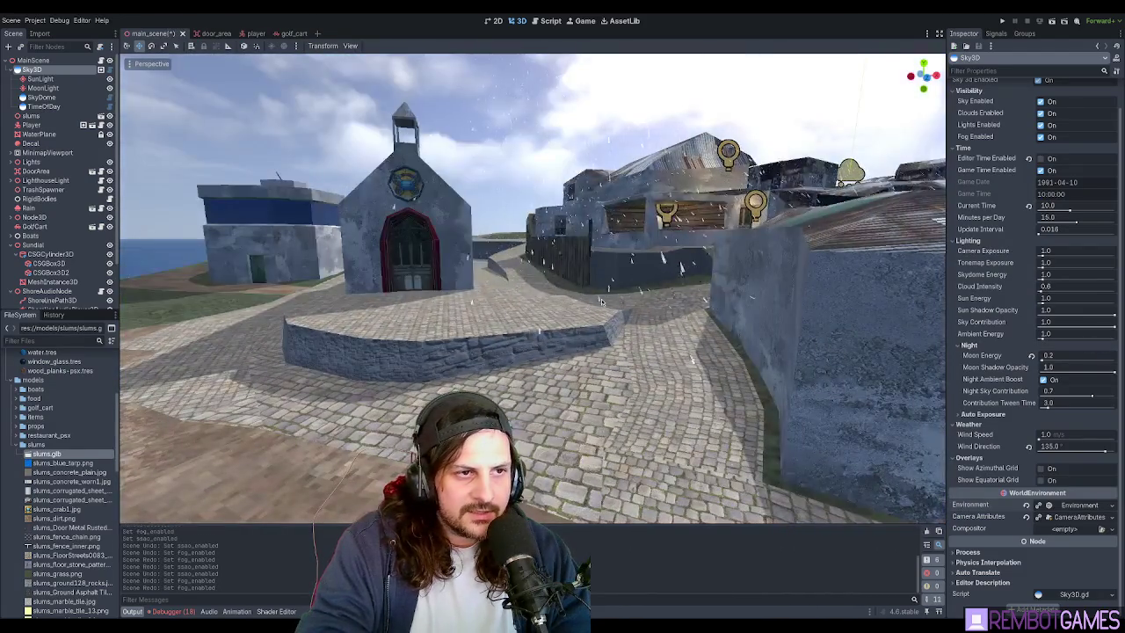
{"action": "key", "text": "ctrl+shift+z"}
{"action": "key", "text": "ctrl+z"}
{"action": "key", "text": "ctrl+shift+z"}
{"action": "key", "text": "ctrl+z"}
{"action": "key", "text": "ctrl+shift+z"}
{"action": "mouse_move", "coordinate": [688, 344]}
{"action": "middle_mouse_down"}
{"action": "mouse_move", "coordinate": [754, 342]}
{"action": "mouse_move", "coordinate": [798, 302]}
{"action": "mouse_move", "coordinate": [769, 303]}
{"action": "middle_mouse_up"}
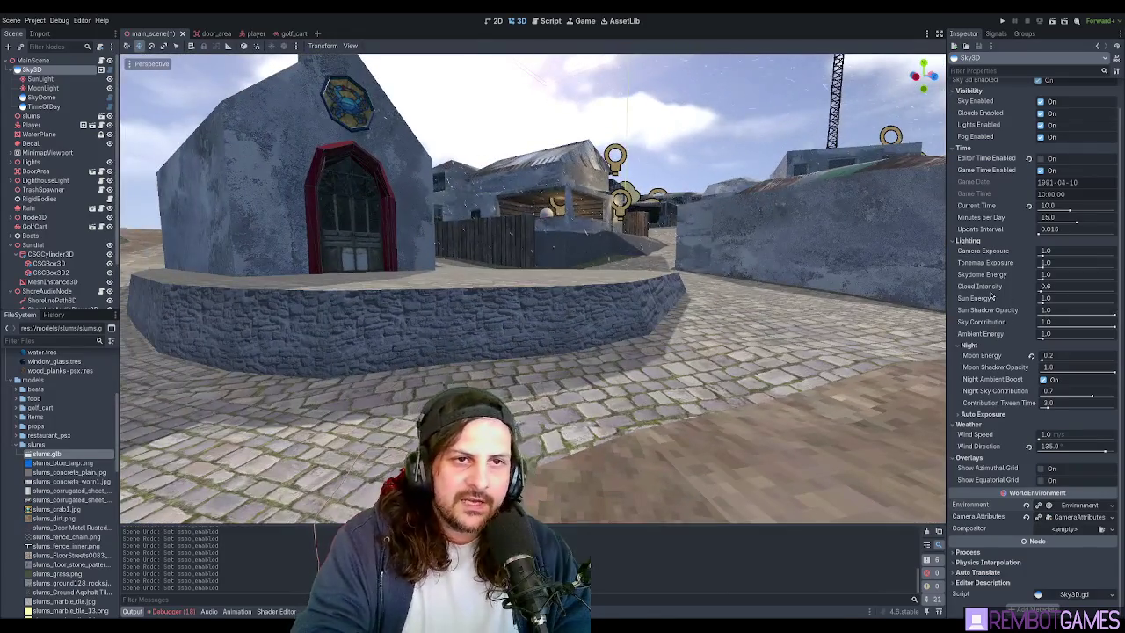
{"action": "scroll", "coordinate": [992, 297], "scroll_direction": "up", "scroll_amount": 2}
- Save the main scene and inspect the church from several angles
{"action": "key", "text": "ctrl+s"}
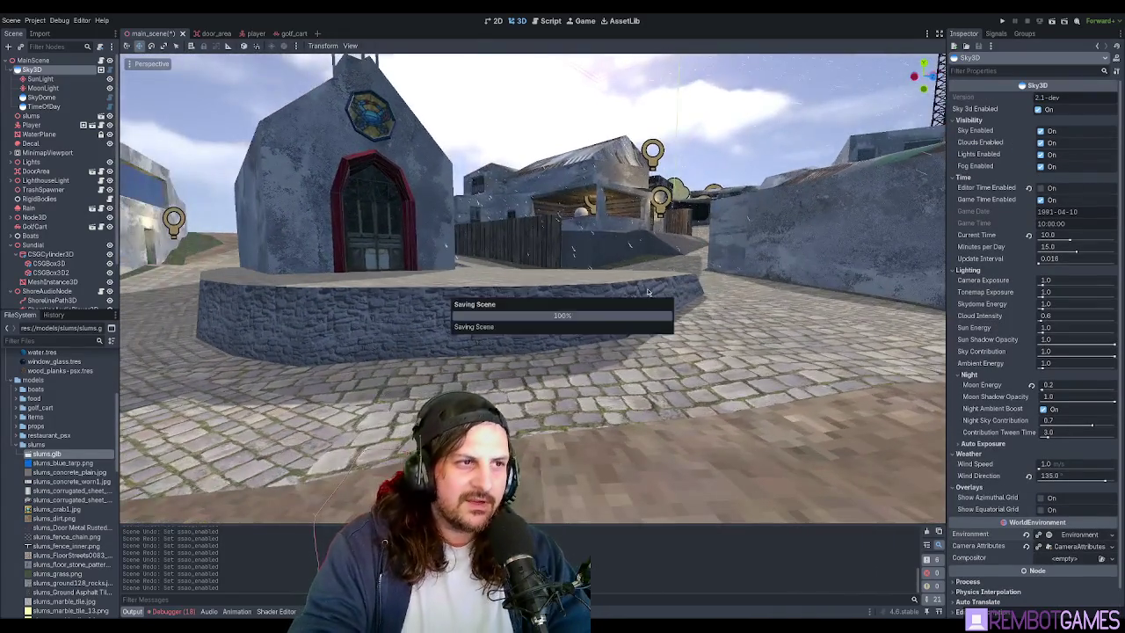
{"action": "middle_click_drag", "start_coordinate": [707, 236], "coordinate": [394, 136]}
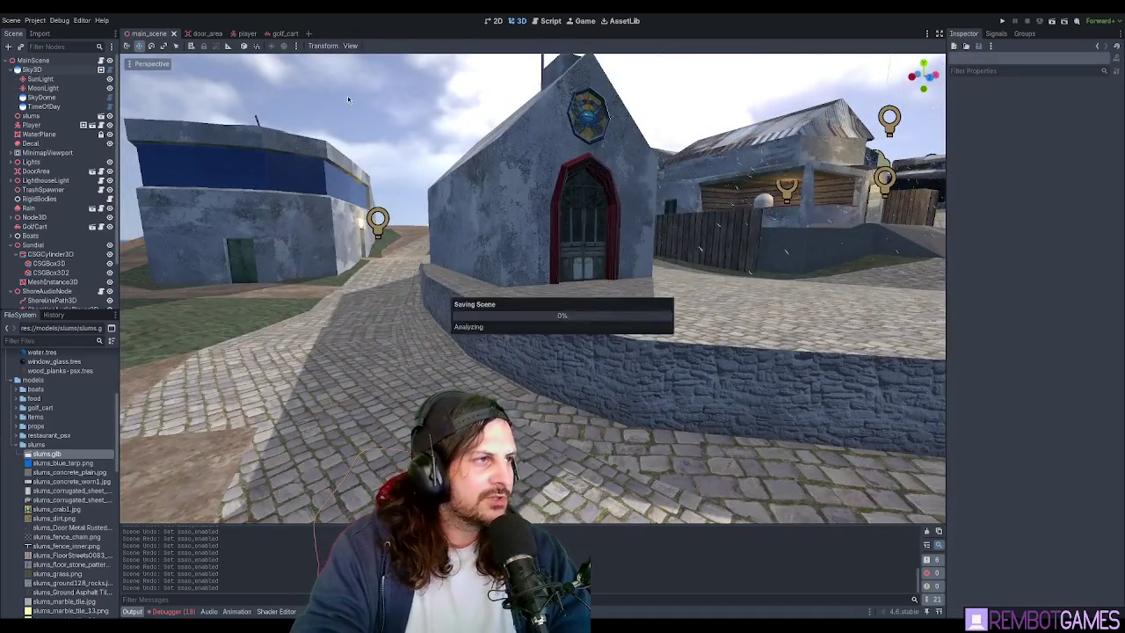
{"action": "middle_click_drag", "start_coordinate": [361, 100], "coordinate": [378, 141]}
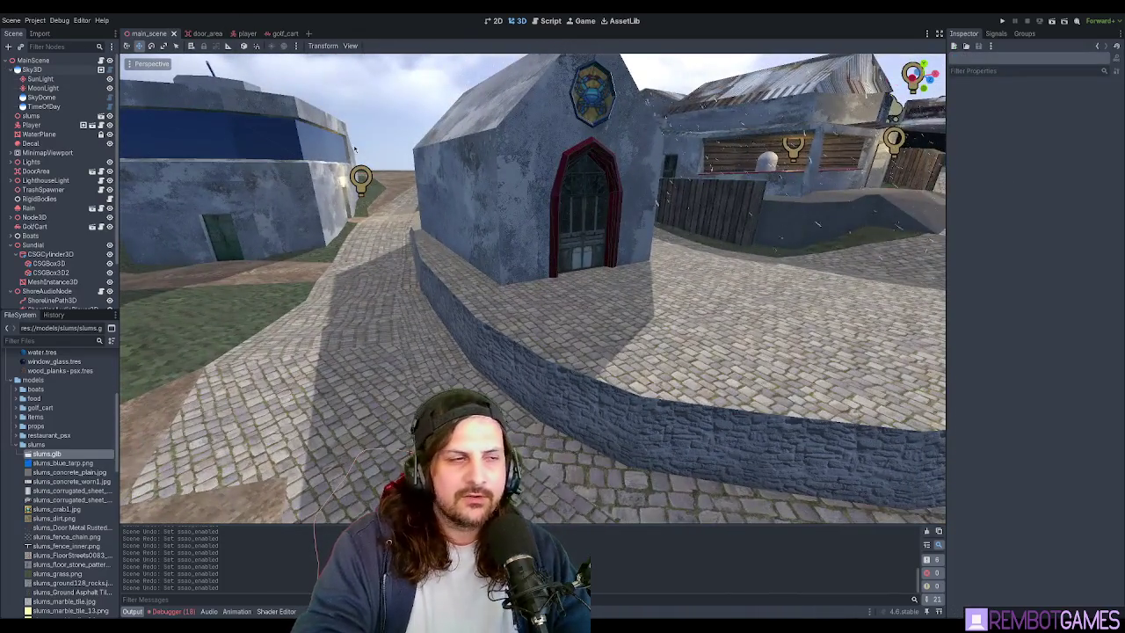
{"action": "middle_click_drag", "start_coordinate": [450, 179], "coordinate": [487, 192]}
{"action": "key", "text": "ctrl+s"}
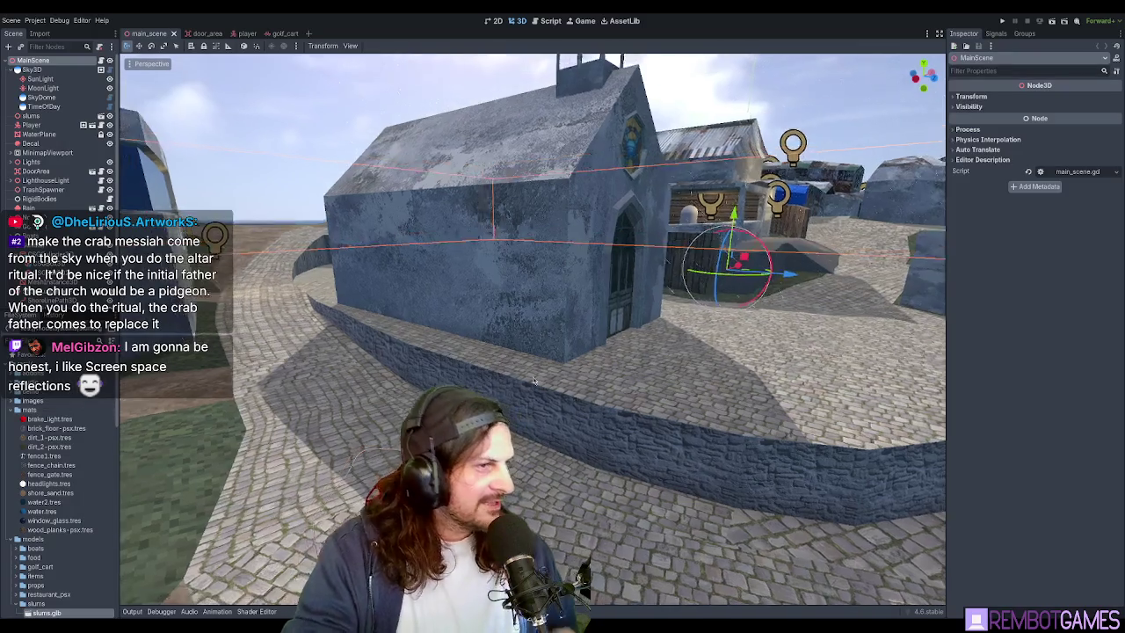
{"action": "key", "text": "ctrl+s"}
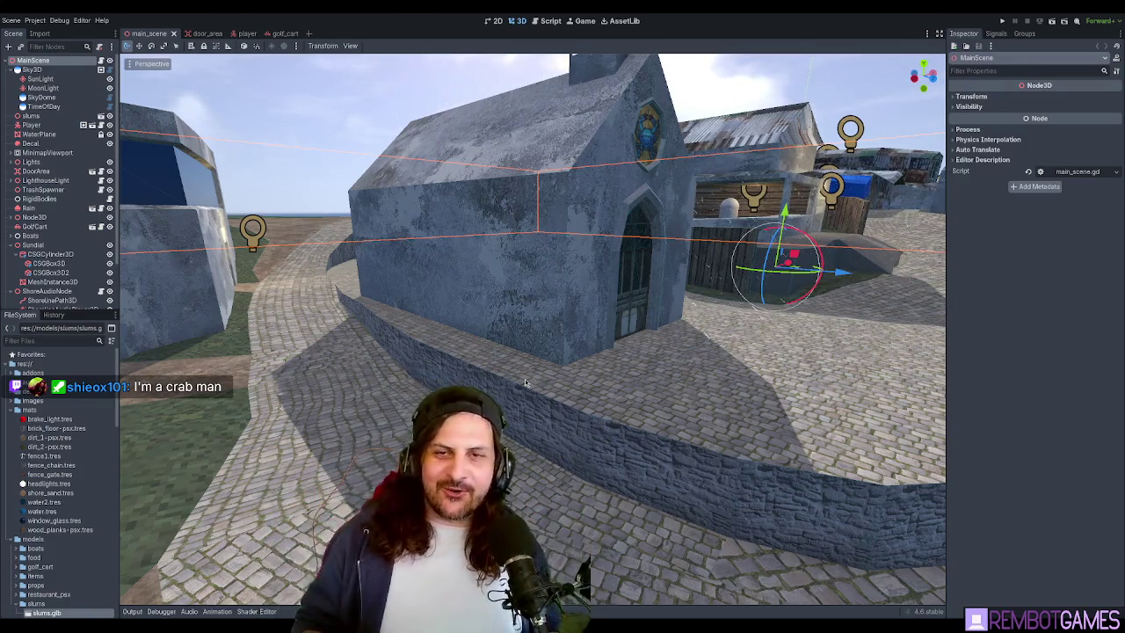
{"action": "mouse_move", "coordinate": [699, 346]}
{"action": "middle_mouse_down"}
{"action": "mouse_move", "coordinate": [778, 385]}
{"action": "mouse_move", "coordinate": [623, 346]}
{"action": "middle_mouse_up"}
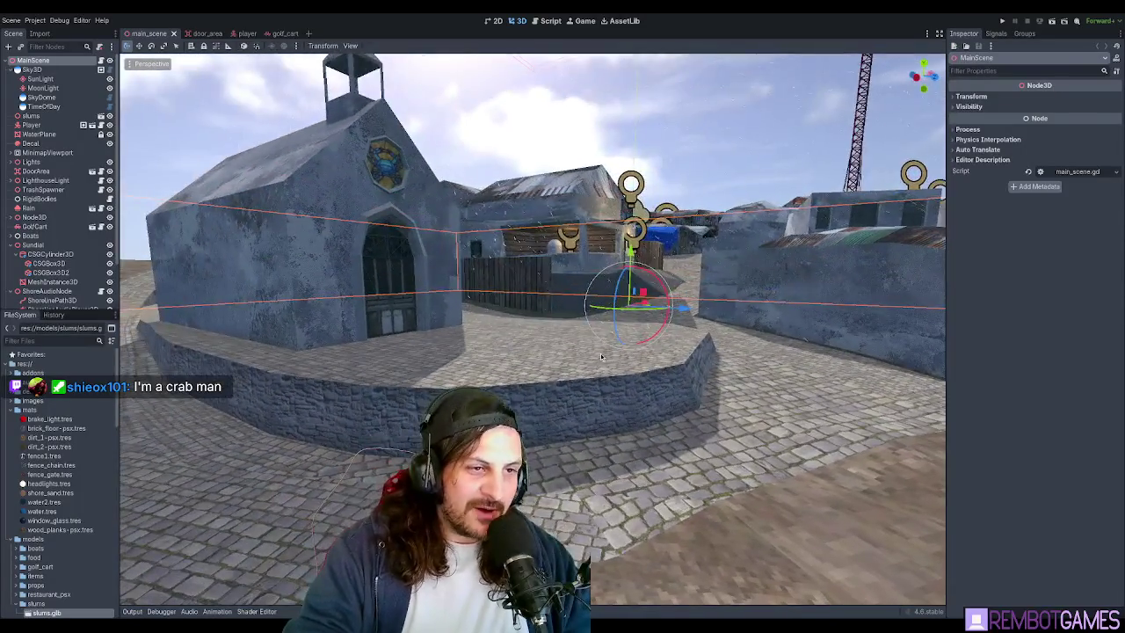
{"action": "left_click", "coordinate": [719, 137]}
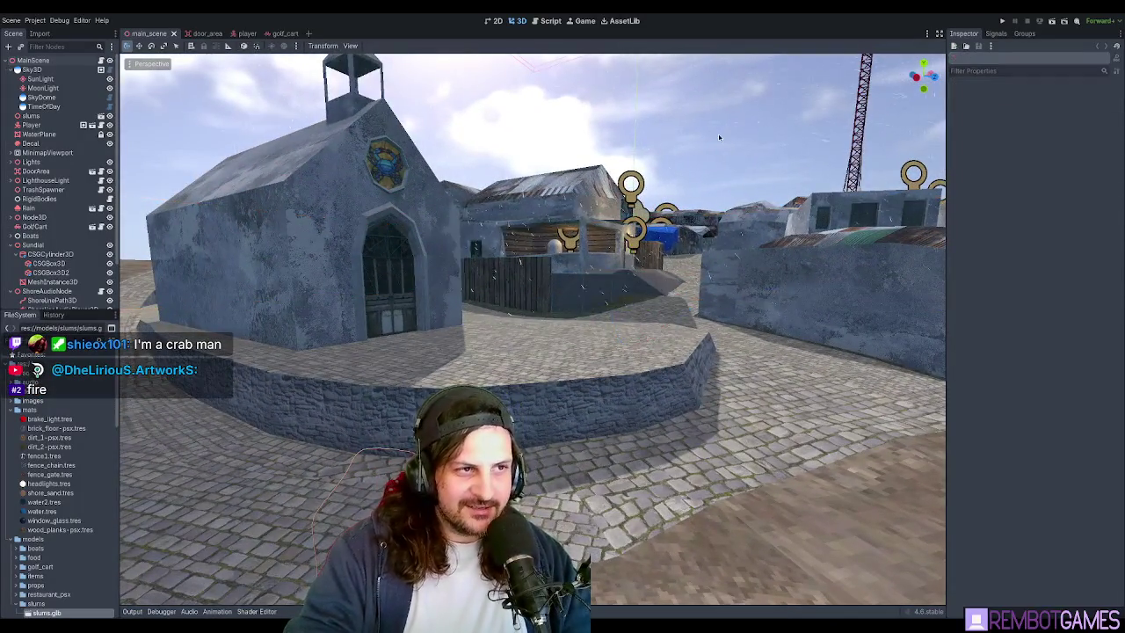
{"action": "mouse_move", "coordinate": [723, 154]}
{"action": "middle_mouse_down"}
{"action": "mouse_move", "coordinate": [701, 291]}
{"action": "mouse_move", "coordinate": [748, 333]}
{"action": "middle_mouse_up"}
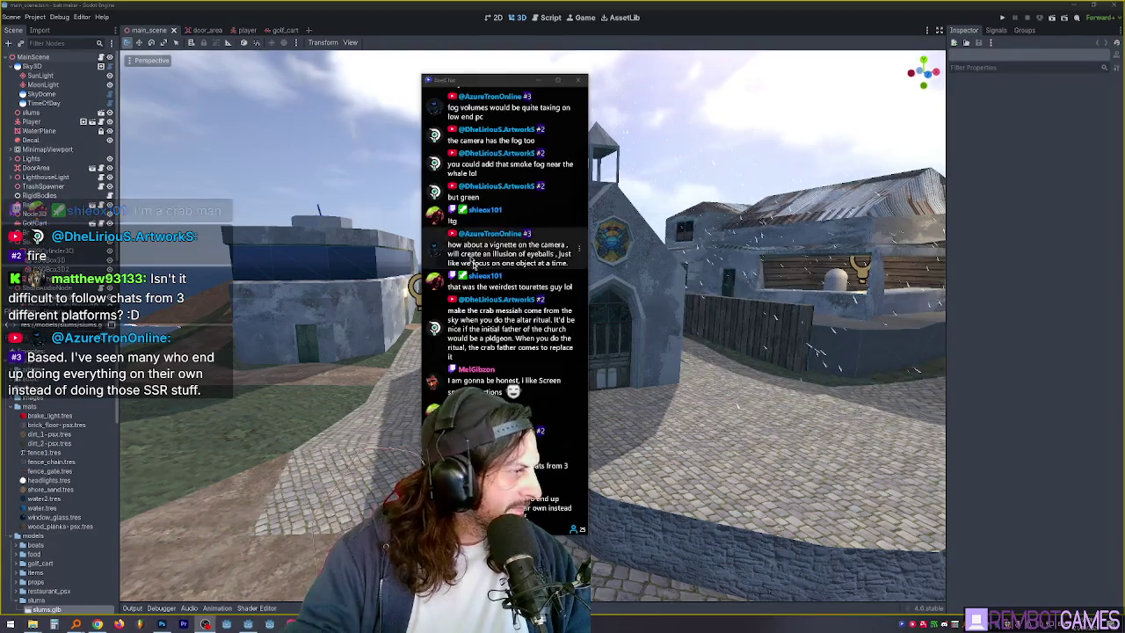
- Move the AxelChat window aside and widen it to read the messages
{"action": "mouse_move", "coordinate": [488, 79]}
{"action": "left_mouse_down"}
{"action": "mouse_move", "coordinate": [736, 78]}
{"action": "mouse_move", "coordinate": [695, 86]}
{"action": "left_mouse_up"}
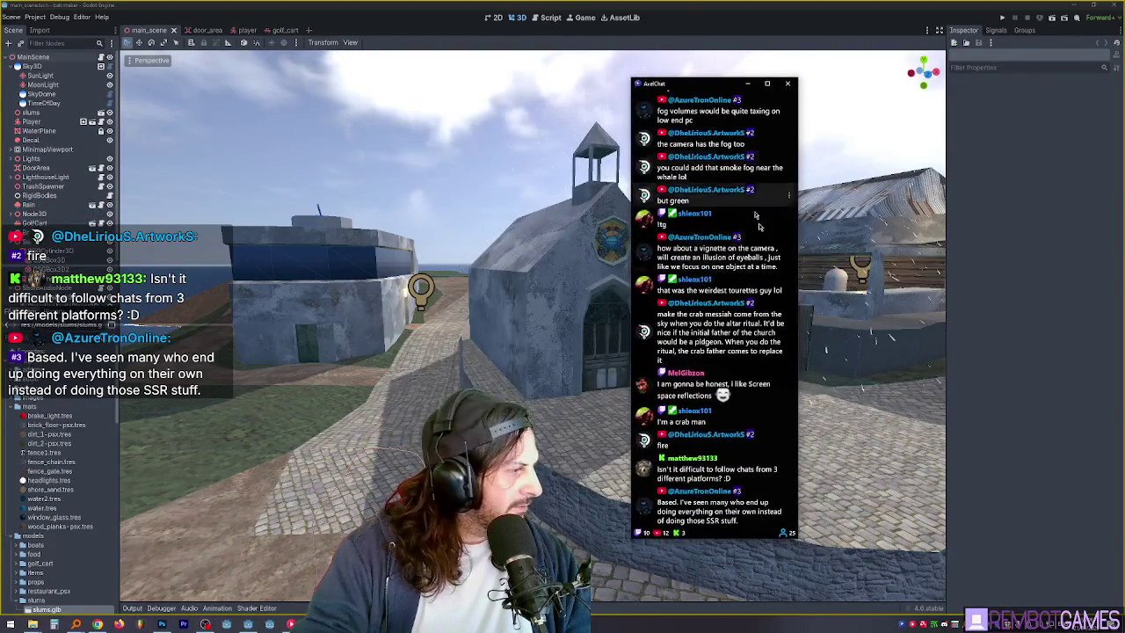
{"action": "left_click_drag", "start_coordinate": [800, 356], "coordinate": [891, 362]}
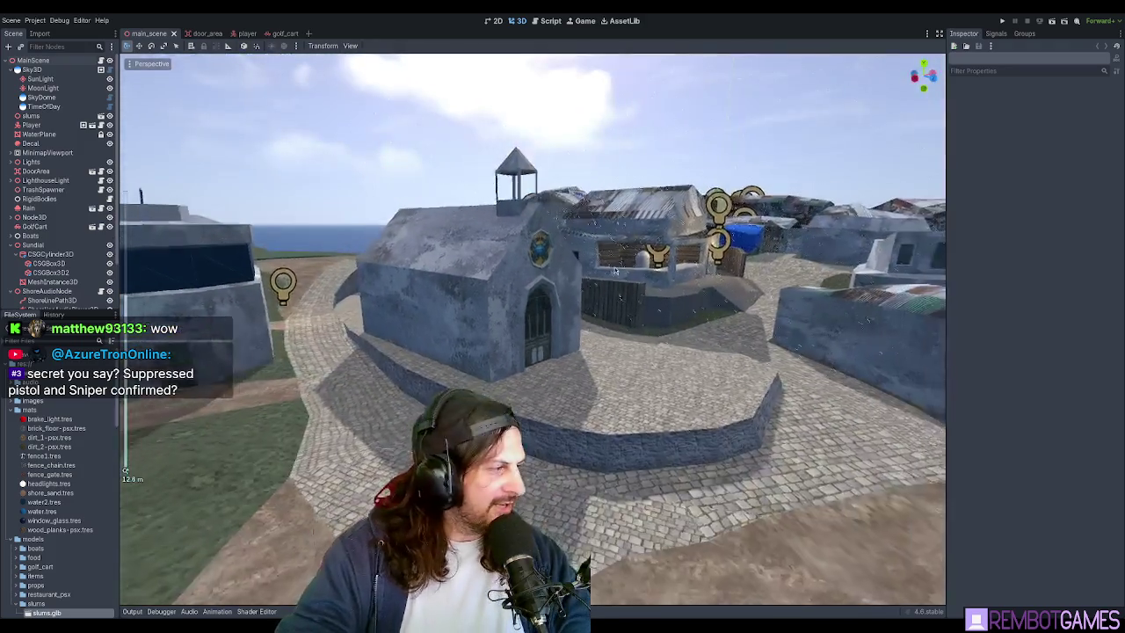
- After orbiting around the church, run the game with F5 and drive the golf cart forward
{"action": "mouse_move", "coordinate": [563, 282]}
{"action": "middle_mouse_down"}
{"action": "mouse_move", "coordinate": [665, 278]}
{"action": "mouse_move", "coordinate": [587, 348]}
{"action": "mouse_move", "coordinate": [538, 363]}
{"action": "mouse_move", "coordinate": [726, 367]}
{"action": "mouse_move", "coordinate": [738, 356]}
{"action": "middle_mouse_up"}
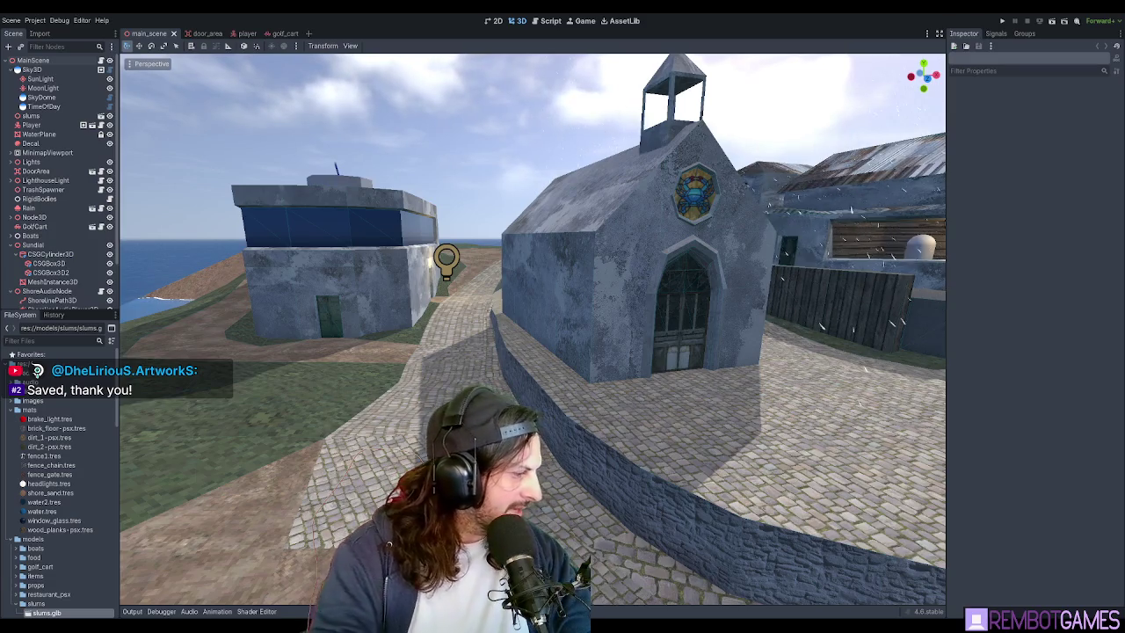
{"action": "middle_click_drag", "start_coordinate": [553, 246], "coordinate": [502, 242]}
{"action": "mouse_move", "coordinate": [521, 287]}
{"action": "middle_mouse_down"}
{"action": "mouse_move", "coordinate": [602, 278]}
{"action": "mouse_move", "coordinate": [518, 265]}
{"action": "middle_mouse_up"}
{"action": "scroll", "coordinate": [517, 265], "scroll_direction": "down", "scroll_amount": 3}
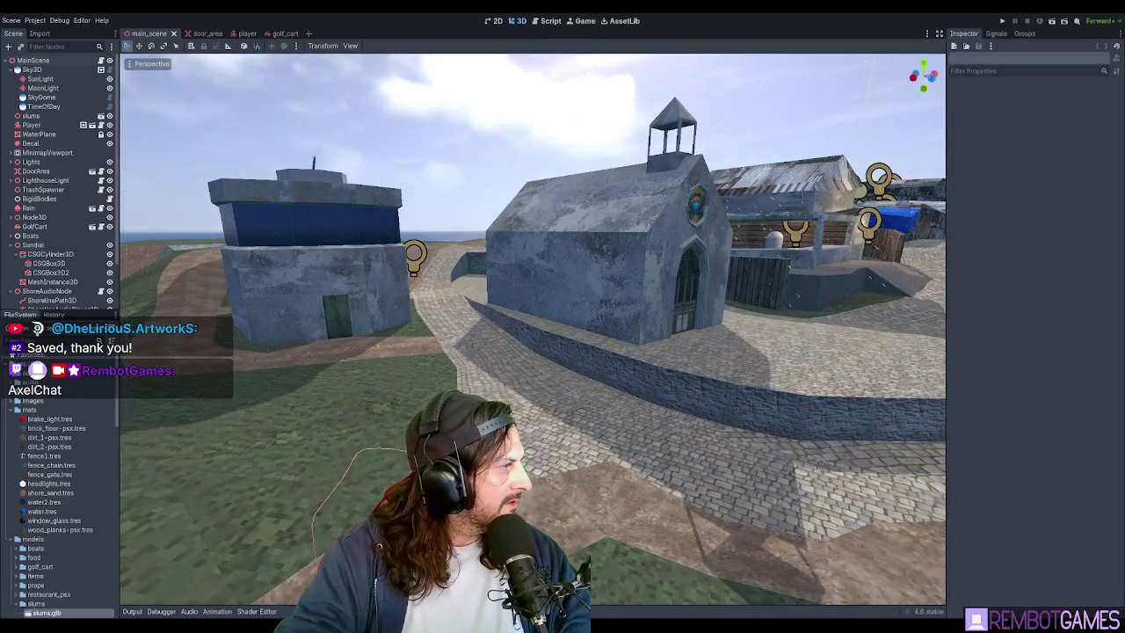
{"action": "key", "text": "F5"}
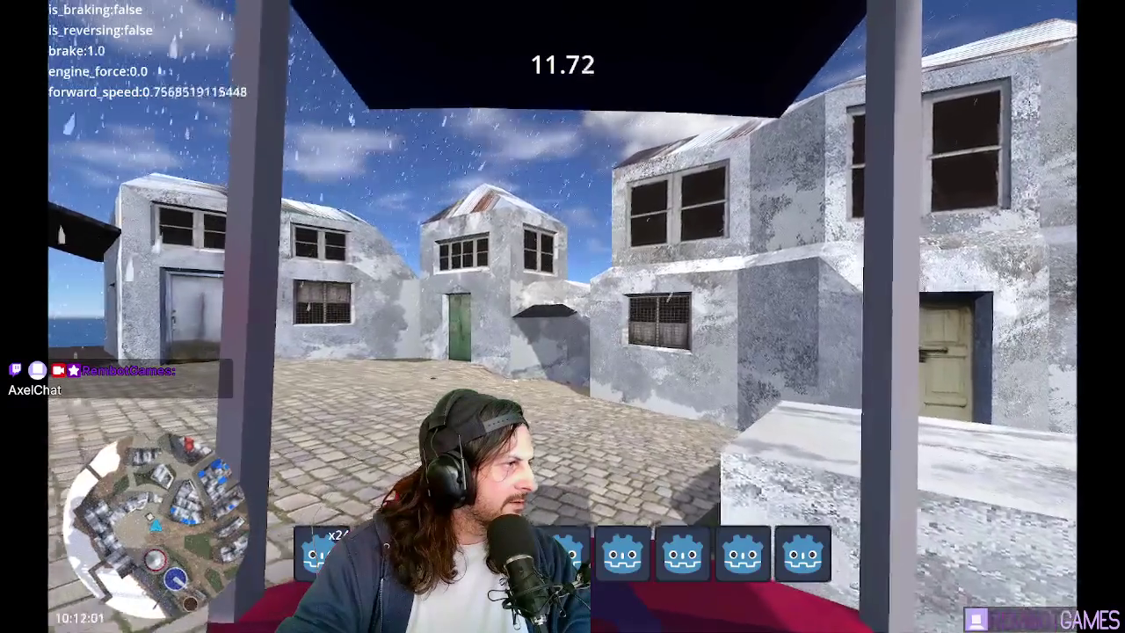
{"action": "key", "text": "w"}
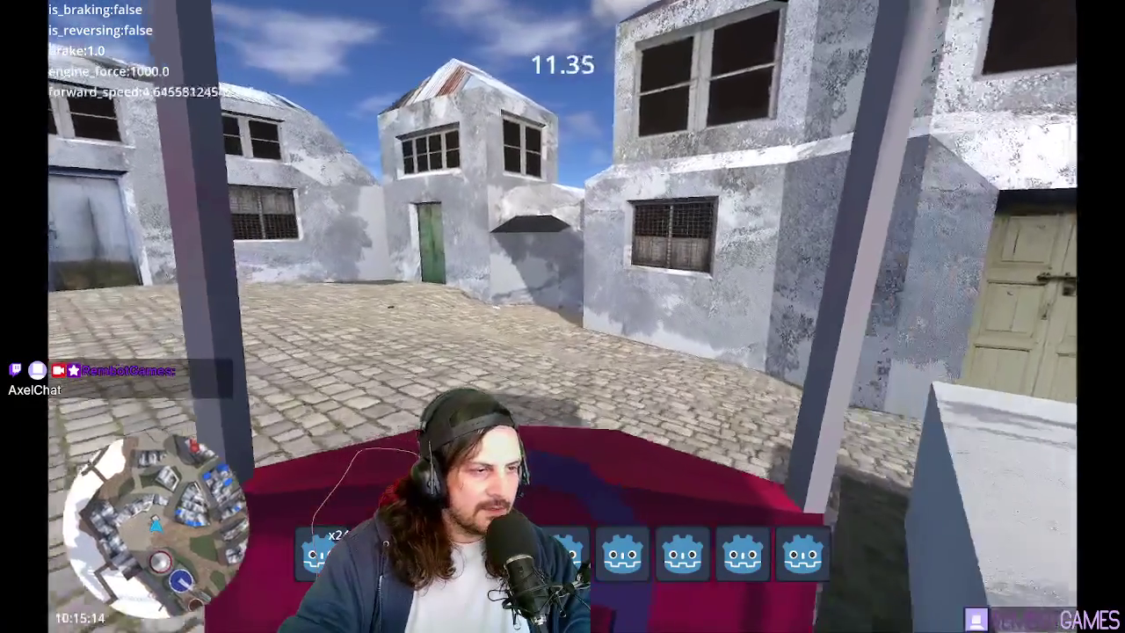
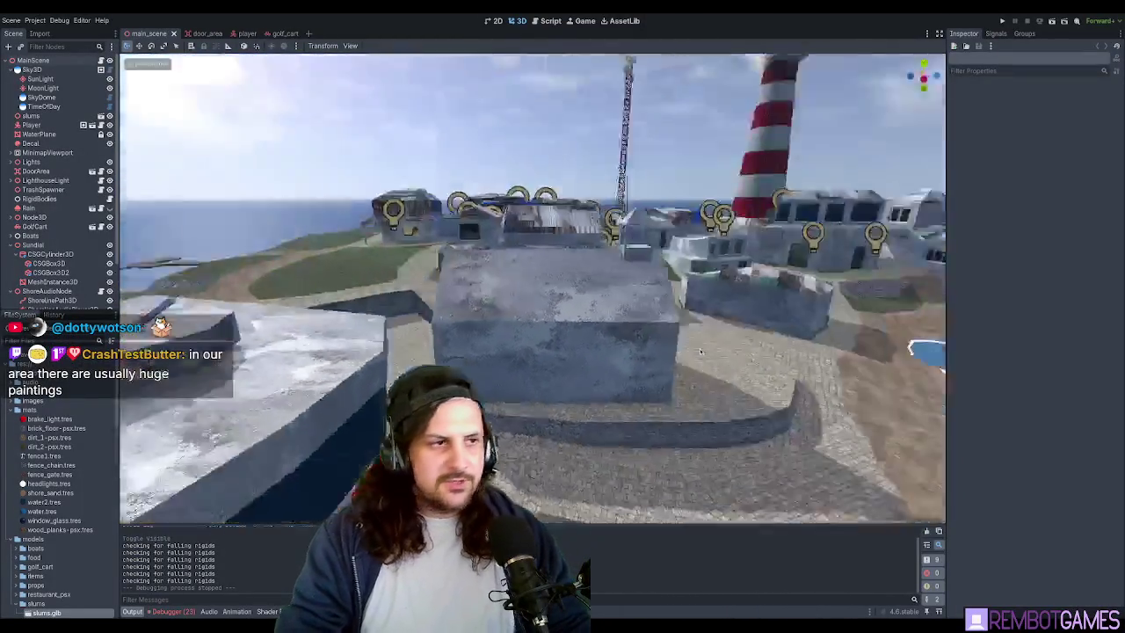
- Fly down beside the white buildings, then pull back to view the church and bell tower
{"action": "mouse_move", "coordinate": [700, 352]}
{"action": "right_mouse_down"}
{"action": "mouse_move", "coordinate": [554, 353]}
{"action": "mouse_move", "coordinate": [575, 289]}
{"action": "mouse_move", "coordinate": [589, 312]}
{"action": "mouse_move", "coordinate": [444, 280]}
{"action": "right_mouse_up"}
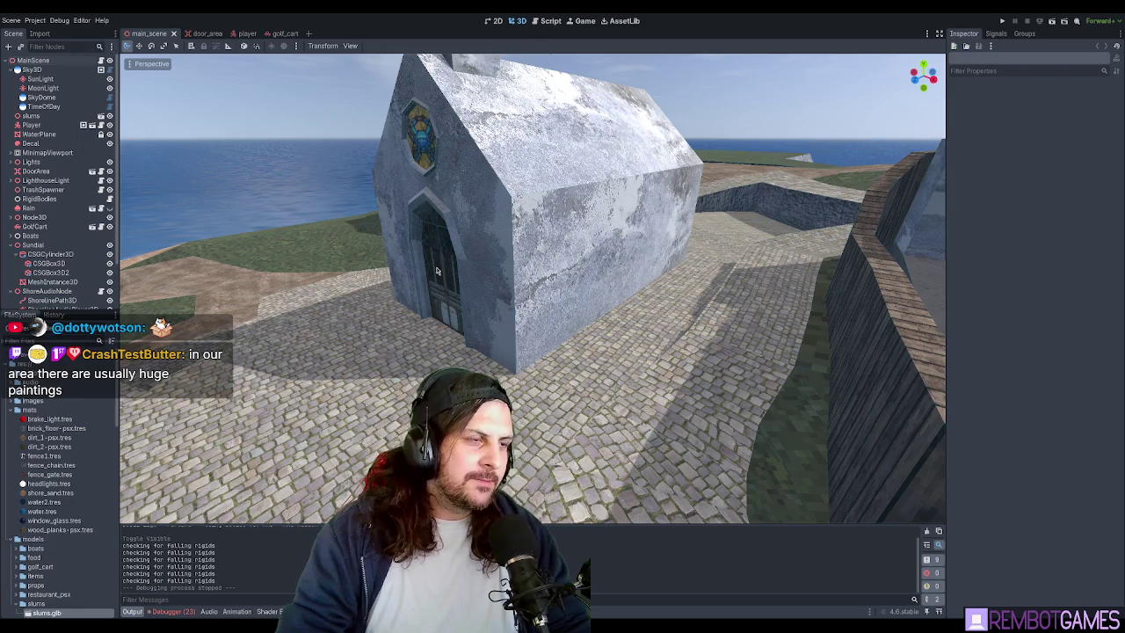
{"action": "right_click_drag", "start_coordinate": [447, 278], "coordinate": [588, 280]}
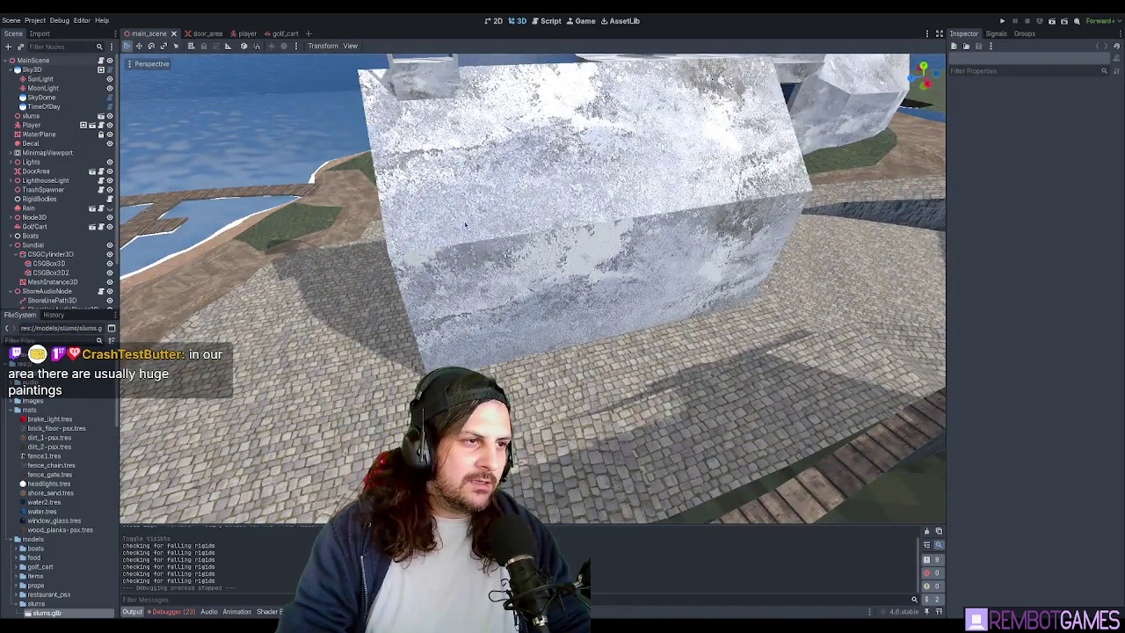
{"action": "mouse_move", "coordinate": [644, 220]}
{"action": "right_mouse_down"}
{"action": "mouse_move", "coordinate": [595, 330]}
{"action": "mouse_move", "coordinate": [550, 351]}
{"action": "right_mouse_up"}
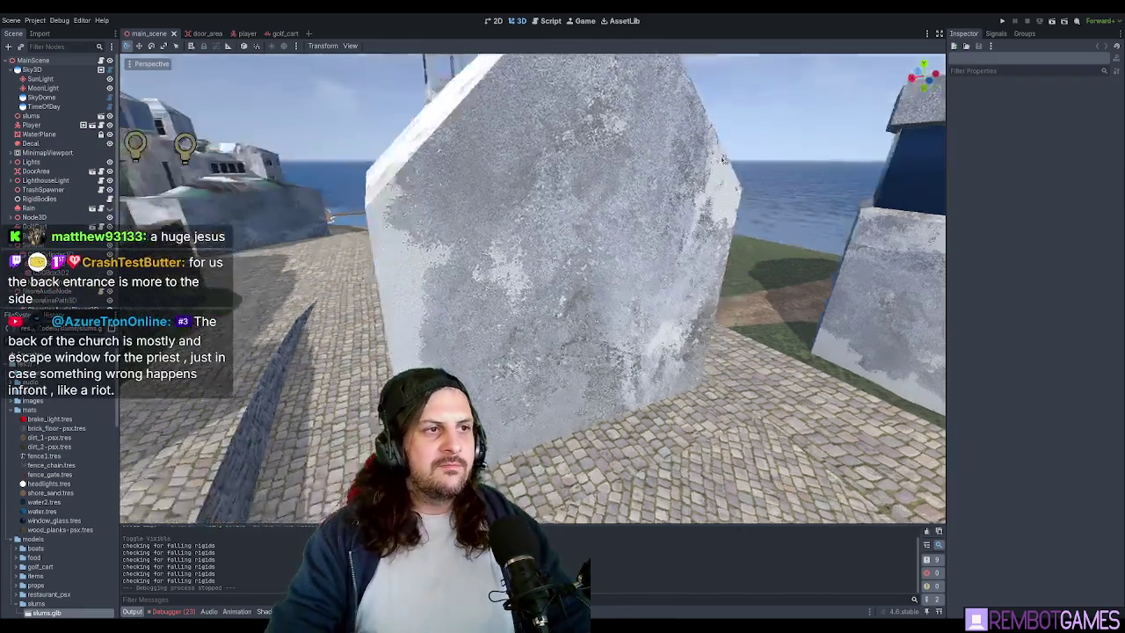
{"action": "right_click_drag", "start_coordinate": [685, 223], "coordinate": [560, 124]}
{"action": "scroll", "coordinate": [561, 124], "scroll_direction": "up", "scroll_amount": 1}
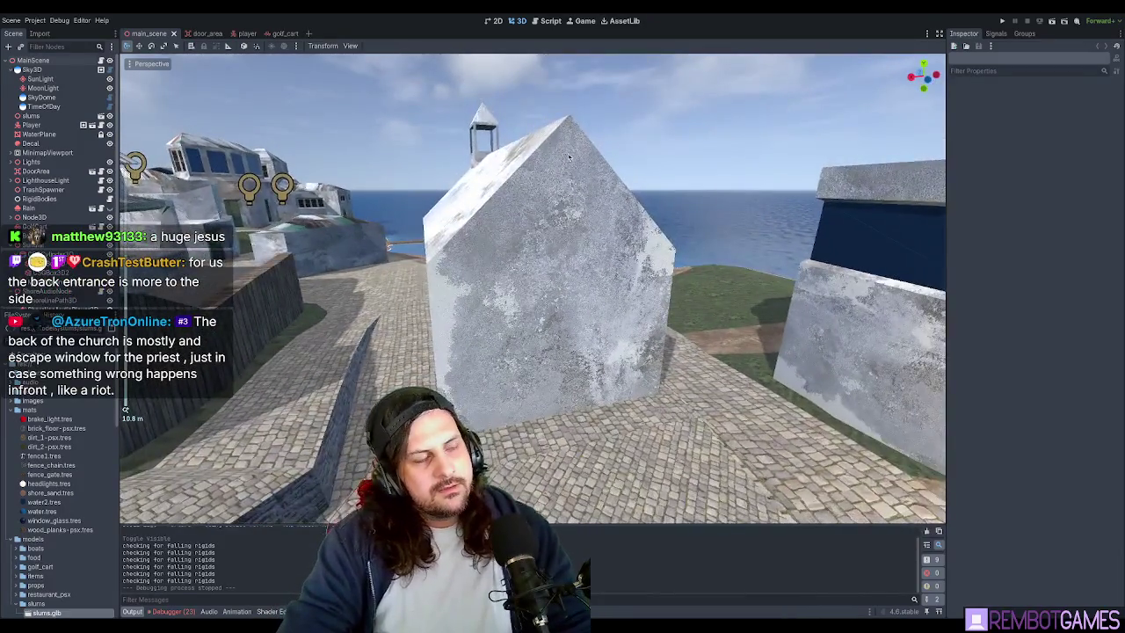
{"action": "scroll", "coordinate": [563, 150], "scroll_direction": "up", "scroll_amount": 1}
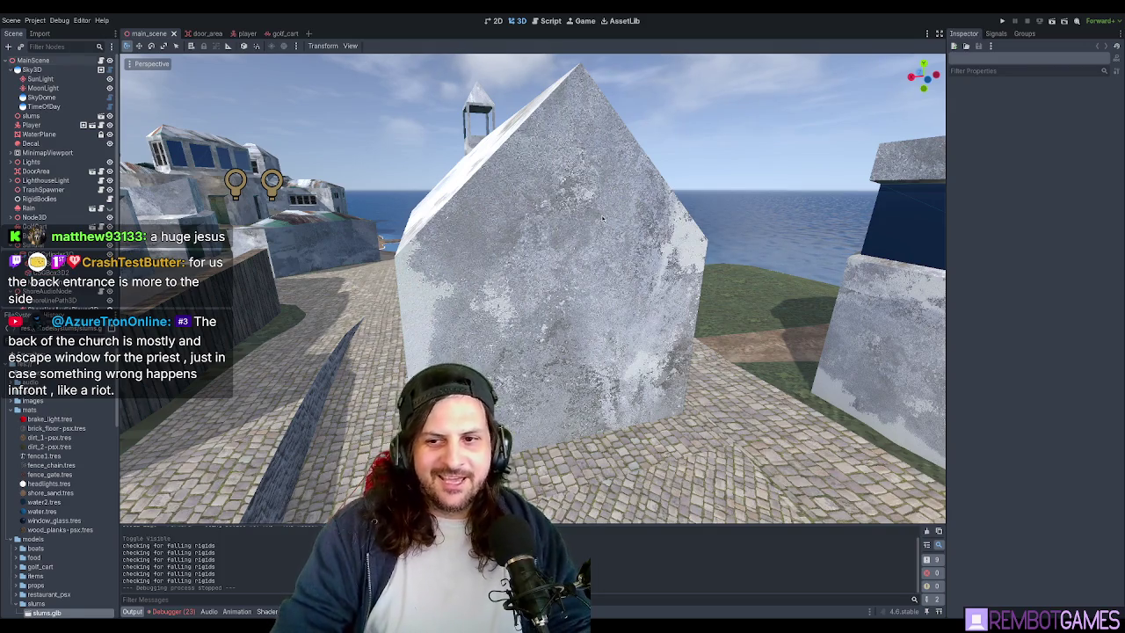
- Orbit over the church roof and gabled end, then save the Godot scene
{"action": "mouse_move", "coordinate": [609, 231]}
{"action": "middle_mouse_down"}
{"action": "mouse_move", "coordinate": [590, 264]}
{"action": "mouse_move", "coordinate": [571, 392]}
{"action": "mouse_move", "coordinate": [587, 307]}
{"action": "middle_mouse_up"}
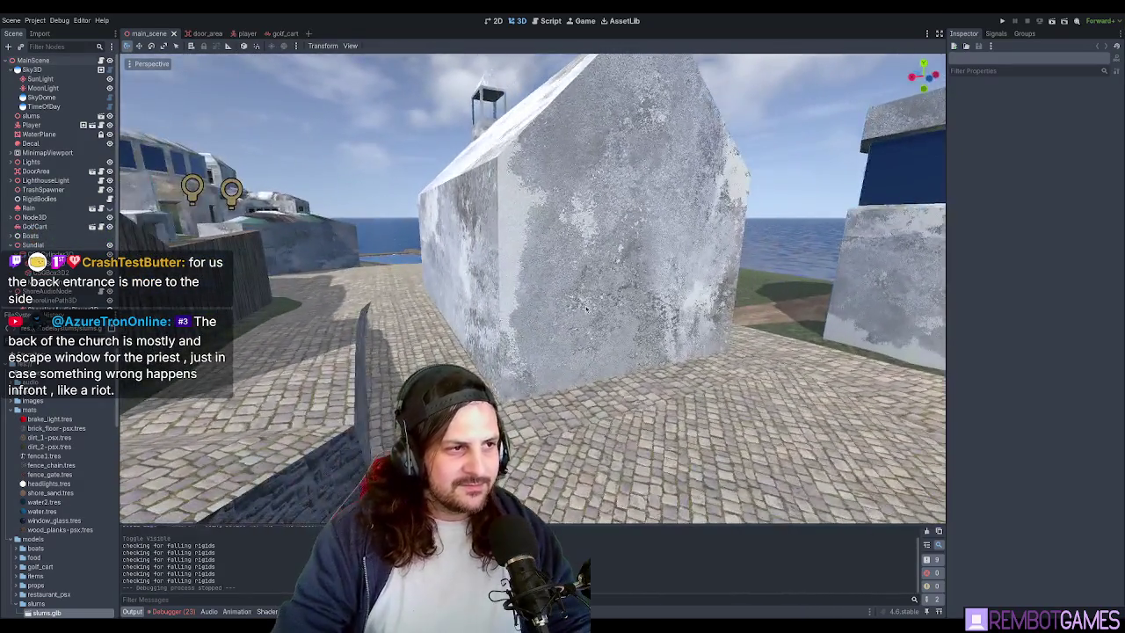
{"action": "scroll", "coordinate": [452, 286], "scroll_direction": "up", "scroll_amount": 3}
{"action": "middle_click_drag", "start_coordinate": [464, 316], "coordinate": [422, 322]}
{"action": "scroll", "coordinate": [528, 333], "scroll_direction": "down", "scroll_amount": 3}
{"action": "middle_click_drag", "start_coordinate": [528, 332], "coordinate": [552, 296]}
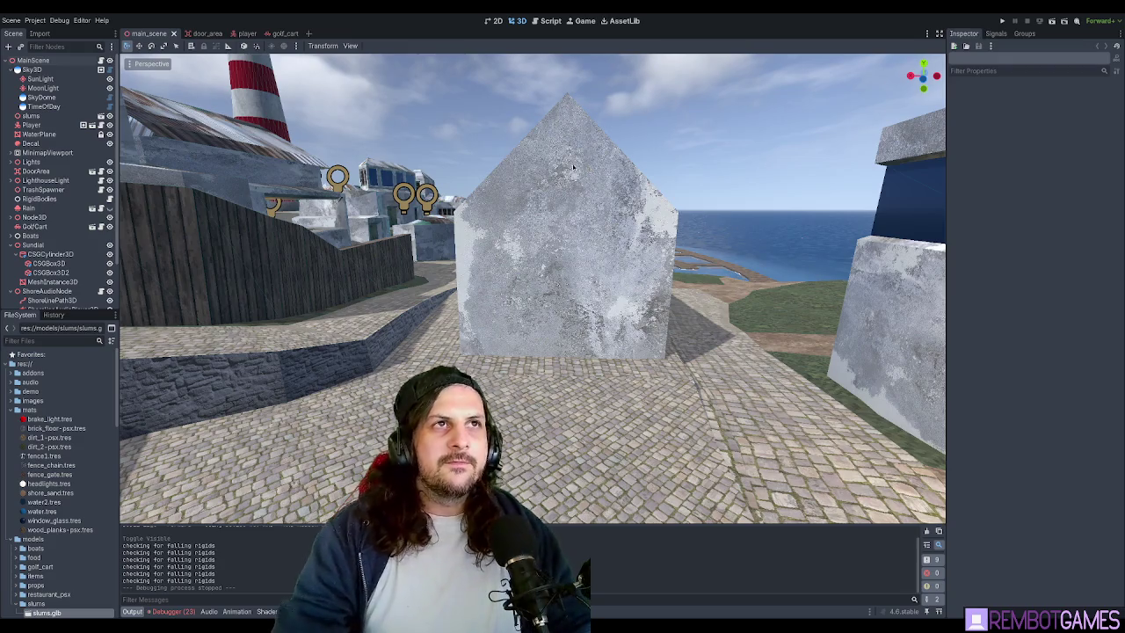
{"action": "scroll", "coordinate": [584, 169], "scroll_direction": "up", "scroll_amount": 2}
{"action": "mouse_move", "coordinate": [570, 276]}
{"action": "middle_mouse_down"}
{"action": "mouse_move", "coordinate": [596, 270]}
{"action": "mouse_move", "coordinate": [614, 231]}
{"action": "mouse_move", "coordinate": [582, 336]}
{"action": "mouse_move", "coordinate": [622, 275]}
{"action": "mouse_move", "coordinate": [659, 377]}
{"action": "middle_mouse_up"}
{"action": "key", "text": "ctrl+s"}
{"action": "key", "text": "Tab"}
{"action": "scroll", "coordinate": [557, 303], "scroll_direction": "up", "scroll_amount": 3}
{"action": "scroll", "coordinate": [637, 316], "scroll_direction": "up", "scroll_amount": 3}
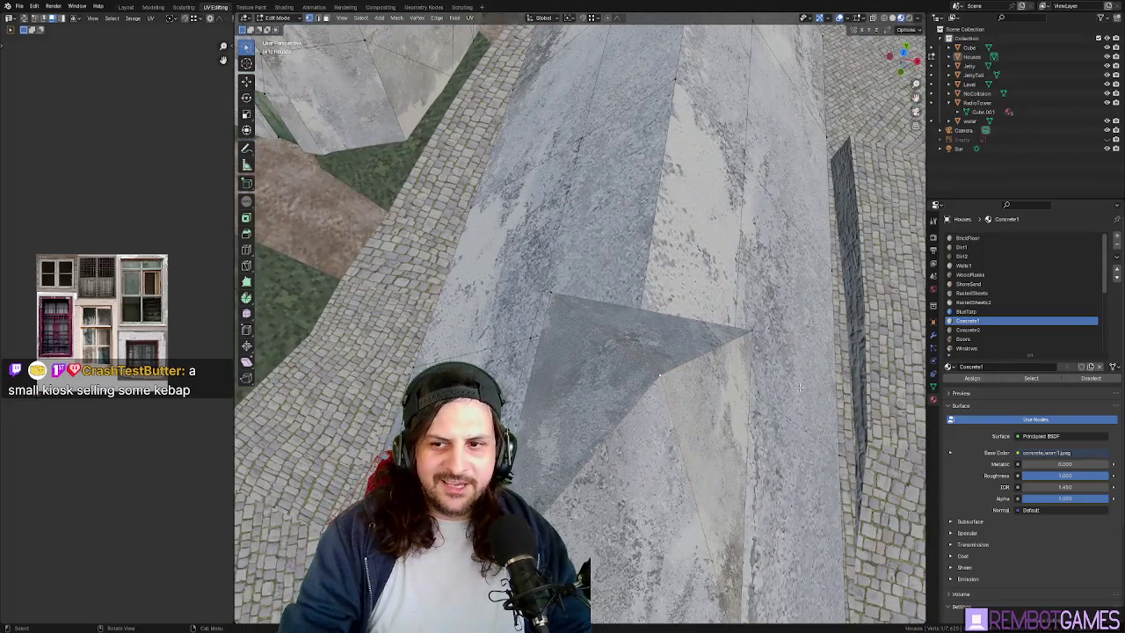
{"action": "scroll", "coordinate": [659, 377], "scroll_direction": "down", "scroll_amount": 5}
{"action": "mouse_move", "coordinate": [660, 376]}
{"action": "middle_mouse_down"}
{"action": "mouse_move", "coordinate": [728, 284]}
{"action": "mouse_move", "coordinate": [719, 309]}
{"action": "middle_mouse_up"}
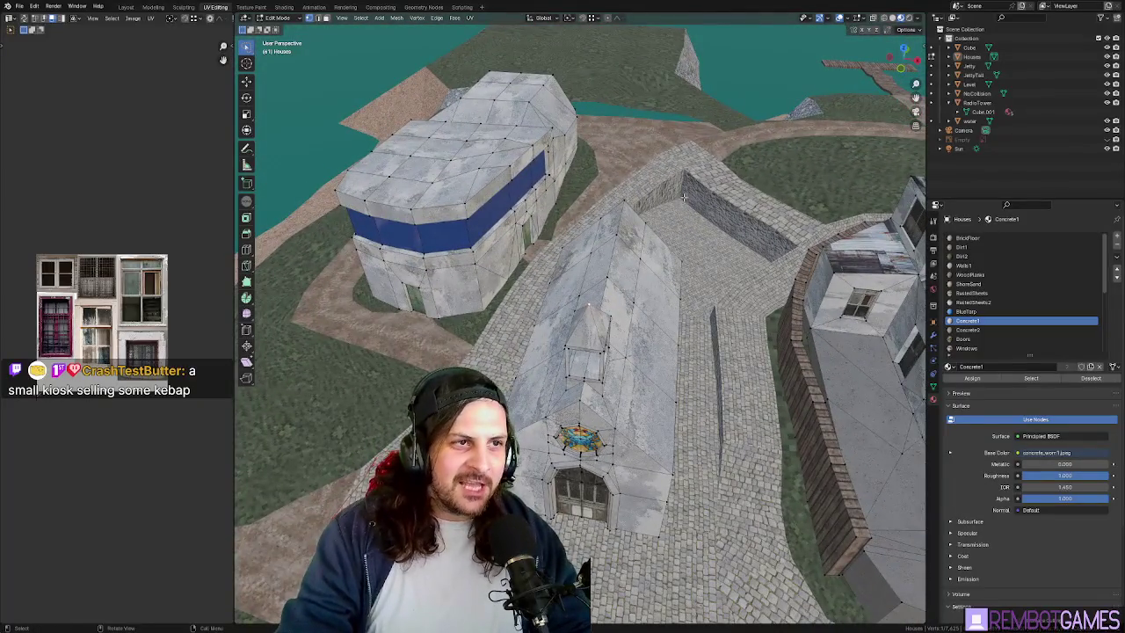
{"action": "key", "text": "Tab"}
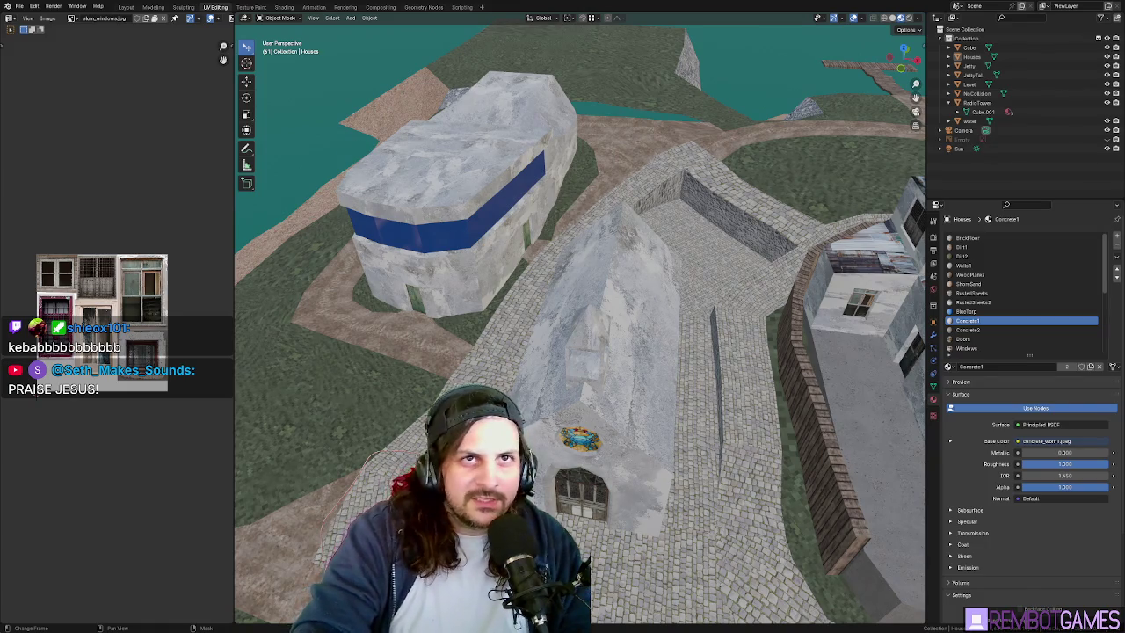
{"action": "mouse_move", "coordinate": [739, 236]}
{"action": "middle_mouse_down"}
{"action": "mouse_move", "coordinate": [555, 254]}
{"action": "mouse_move", "coordinate": [478, 221]}
{"action": "mouse_move", "coordinate": [506, 234]}
{"action": "mouse_move", "coordinate": [550, 320]}
{"action": "mouse_move", "coordinate": [707, 283]}
{"action": "mouse_move", "coordinate": [719, 255]}
{"action": "mouse_move", "coordinate": [647, 356]}
{"action": "mouse_move", "coordinate": [656, 324]}
{"action": "mouse_move", "coordinate": [656, 422]}
{"action": "mouse_move", "coordinate": [640, 436]}
{"action": "mouse_move", "coordinate": [653, 446]}
{"action": "mouse_move", "coordinate": [581, 325]}
{"action": "mouse_move", "coordinate": [585, 334]}
{"action": "mouse_move", "coordinate": [606, 298]}
{"action": "middle_mouse_up"}
{"action": "key", "text": "Tab"}
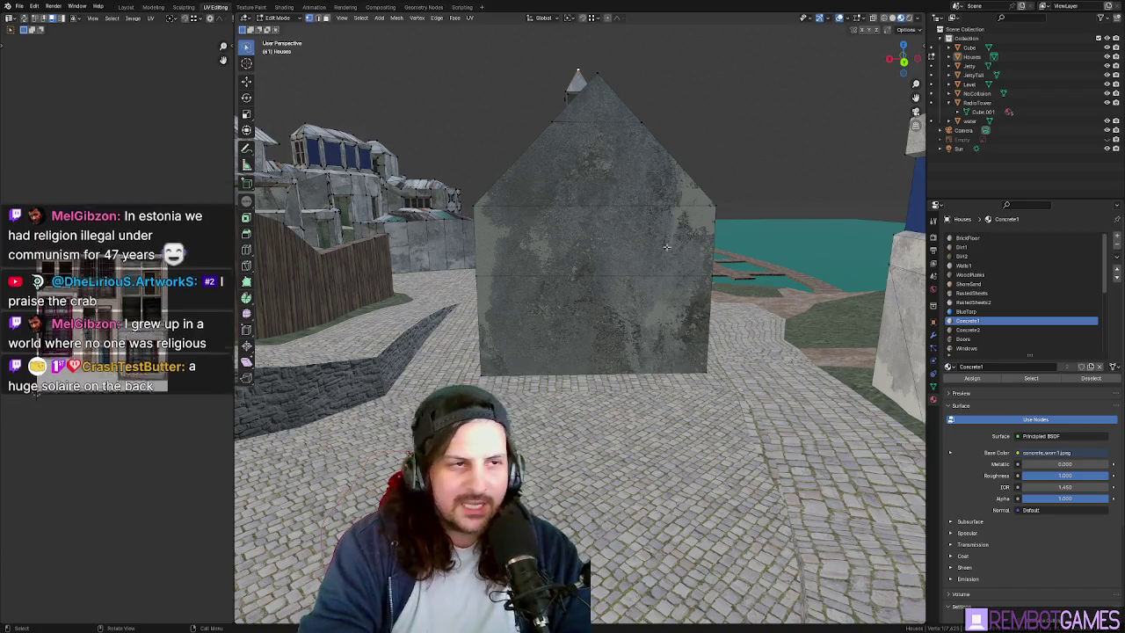
{"action": "middle_click_drag", "start_coordinate": [772, 241], "coordinate": [570, 150]}
{"action": "middle_click_drag", "start_coordinate": [611, 219], "coordinate": [602, 217]}
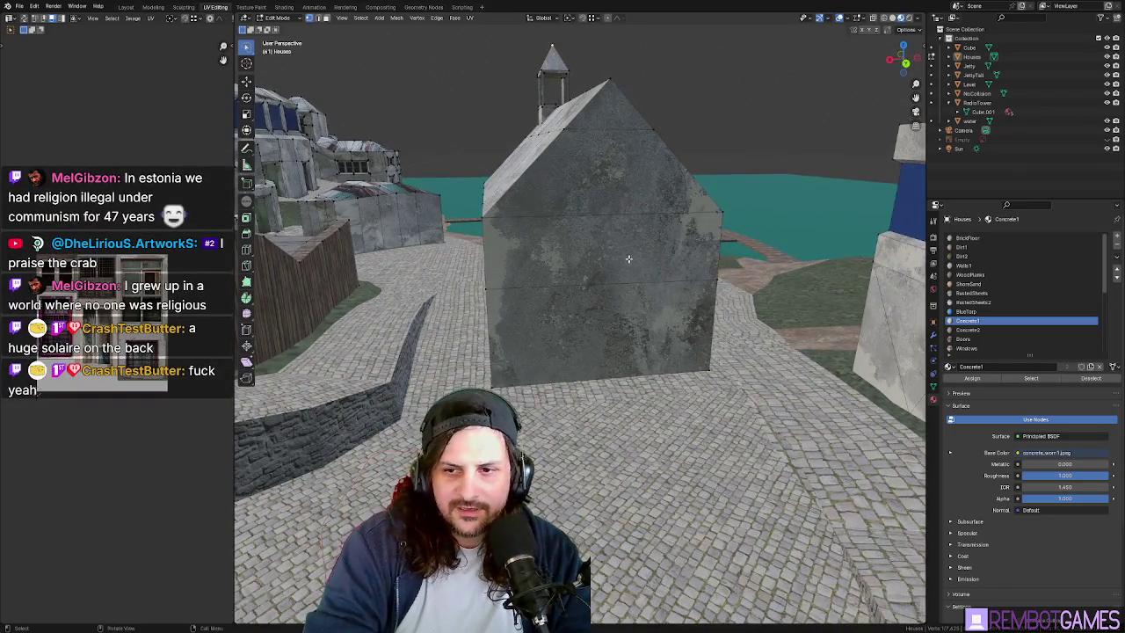
{"action": "middle_click_drag", "start_coordinate": [635, 260], "coordinate": [640, 259]}
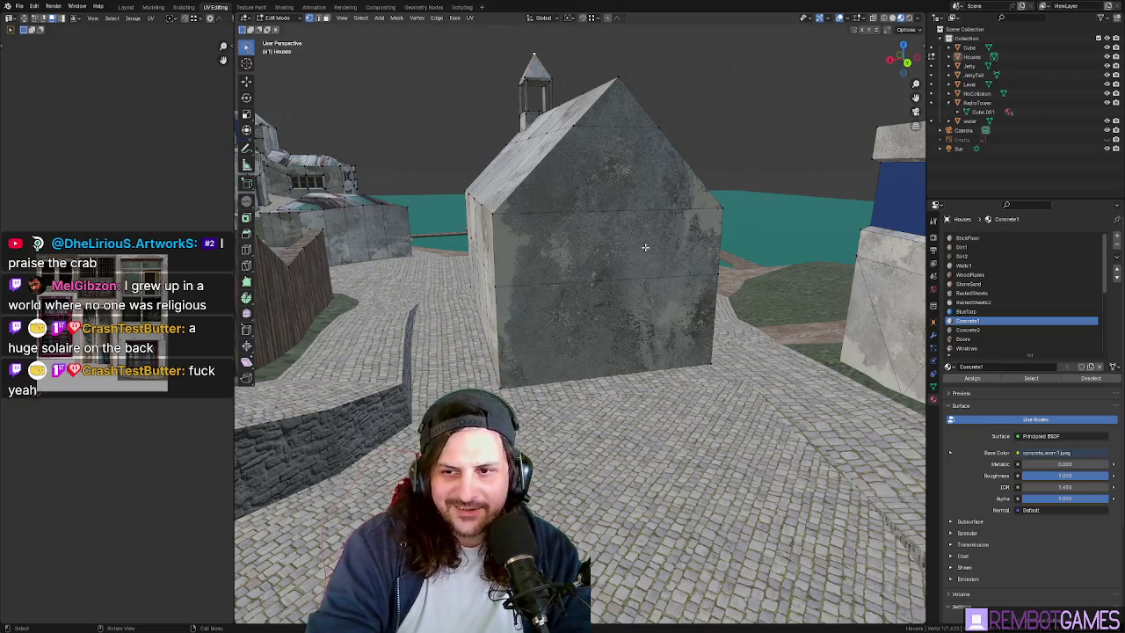
{"action": "middle_click_drag", "start_coordinate": [646, 249], "coordinate": [594, 180]}
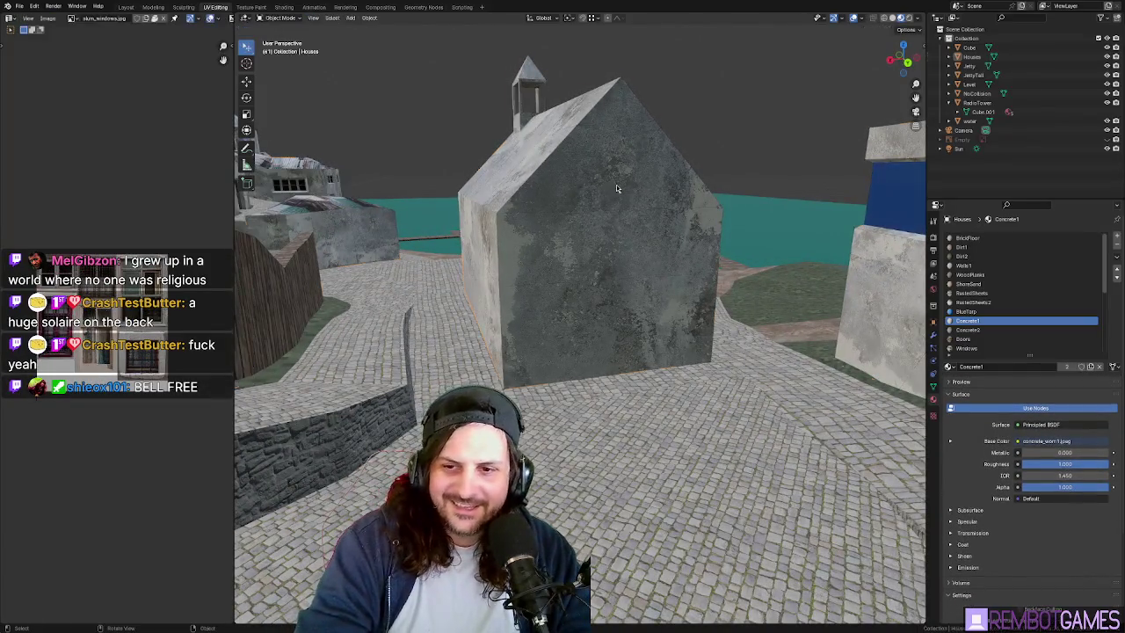
{"action": "left_click", "coordinate": [616, 184]}
- Select the church's gable face, try adding a lower roof face, then undo it
{"action": "left_click", "coordinate": [616, 185]}
{"action": "middle_click_drag", "start_coordinate": [616, 185], "coordinate": [646, 195]}
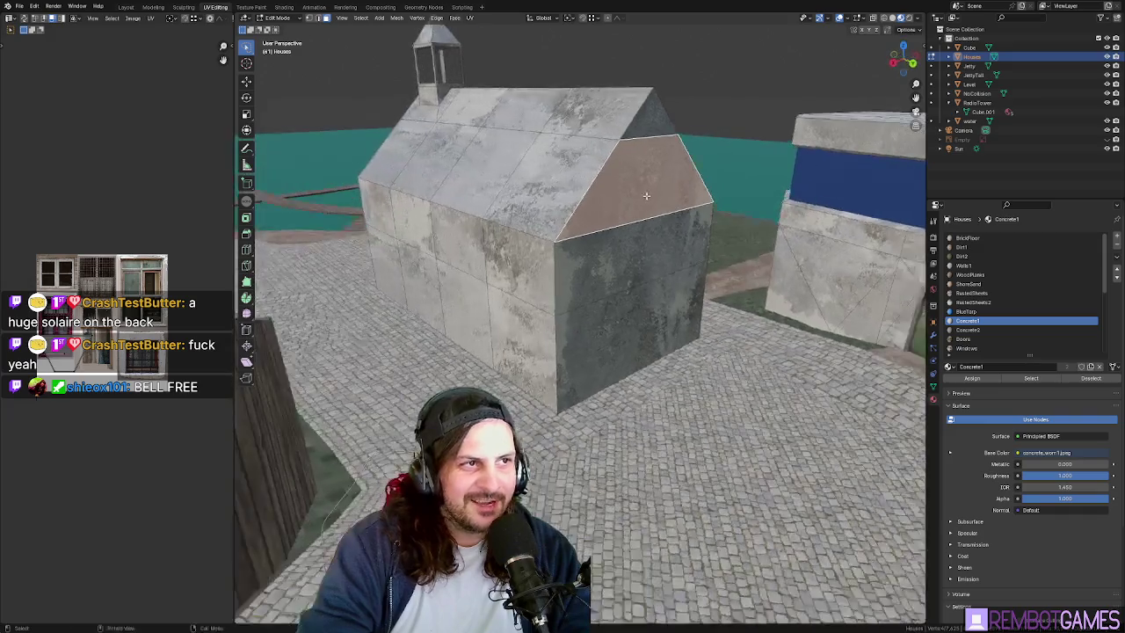
{"action": "mouse_move", "coordinate": [547, 186]}
{"action": "middle_mouse_down"}
{"action": "mouse_move", "coordinate": [470, 234]}
{"action": "mouse_move", "coordinate": [520, 204]}
{"action": "middle_mouse_up"}
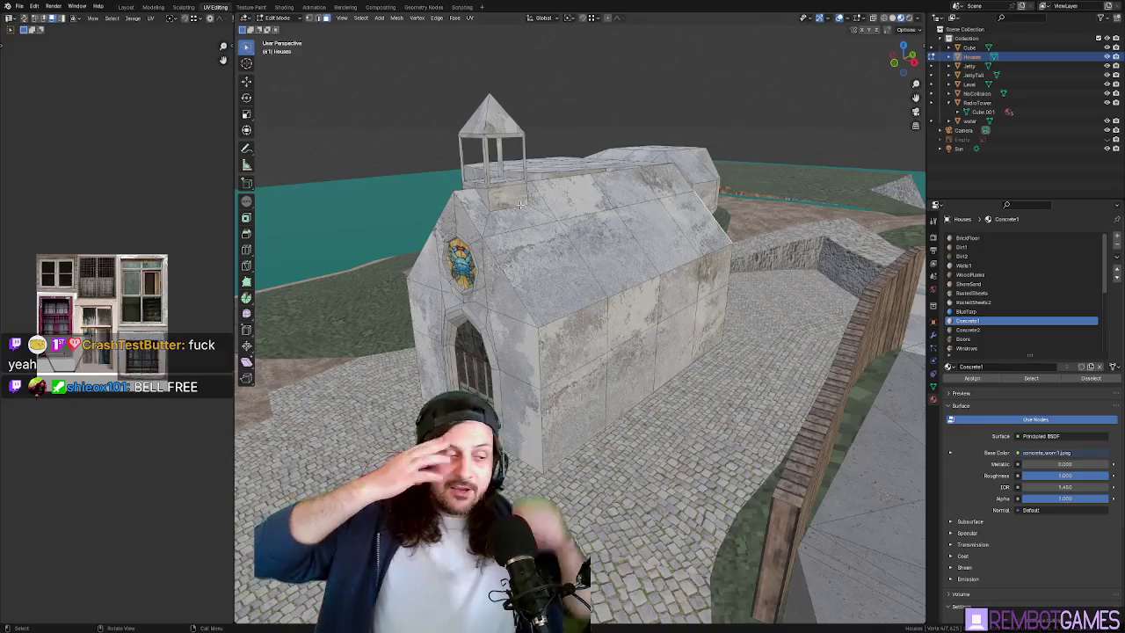
{"action": "mouse_move", "coordinate": [520, 204]}
{"action": "middle_mouse_down"}
{"action": "mouse_move", "coordinate": [525, 158]}
{"action": "mouse_move", "coordinate": [610, 251]}
{"action": "mouse_move", "coordinate": [480, 280]}
{"action": "middle_mouse_up"}
{"action": "left_click", "coordinate": [458, 291], "text": "shift"}
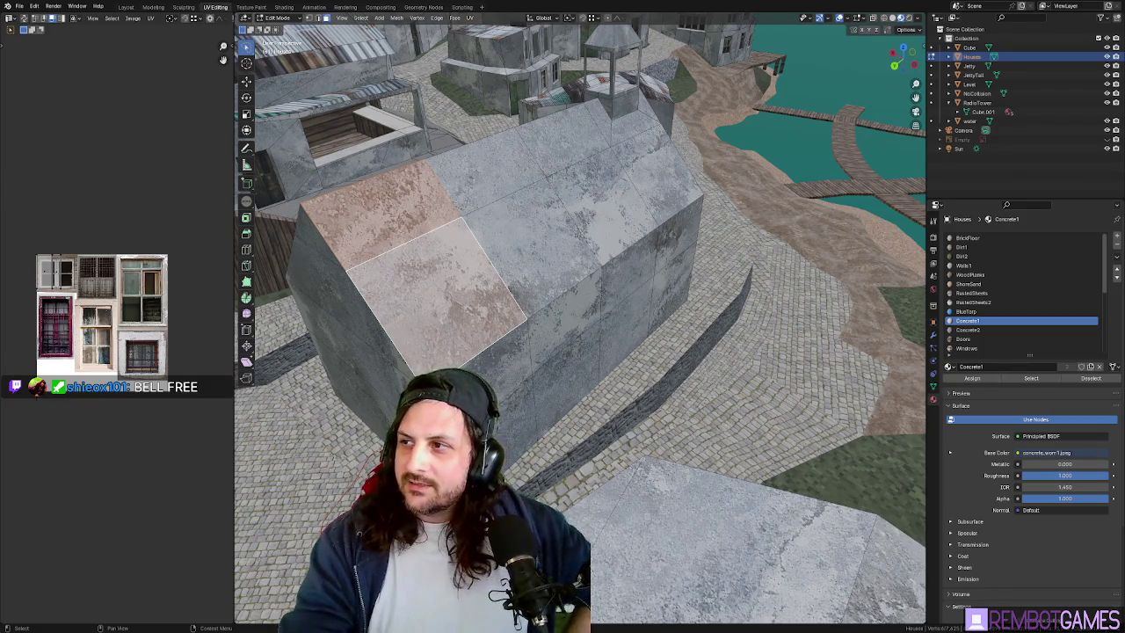
{"action": "key", "text": "ctrl+z"}
{"action": "key", "text": "ctrl+z"}
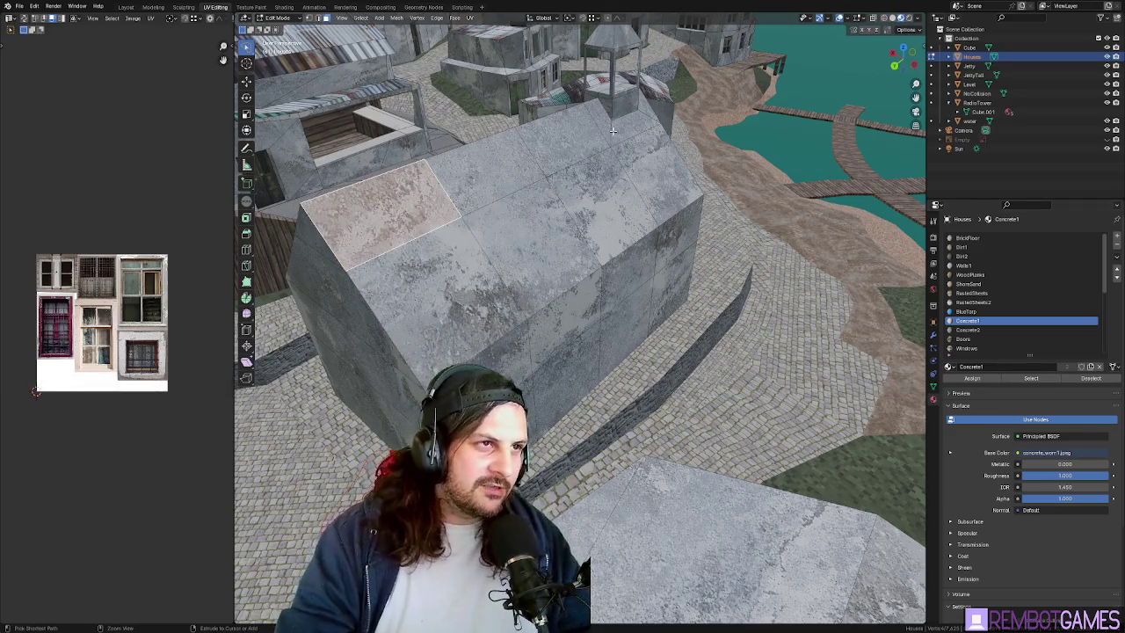
- Select the church roof faces along the shortest path and inspect them from the side
{"action": "left_click", "coordinate": [613, 130], "text": "ctrl"}
{"action": "left_click", "coordinate": [433, 269], "text": "ctrl"}
{"action": "mouse_move", "coordinate": [433, 269]}
{"action": "middle_mouse_down"}
{"action": "mouse_move", "coordinate": [706, 234]}
{"action": "mouse_move", "coordinate": [668, 264]}
{"action": "middle_mouse_up"}
{"action": "scroll", "coordinate": [668, 264], "scroll_direction": "up", "scroll_amount": 3}
{"action": "scroll", "coordinate": [995, 304], "scroll_direction": "down", "scroll_amount": 3}
{"action": "scroll", "coordinate": [996, 299], "scroll_direction": "down", "scroll_amount": 3}
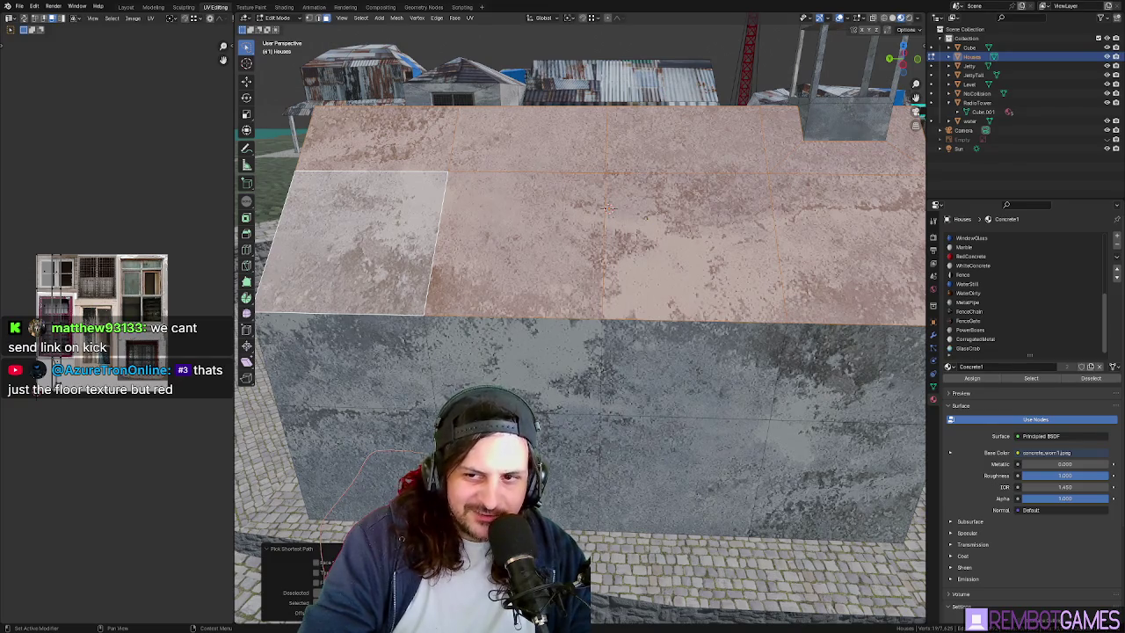
{"action": "middle_click_drag", "start_coordinate": [607, 207], "coordinate": [641, 346]}
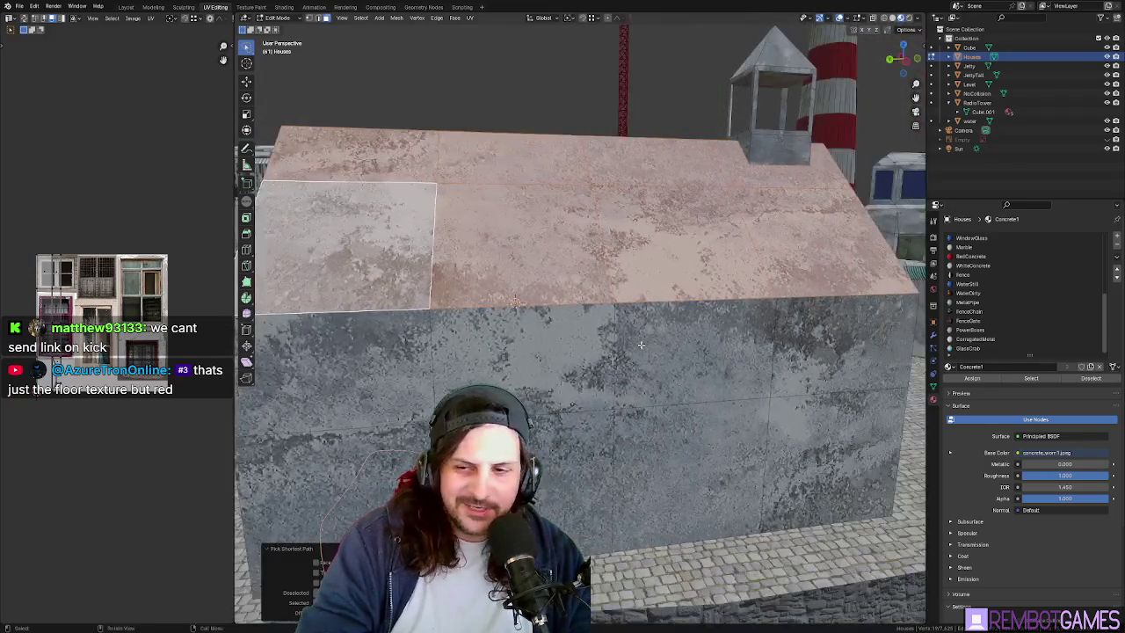
{"action": "middle_click_drag", "start_coordinate": [653, 291], "coordinate": [504, 316]}
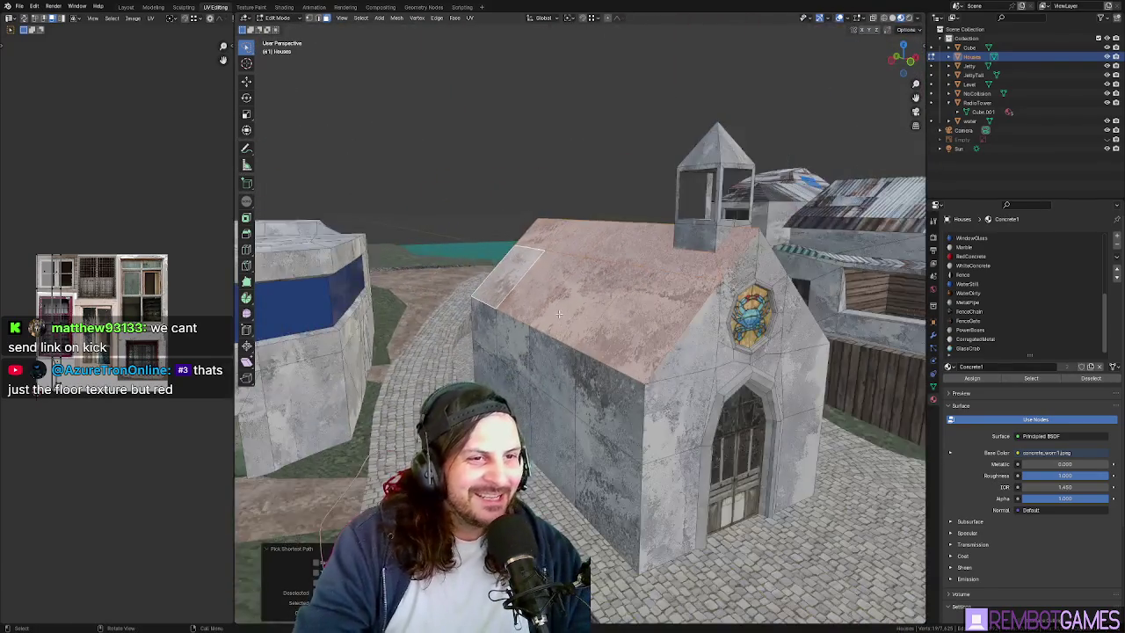
{"action": "mouse_move", "coordinate": [639, 300]}
{"action": "middle_mouse_down"}
{"action": "mouse_move", "coordinate": [752, 392]}
{"action": "mouse_move", "coordinate": [497, 346]}
{"action": "middle_mouse_up"}
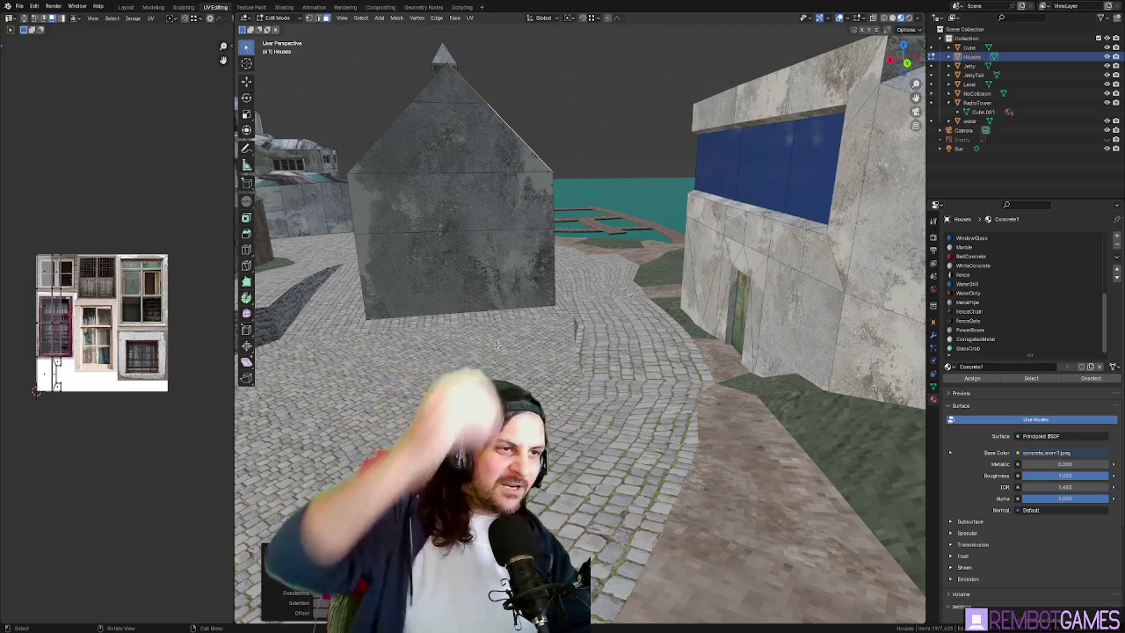
- Select the whole connected house mesh and move it to a new position
{"action": "left_click", "coordinate": [471, 267]}
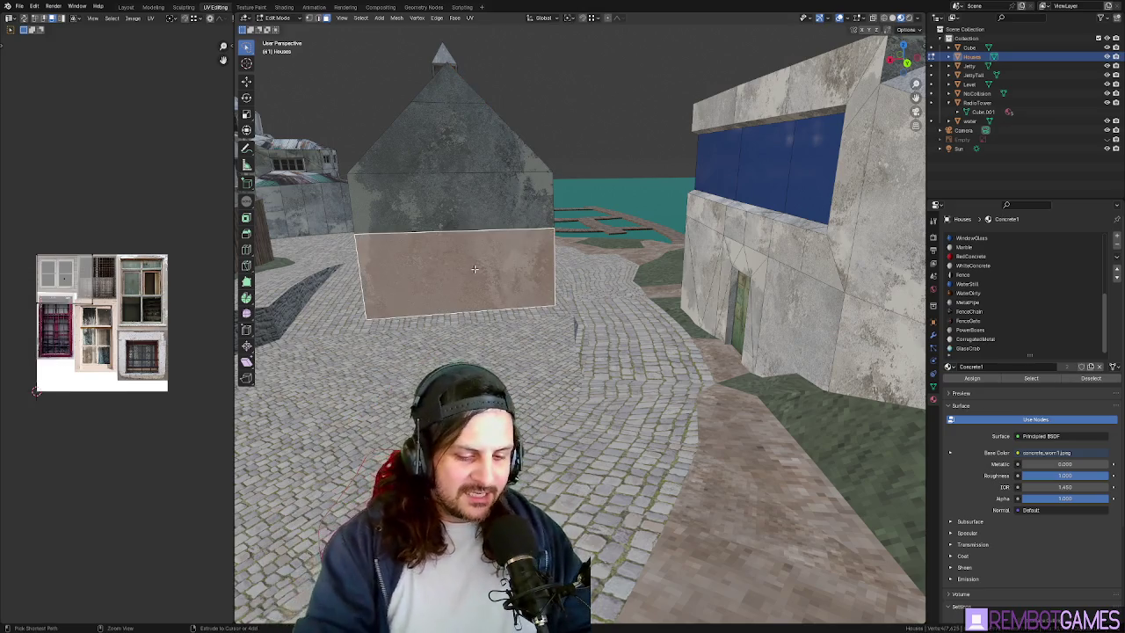
{"action": "key", "text": "ctrl+l"}
{"action": "middle_click_drag", "start_coordinate": [475, 269], "coordinate": [560, 281]}
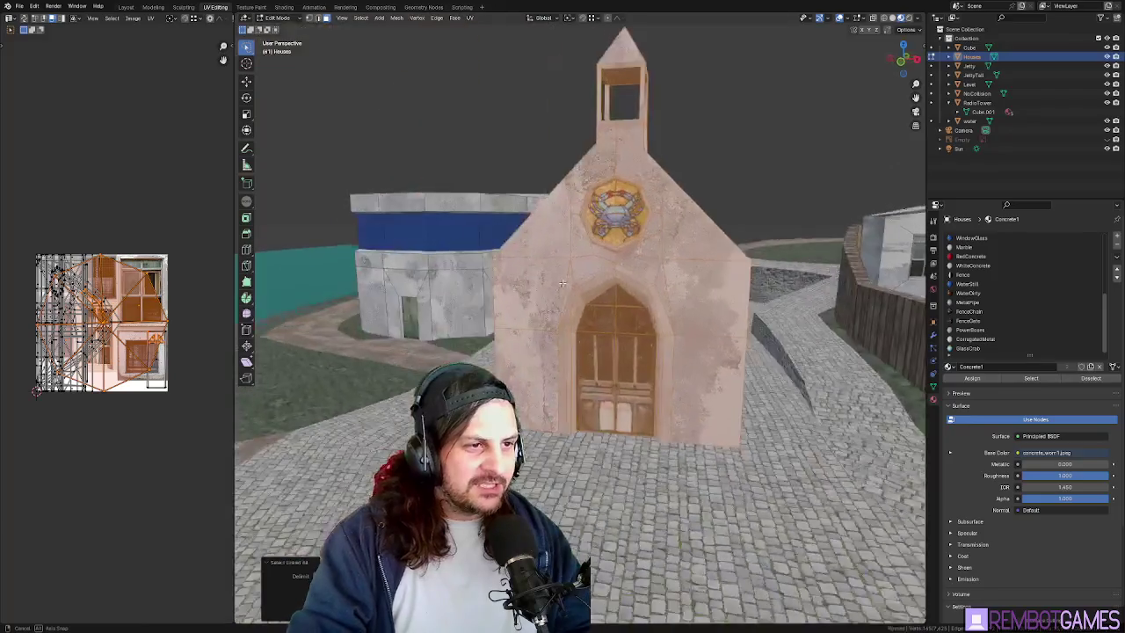
{"action": "key", "text": "g"}
{"action": "left_click", "coordinate": [667, 354]}
{"action": "mouse_move", "coordinate": [666, 354]}
{"action": "middle_mouse_down"}
{"action": "mouse_move", "coordinate": [573, 355]}
{"action": "mouse_move", "coordinate": [579, 284]}
{"action": "middle_mouse_up"}
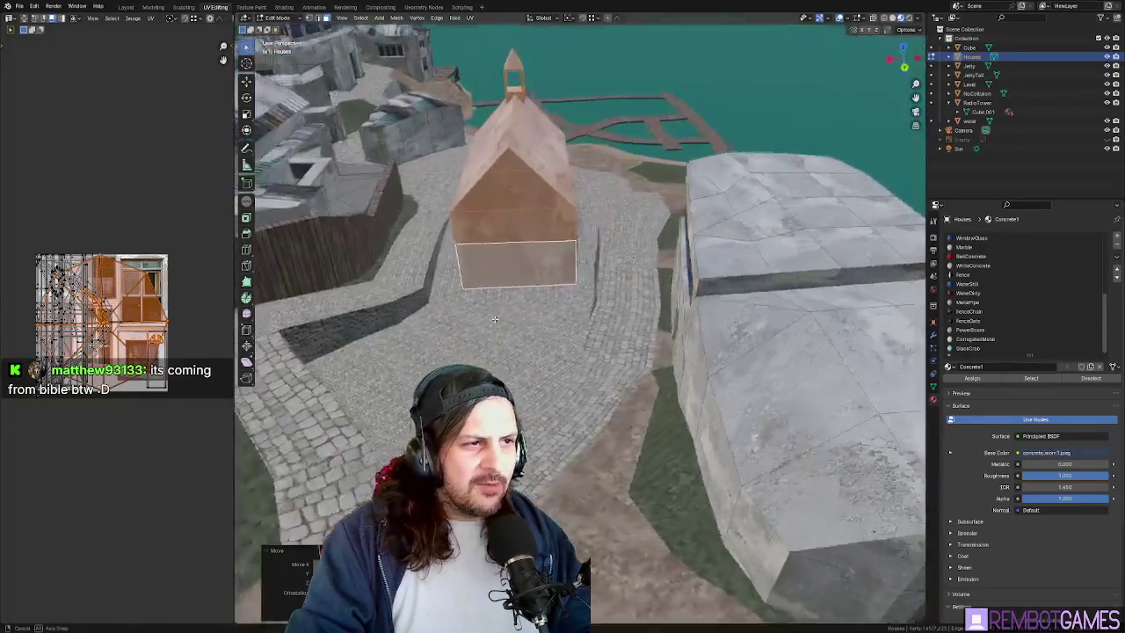
- Make the church's lower face active, view it from low, and leave Edit Mode
{"action": "left_click", "coordinate": [579, 284], "text": "shift"}
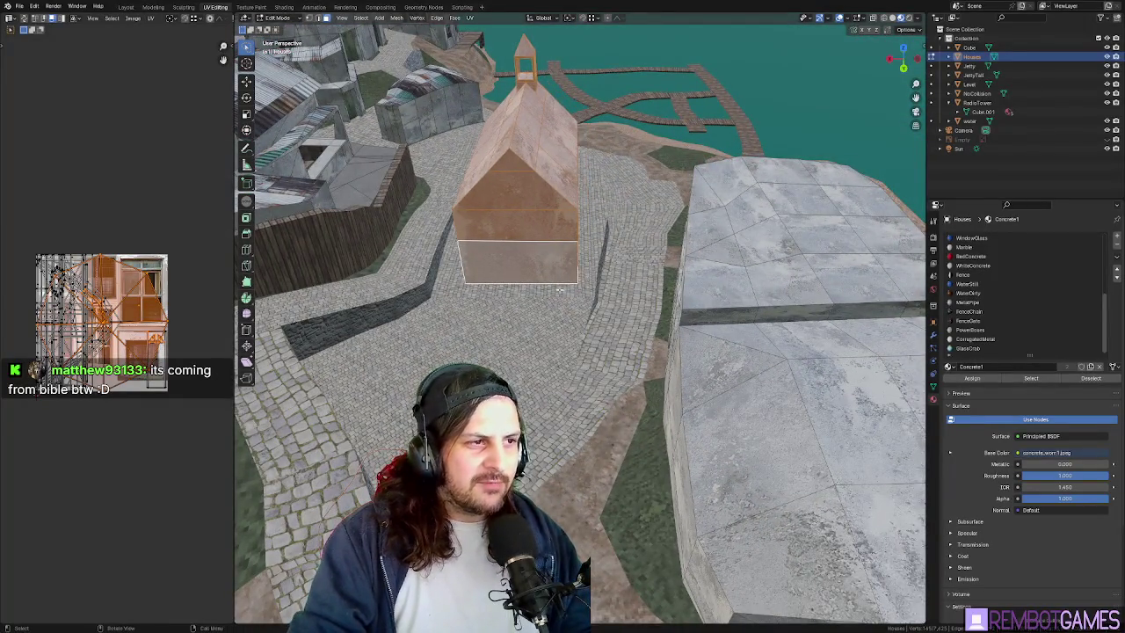
{"action": "mouse_move", "coordinate": [580, 284]}
{"action": "middle_mouse_down"}
{"action": "mouse_move", "coordinate": [571, 330]}
{"action": "mouse_move", "coordinate": [347, 208]}
{"action": "middle_mouse_up"}
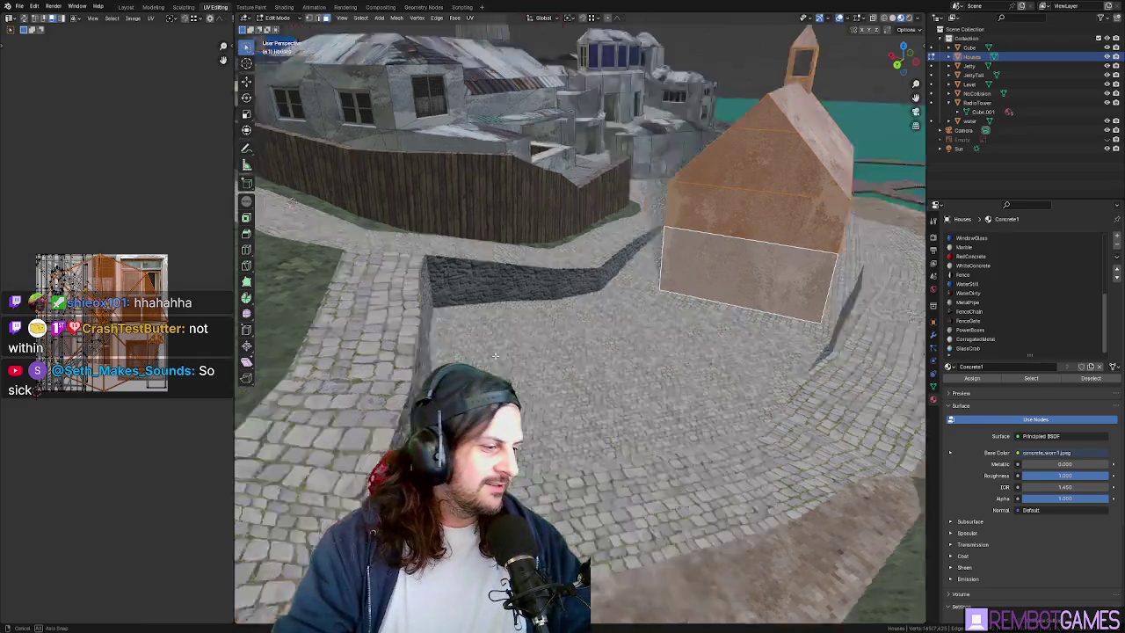
{"action": "mouse_move", "coordinate": [562, 351]}
{"action": "middle_mouse_down"}
{"action": "mouse_move", "coordinate": [588, 387]}
{"action": "mouse_move", "coordinate": [567, 358]}
{"action": "mouse_move", "coordinate": [676, 255]}
{"action": "middle_mouse_up"}
{"action": "key", "text": "Tab"}
{"action": "key", "text": "Tab"}
- Select the church's front roof and triangular gable faces and UV-unwrap them
{"action": "left_click", "coordinate": [676, 255]}
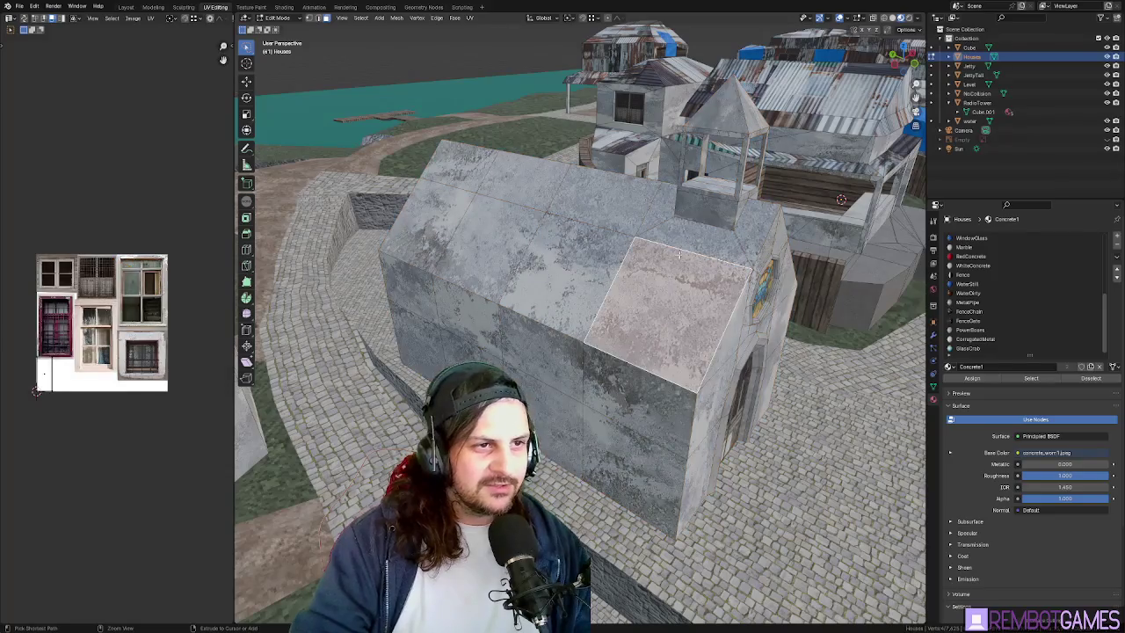
{"action": "left_click", "coordinate": [753, 225]}
{"action": "left_click", "coordinate": [703, 327], "text": "ctrl"}
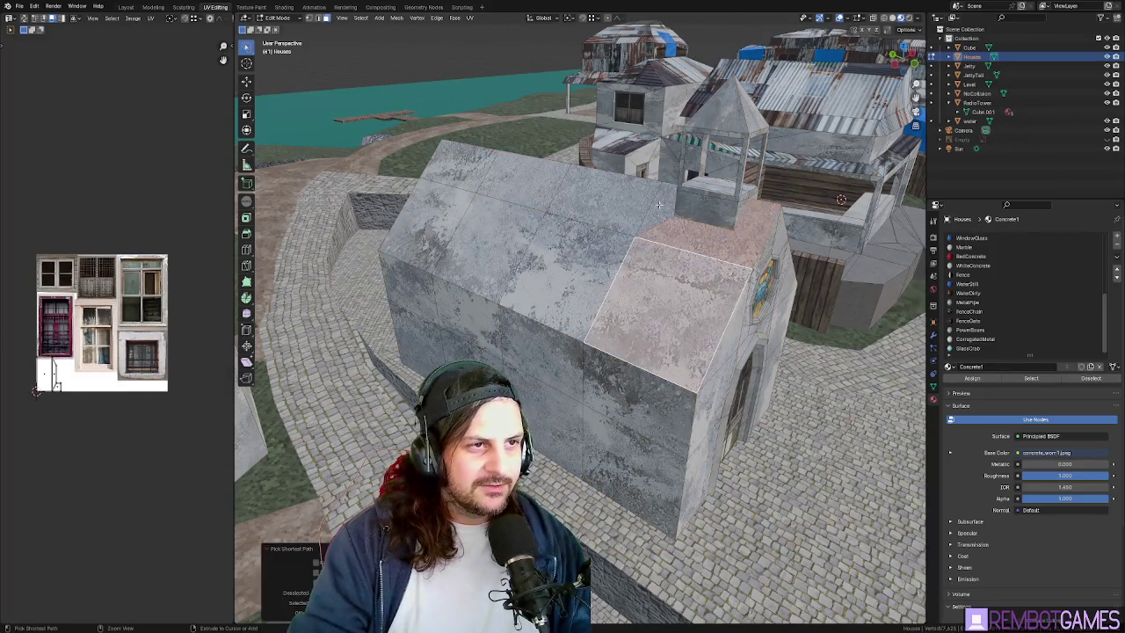
{"action": "left_click", "coordinate": [619, 287], "text": "ctrl"}
{"action": "mouse_move", "coordinate": [620, 288]}
{"action": "middle_mouse_down"}
{"action": "mouse_move", "coordinate": [716, 274]}
{"action": "mouse_move", "coordinate": [758, 230]}
{"action": "middle_mouse_up"}
{"action": "key", "text": "u"}
{"action": "left_click", "coordinate": [716, 271]}
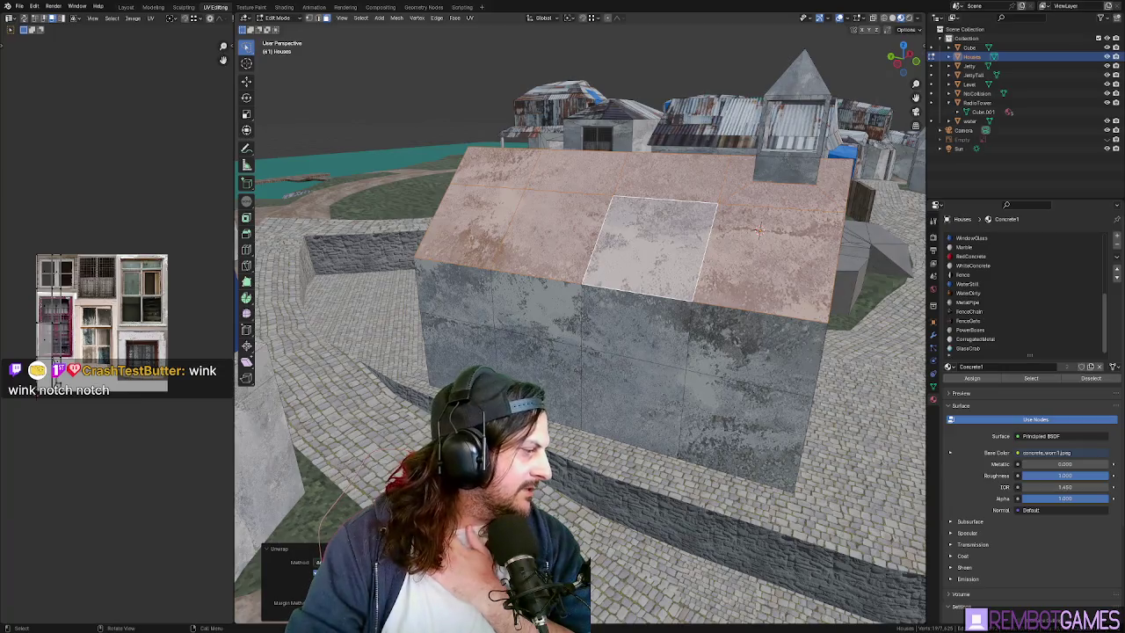
{"action": "key", "text": "alt+Tab"}
- Browse the CC0 Textures roof catalogue and open the Ceramic Roof 01 texture page
{"action": "scroll", "coordinate": [510, 279], "scroll_direction": "down", "scroll_amount": 1}
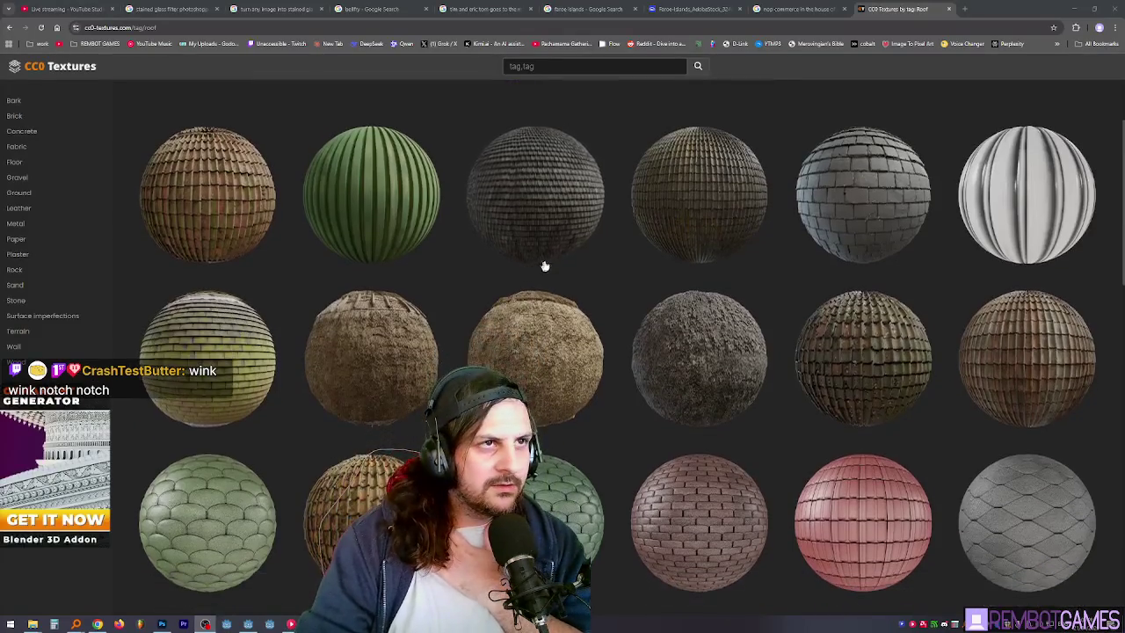
{"action": "scroll", "coordinate": [668, 187], "scroll_direction": "down", "scroll_amount": 1}
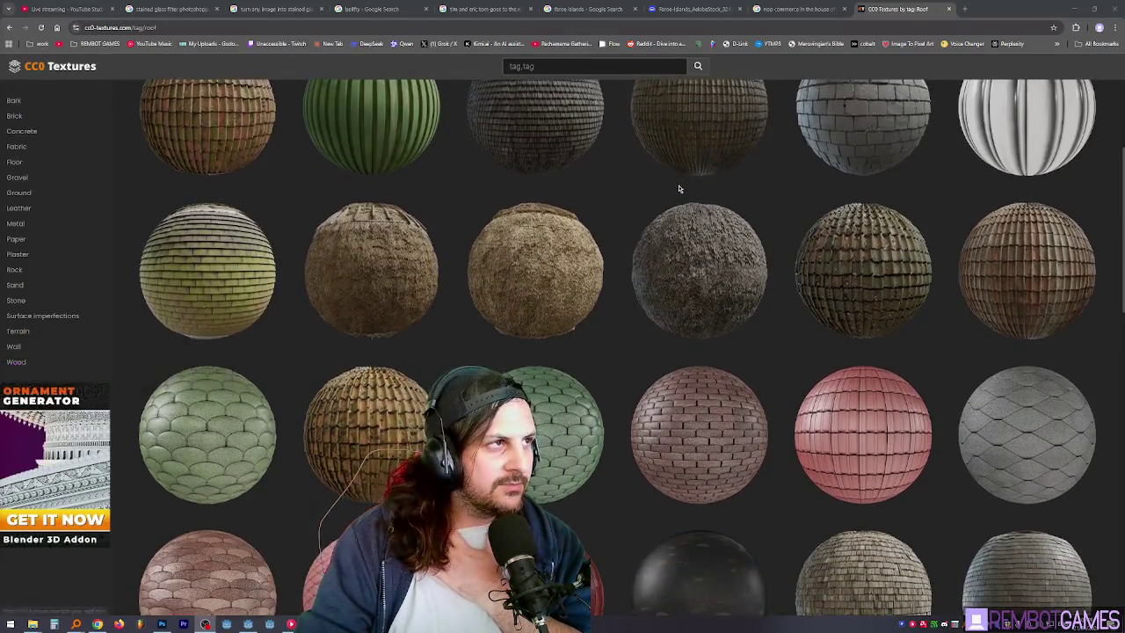
{"action": "scroll", "coordinate": [679, 187], "scroll_direction": "down", "scroll_amount": 1}
{"action": "scroll", "coordinate": [679, 188], "scroll_direction": "down", "scroll_amount": 1}
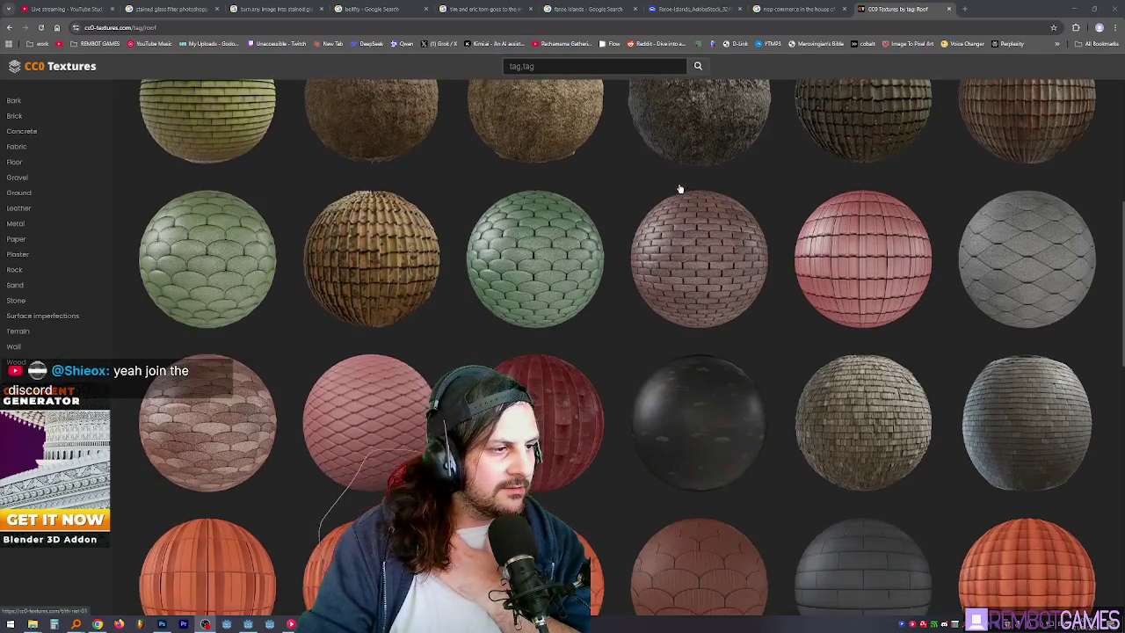
{"action": "scroll", "coordinate": [678, 187], "scroll_direction": "down", "scroll_amount": 1}
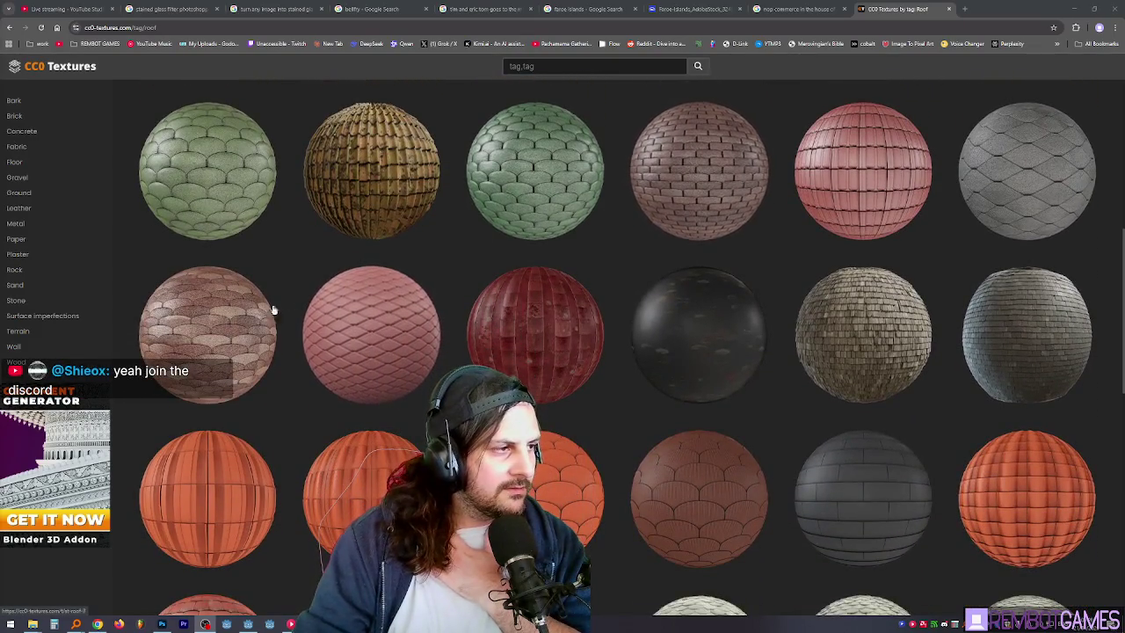
{"action": "scroll", "coordinate": [408, 332], "scroll_direction": "up", "scroll_amount": 2}
{"action": "scroll", "coordinate": [407, 329], "scroll_direction": "up", "scroll_amount": 2}
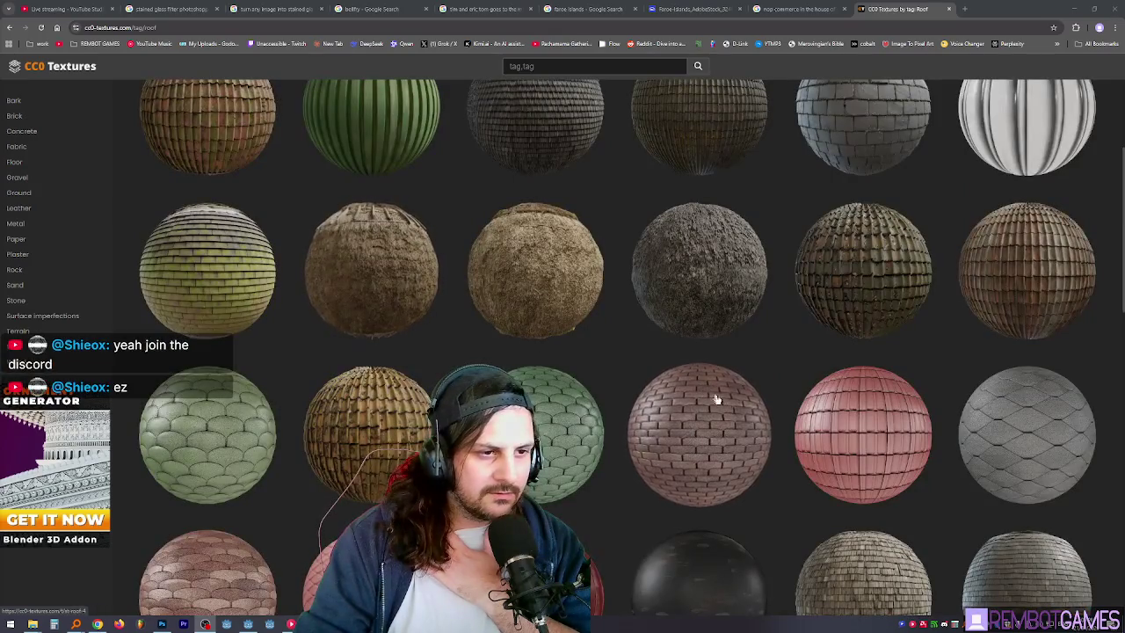
{"action": "scroll", "coordinate": [851, 441], "scroll_direction": "up", "scroll_amount": 2}
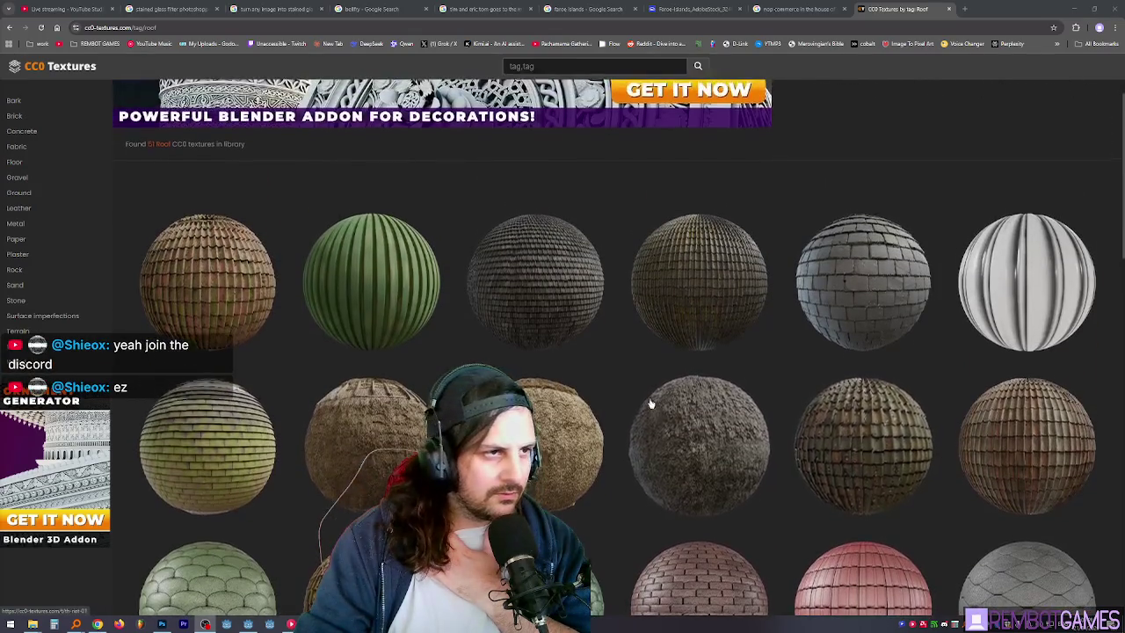
{"action": "scroll", "coordinate": [528, 369], "scroll_direction": "down", "scroll_amount": 1}
{"action": "left_click", "coordinate": [200, 203]}
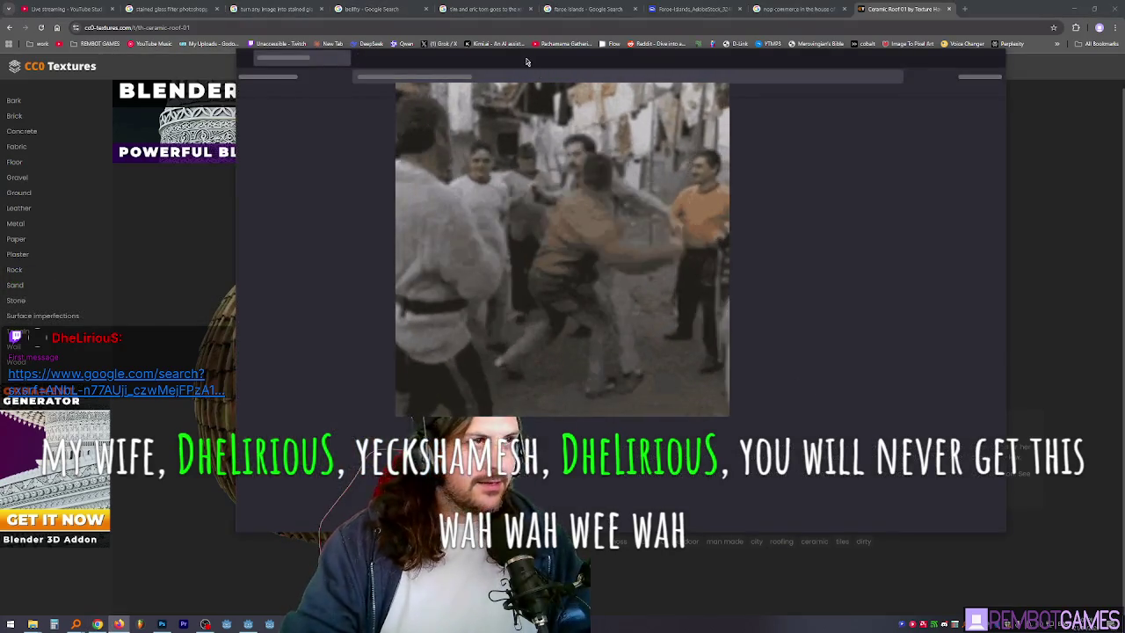
{"action": "key", "text": "alt+Tab"}
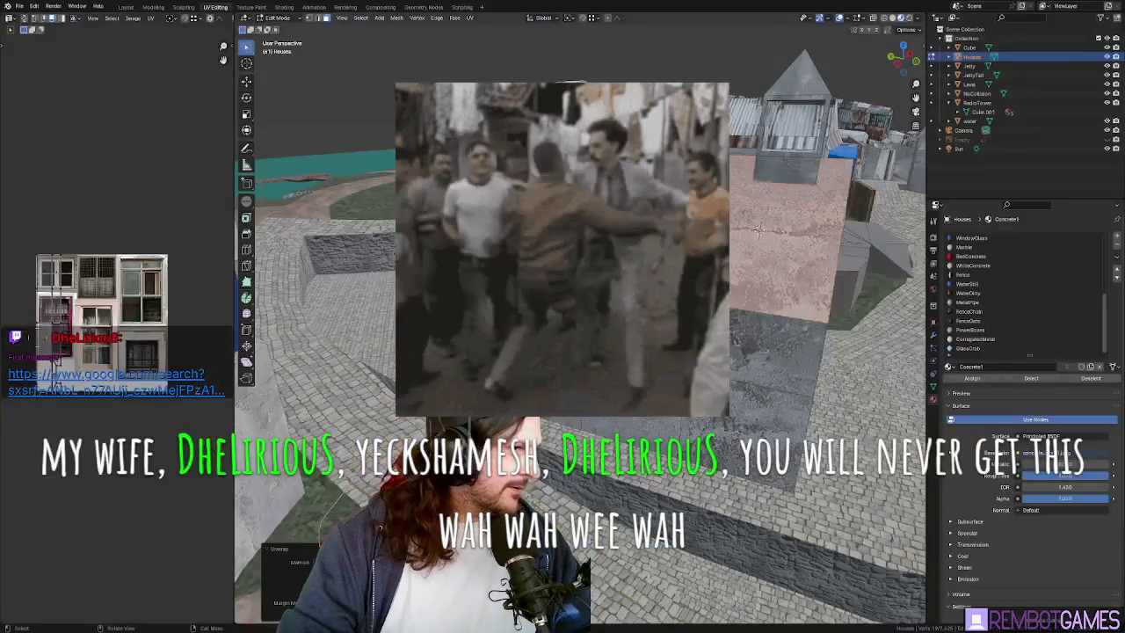
{"action": "key", "text": "alt+Tab"}
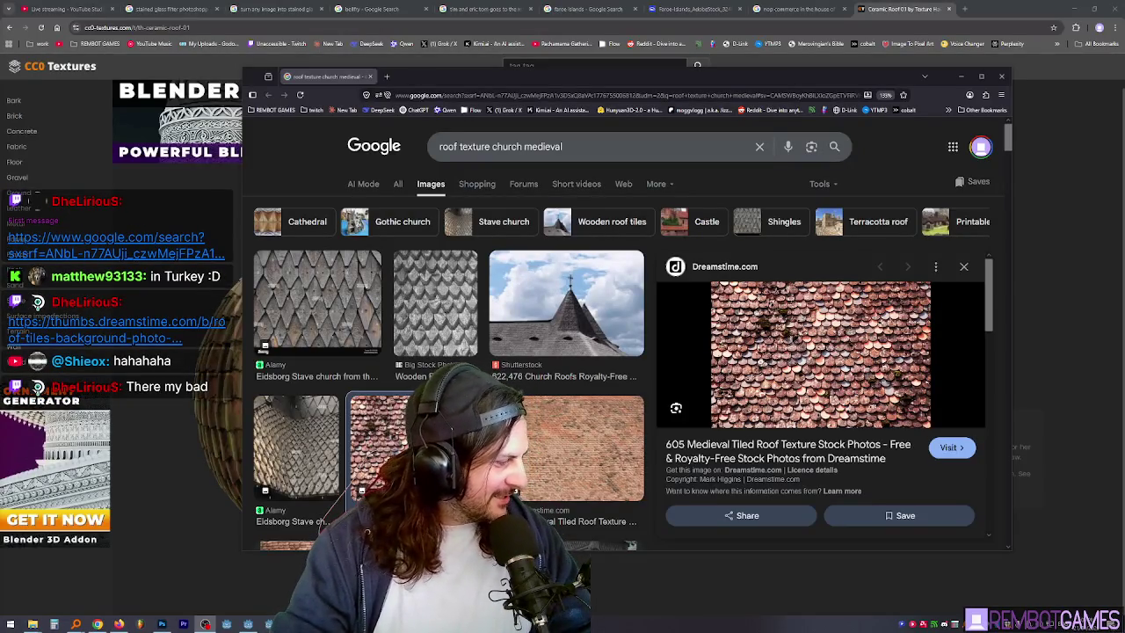
- Check the house in Blender, then review the Dreamstime House Roof Tiles page
{"action": "key", "text": "alt+Tab"}
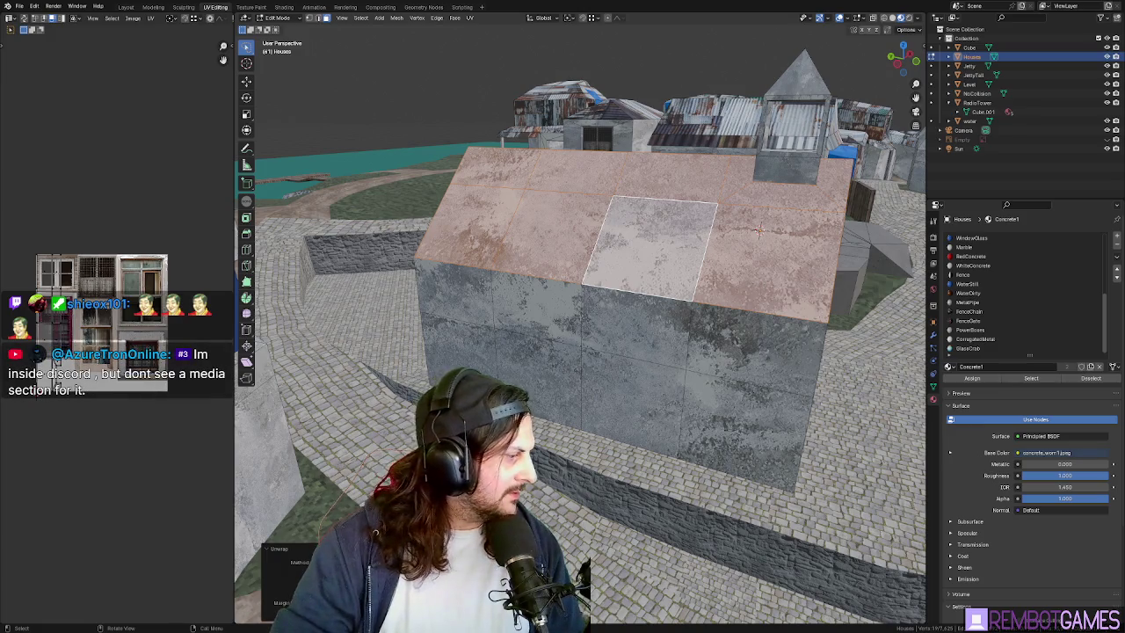
{"action": "key", "text": "alt+Tab"}
{"action": "scroll", "coordinate": [413, 228], "scroll_direction": "down", "scroll_amount": 2}
{"action": "scroll", "coordinate": [367, 251], "scroll_direction": "up", "scroll_amount": 2}
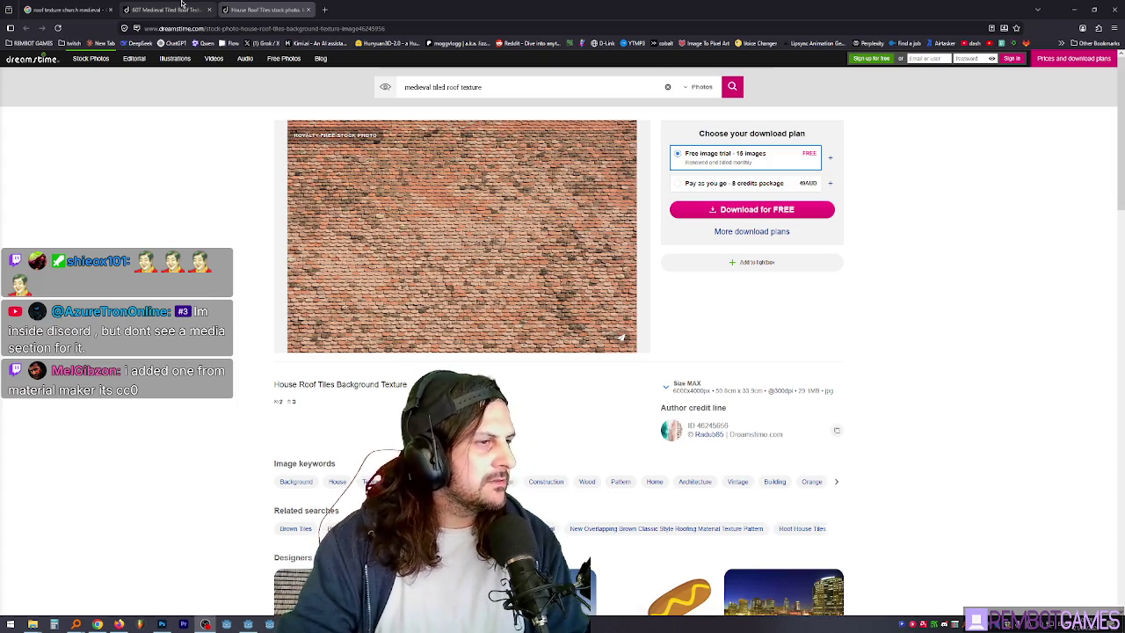
- Return from the Dreamstime page to the house scene in Blender
{"action": "key", "text": "alt+Tab"}
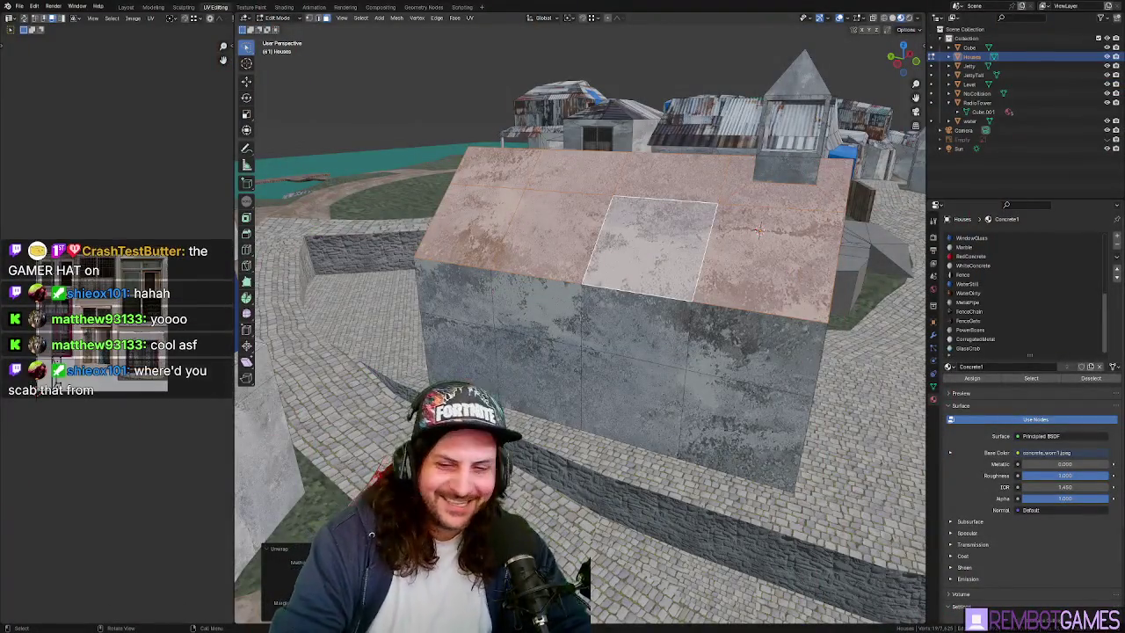
- Expand the Unwrap settings panel and orbit around the church to look down on its roof
{"action": "left_click", "coordinate": [274, 548]}
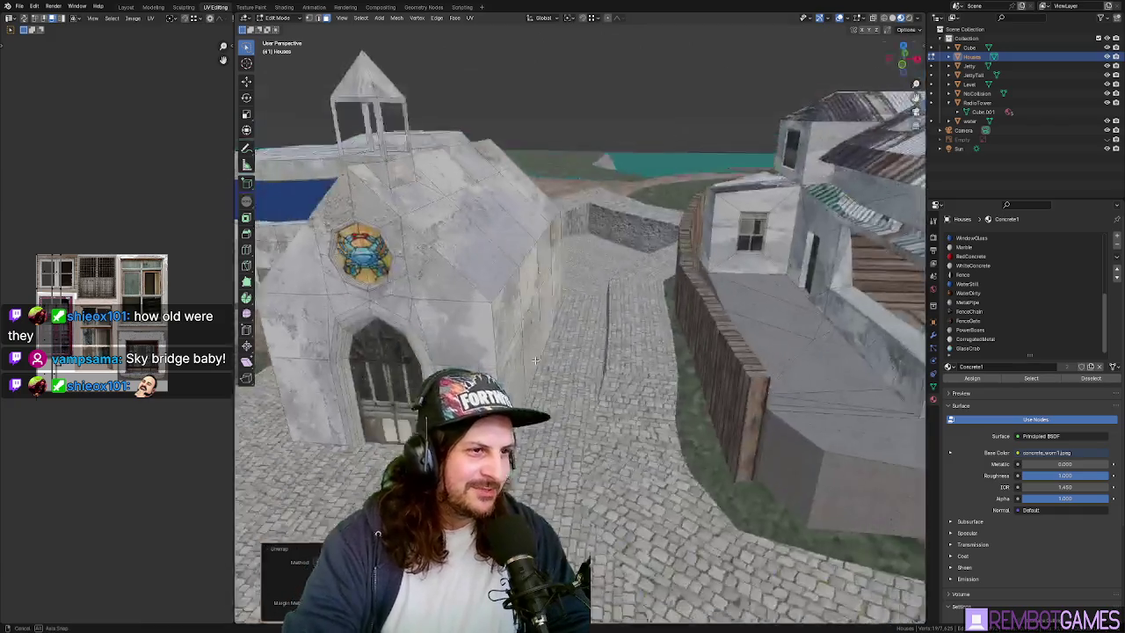
{"action": "middle_click_drag", "start_coordinate": [758, 230], "coordinate": [605, 365]}
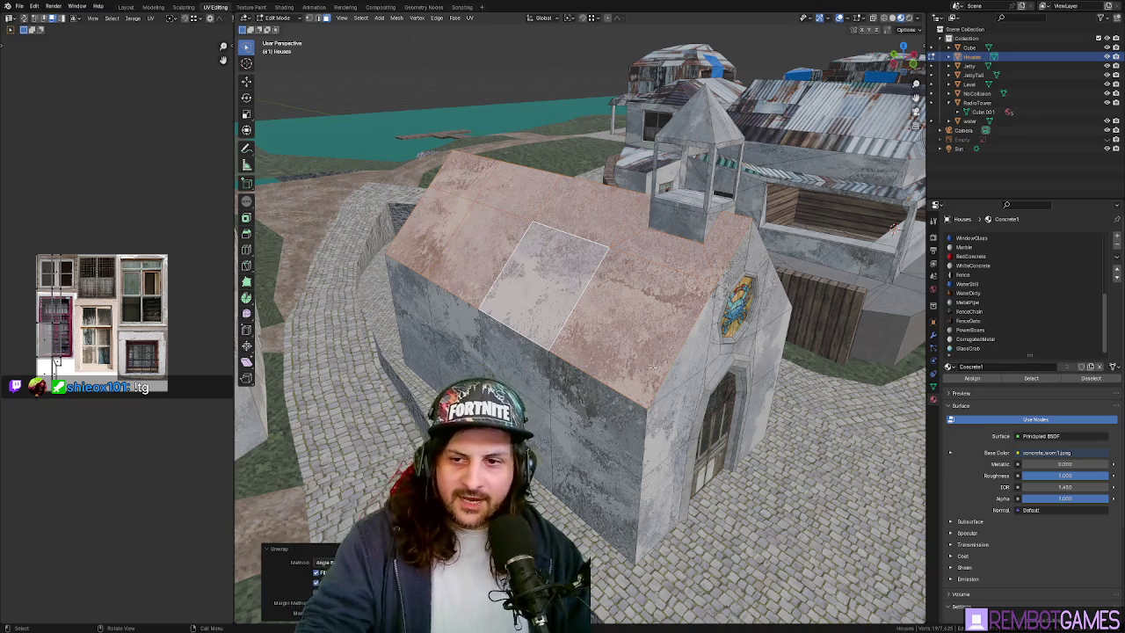
{"action": "middle_click_drag", "start_coordinate": [633, 335], "coordinate": [667, 325]}
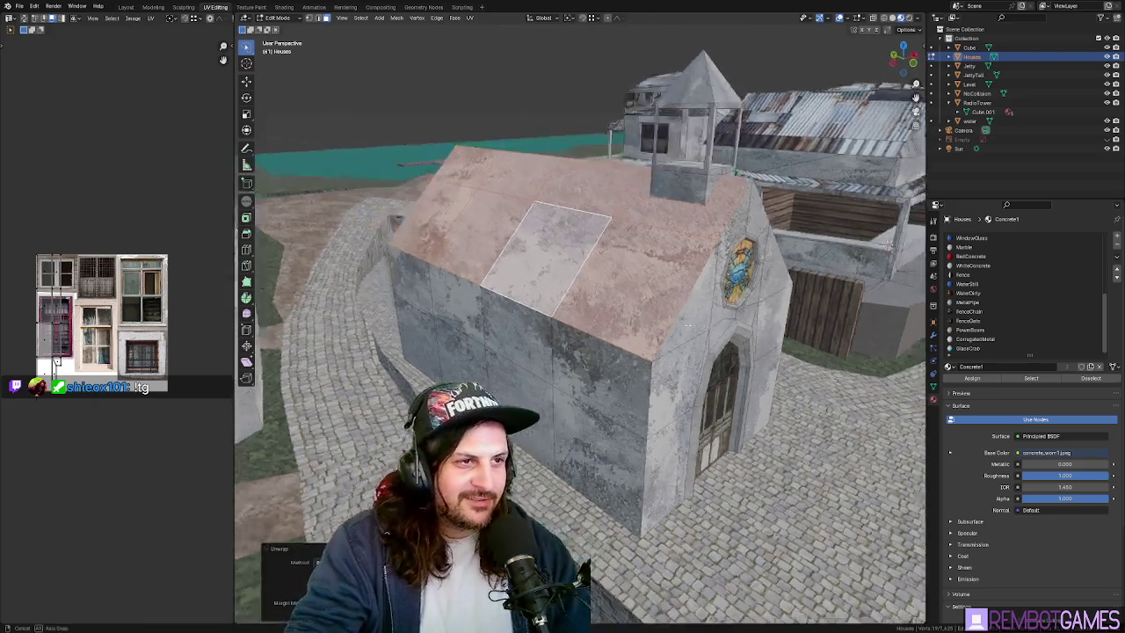
{"action": "mouse_move", "coordinate": [685, 323]}
{"action": "middle_mouse_down"}
{"action": "mouse_move", "coordinate": [544, 423]}
{"action": "mouse_move", "coordinate": [580, 332]}
{"action": "mouse_move", "coordinate": [488, 252]}
{"action": "middle_mouse_up"}
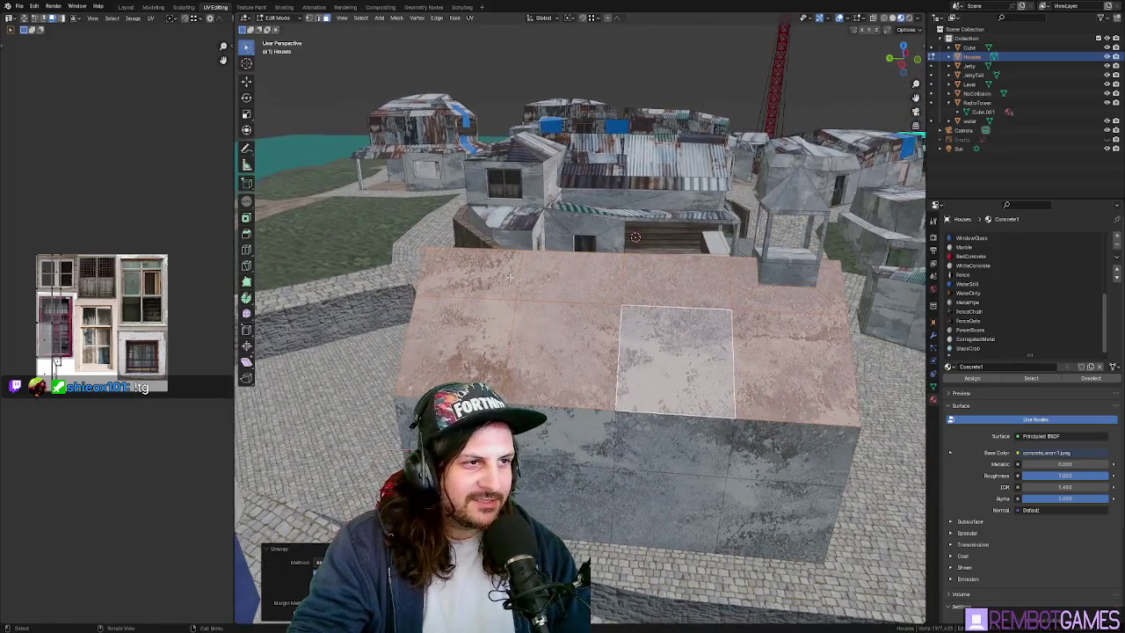
- Clear the roof selection and pick the top roof face and another church roof face individually
{"action": "key", "text": "alt+a"}
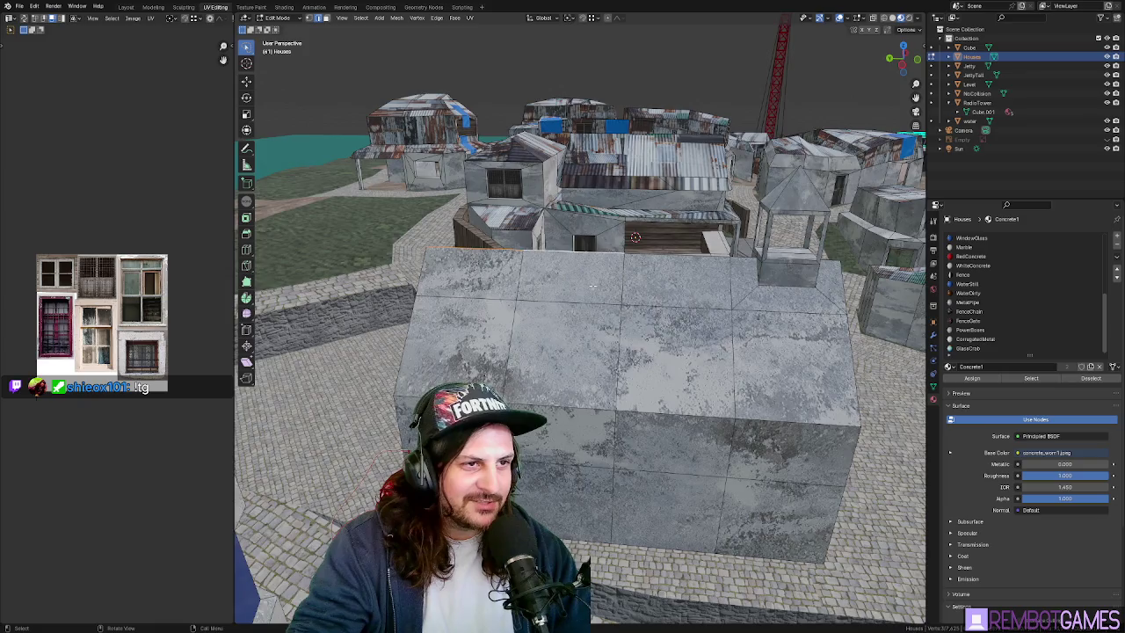
{"action": "middle_click_drag", "start_coordinate": [575, 271], "coordinate": [585, 280]}
{"action": "scroll", "coordinate": [585, 280], "scroll_direction": "up", "scroll_amount": 2}
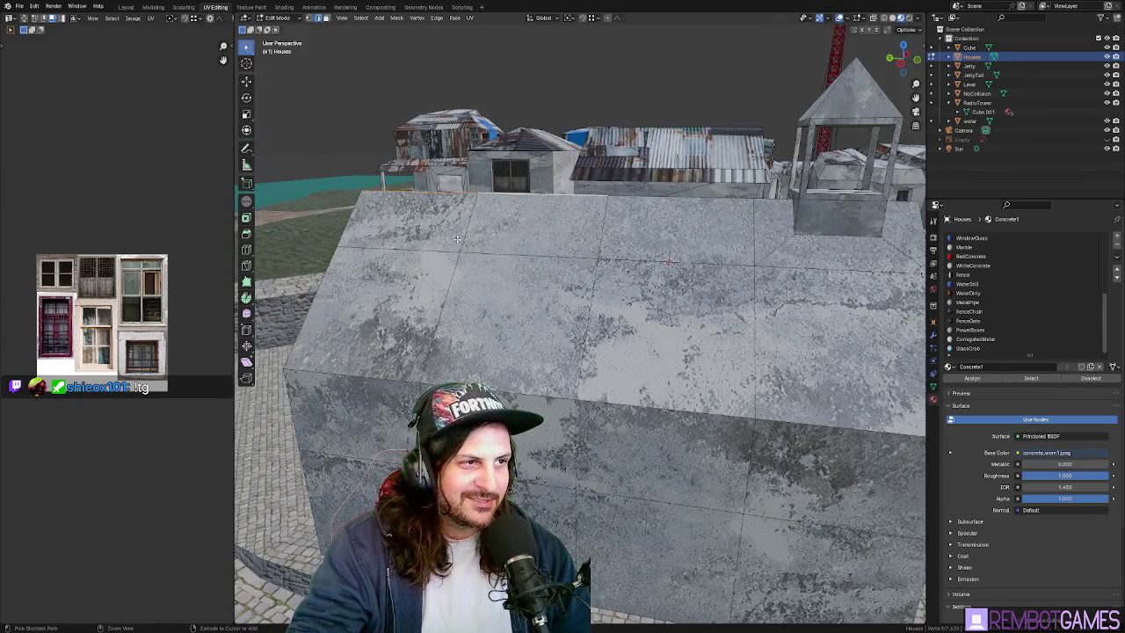
{"action": "left_click", "coordinate": [456, 238]}
{"action": "middle_click_drag", "start_coordinate": [456, 238], "coordinate": [522, 282]}
{"action": "left_click", "coordinate": [419, 279], "text": "shift"}
{"action": "mouse_move", "coordinate": [419, 279]}
{"action": "middle_mouse_down"}
{"action": "mouse_move", "coordinate": [471, 308]}
{"action": "mouse_move", "coordinate": [612, 330]}
{"action": "middle_mouse_up"}
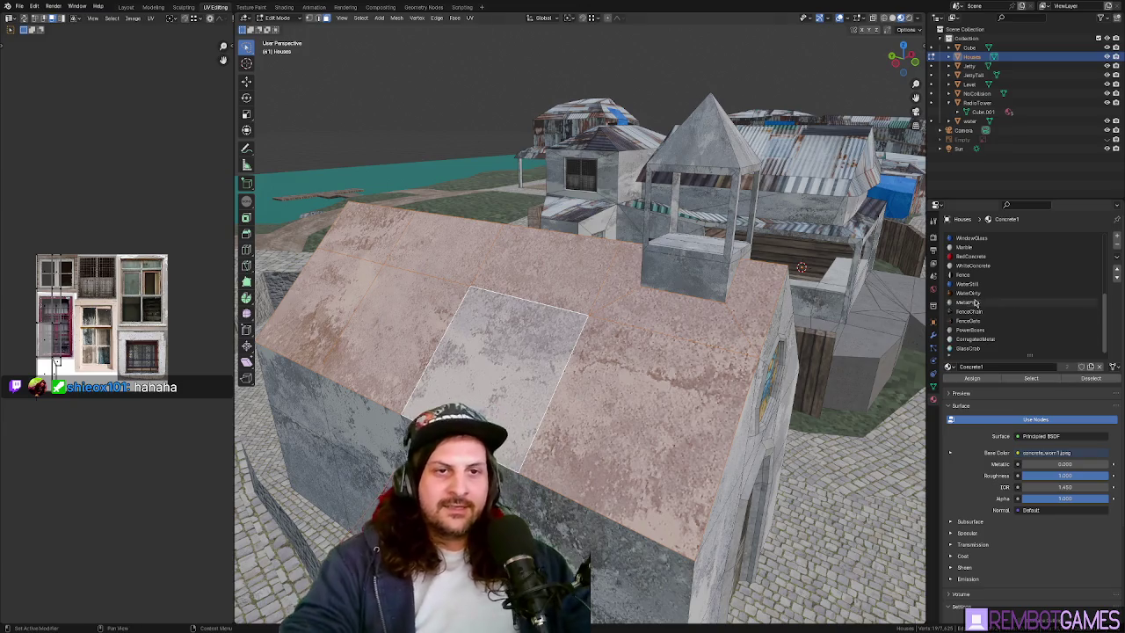
- Add a new material slot named RoofTile and assign it to the selected roof faces
{"action": "left_click", "coordinate": [1117, 238]}
{"action": "left_click", "coordinate": [1024, 366]}
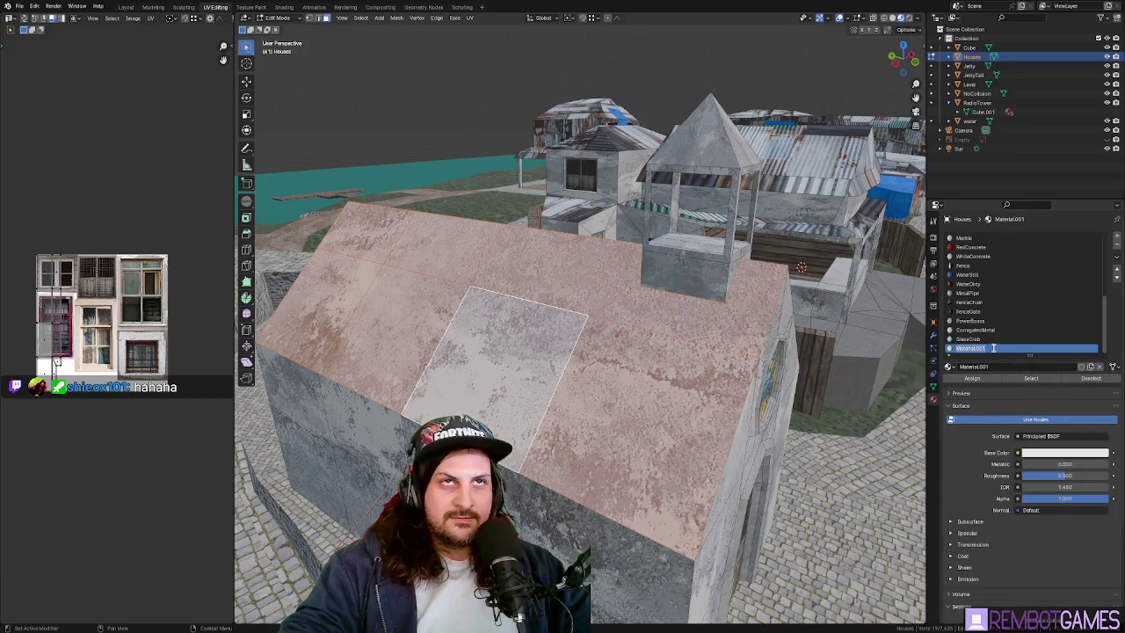
{"action": "type", "text": "TileRo"}
{"action": "key", "text": "ctrl+a"}
{"action": "type", "text": "RoofTile"}
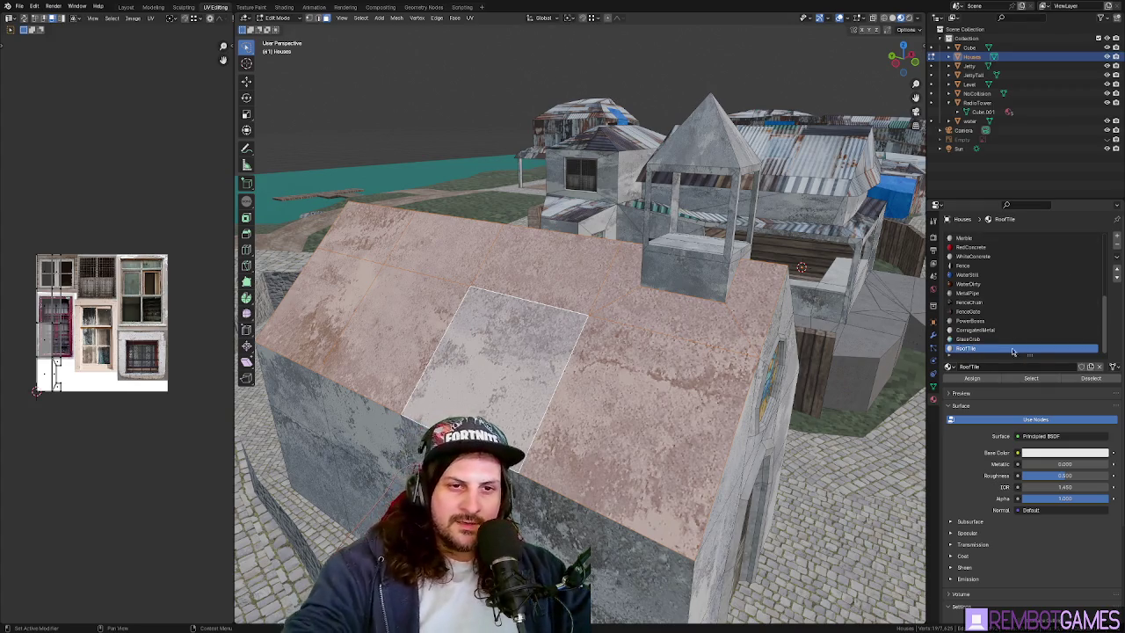
{"action": "left_click", "coordinate": [972, 378]}
{"action": "mouse_move", "coordinate": [791, 351]}
{"action": "middle_mouse_down"}
{"action": "mouse_move", "coordinate": [757, 370]}
{"action": "mouse_move", "coordinate": [721, 365]}
{"action": "middle_mouse_up"}
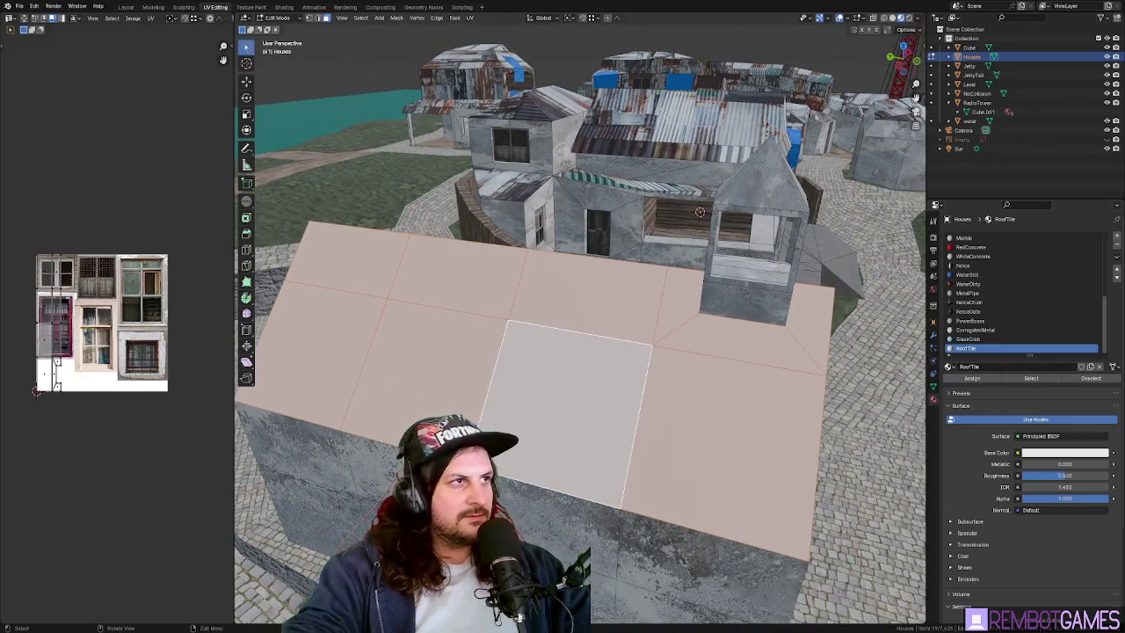
{"action": "left_click", "coordinate": [288, 9]}
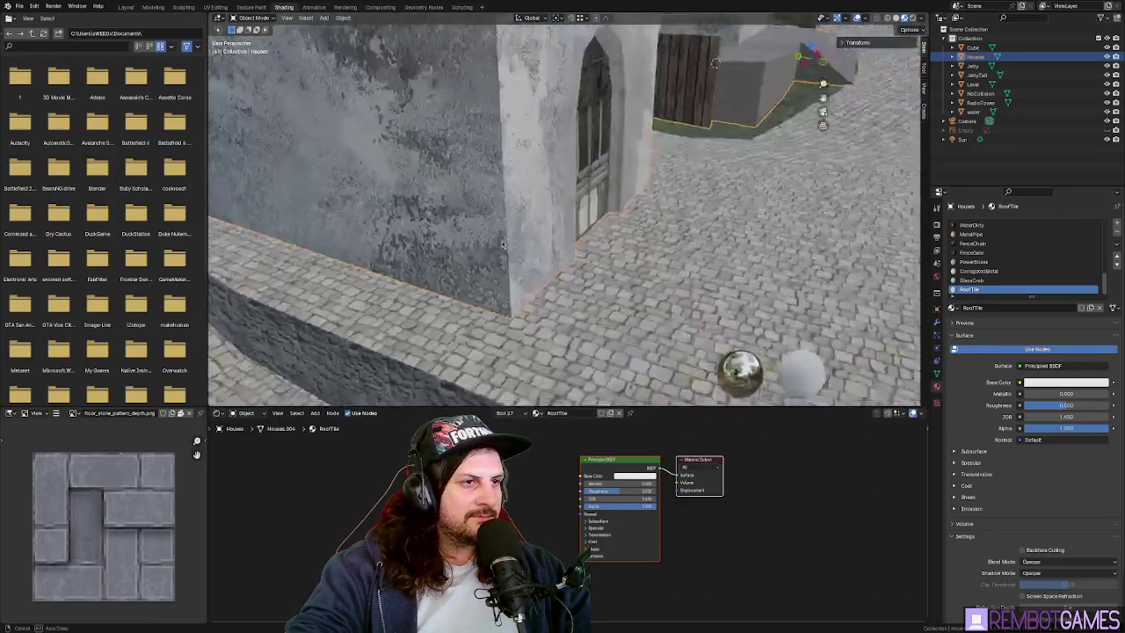
- Frame the whole village, then zoom in on the selected roof face
{"action": "key", "text": "Home"}
{"action": "scroll", "coordinate": [527, 264], "scroll_direction": "up", "scroll_amount": 5}
{"action": "scroll", "coordinate": [510, 281], "scroll_direction": "up", "scroll_amount": 4}
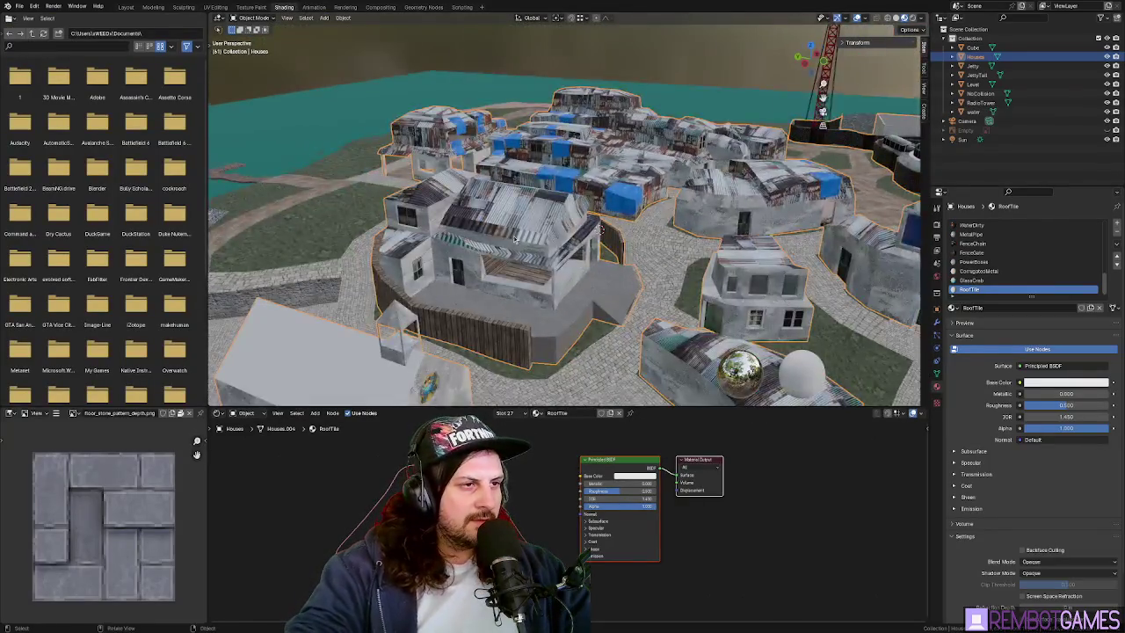
{"action": "key", "text": "Tab"}
{"action": "key", "text": "KP_Decimal"}
{"action": "scroll", "coordinate": [521, 233], "scroll_direction": "up", "scroll_amount": 2}
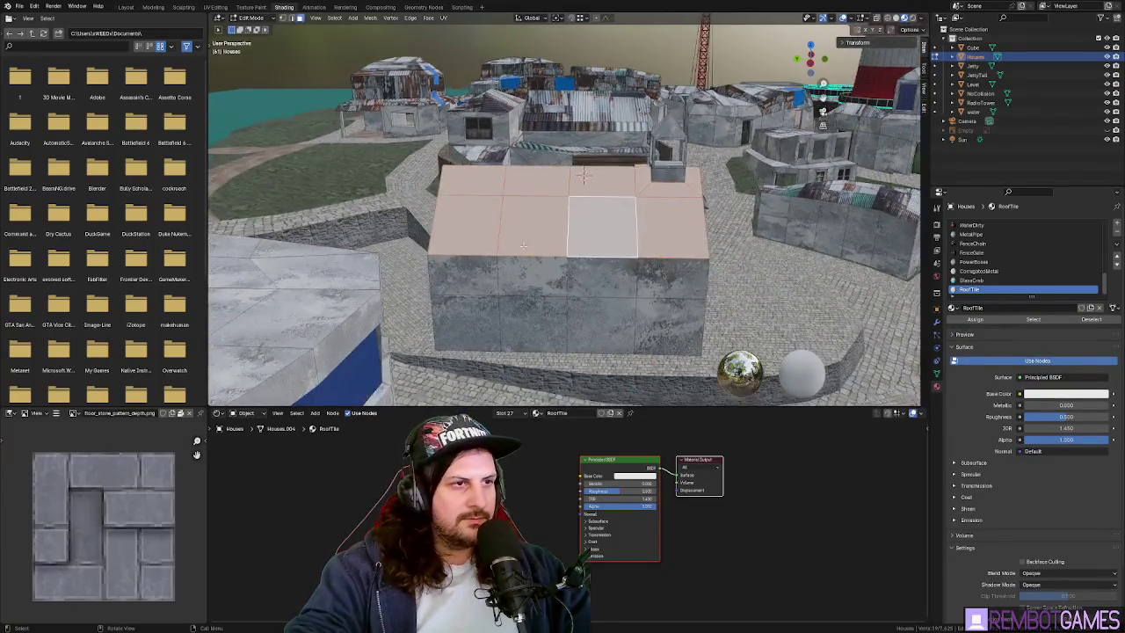
{"action": "scroll", "coordinate": [521, 232], "scroll_direction": "up", "scroll_amount": 2}
- Set the RoofTile Principled BSDF Roughness from 0.500 to 1.0 for a matte roof
{"action": "key", "text": "Tab"}
{"action": "mouse_move", "coordinate": [521, 232]}
{"action": "middle_mouse_down"}
{"action": "mouse_move", "coordinate": [492, 208]}
{"action": "mouse_move", "coordinate": [544, 261]}
{"action": "middle_mouse_up"}
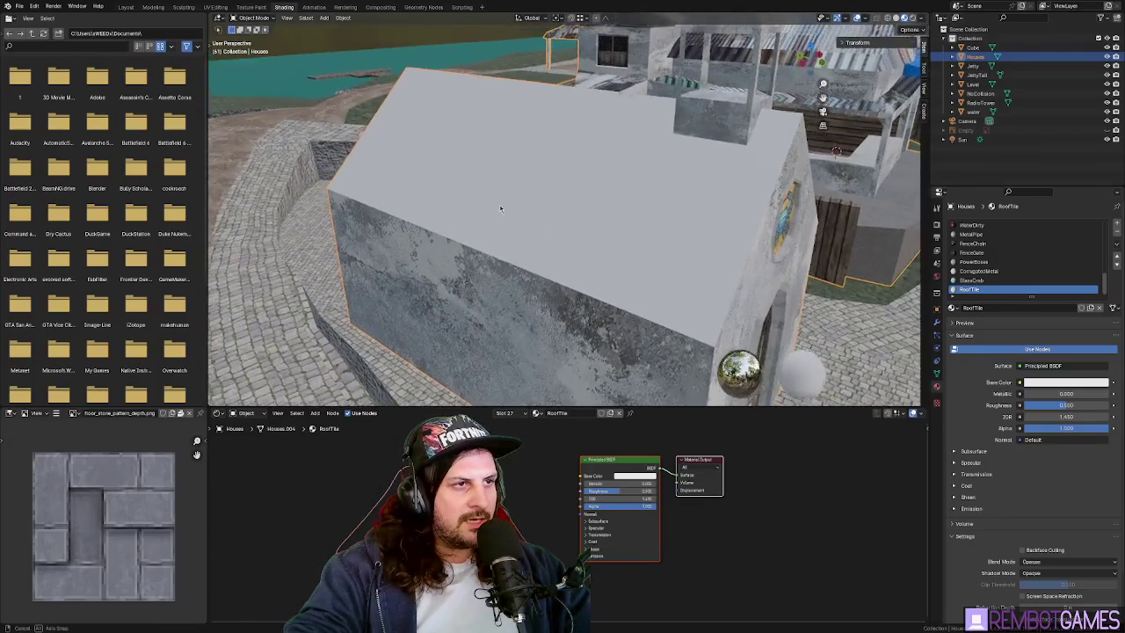
{"action": "scroll", "coordinate": [571, 521], "scroll_direction": "up", "scroll_amount": 2}
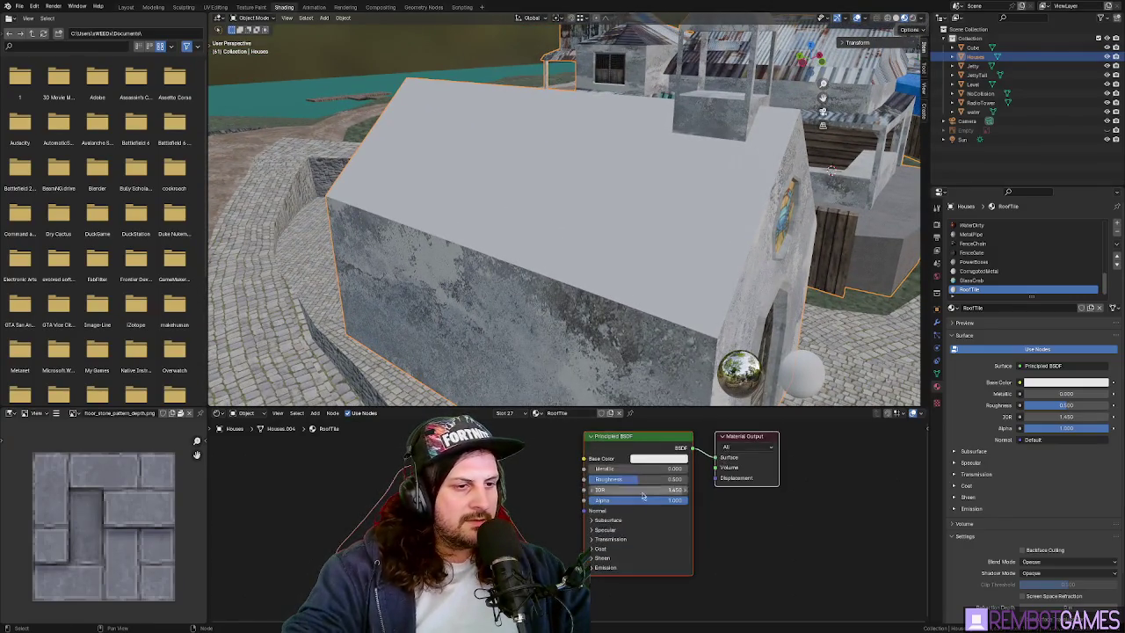
{"action": "middle_click_drag", "start_coordinate": [736, 495], "coordinate": [736, 507]}
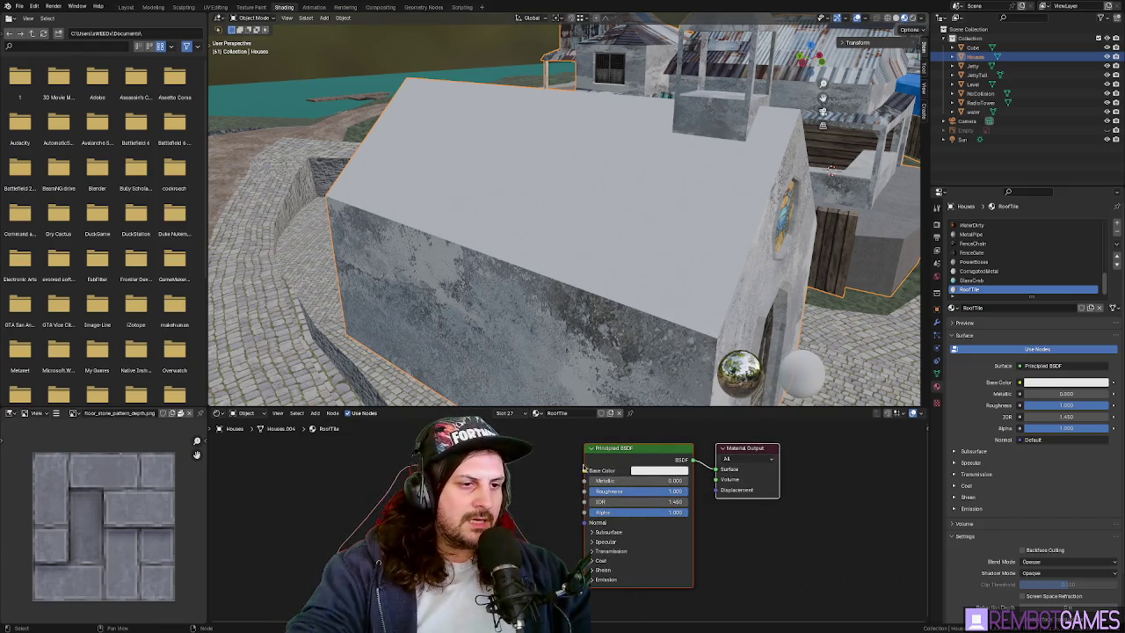
{"action": "middle_click_drag", "start_coordinate": [612, 472], "coordinate": [607, 467]}
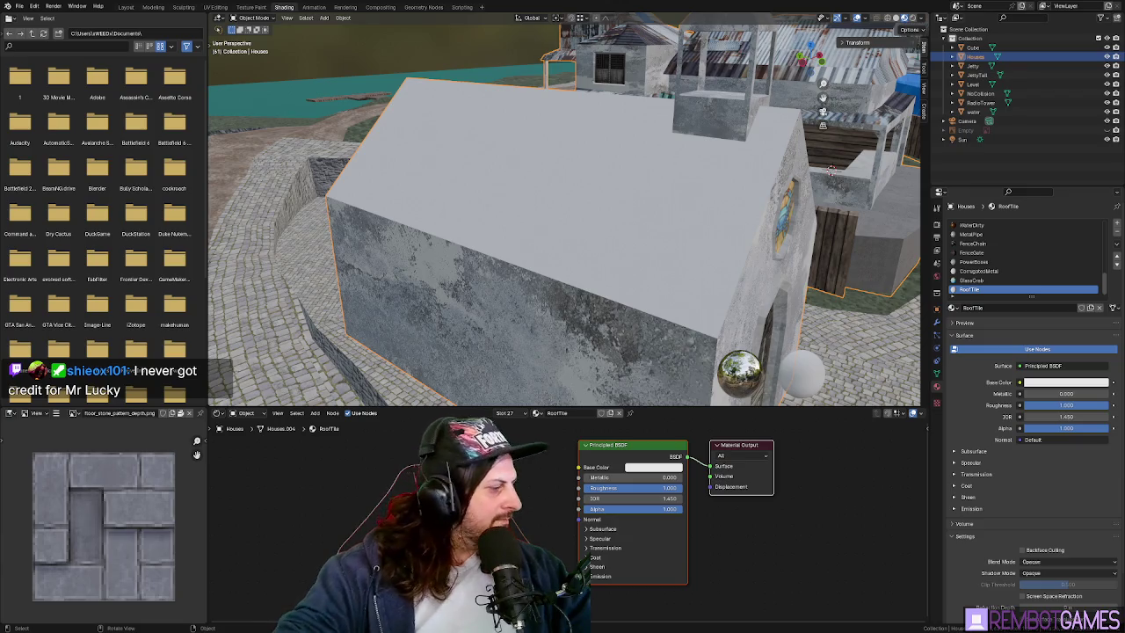
{"action": "key", "text": "alt+Tab"}
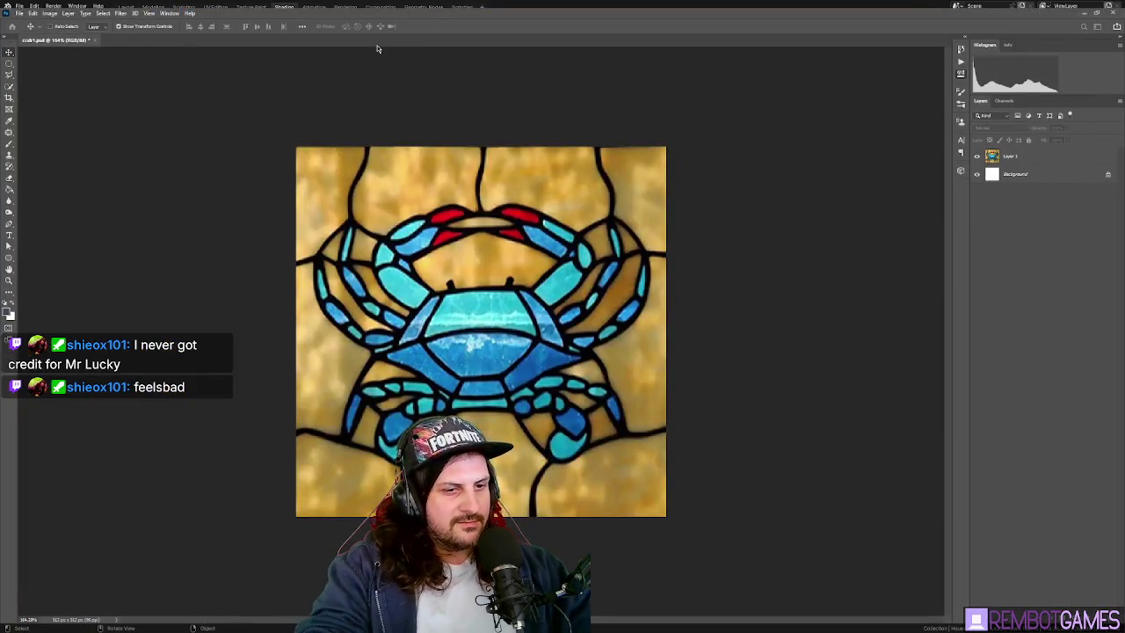
- Paste the roof-tile pattern into a new document and tone it to a darker brownish red
{"action": "key", "text": "ctrl+alt+n"}
{"action": "key", "text": "ctrl+v"}
{"action": "scroll", "coordinate": [471, 311], "scroll_direction": "up", "scroll_amount": 5, "text": "alt"}
{"action": "key", "text": "i"}
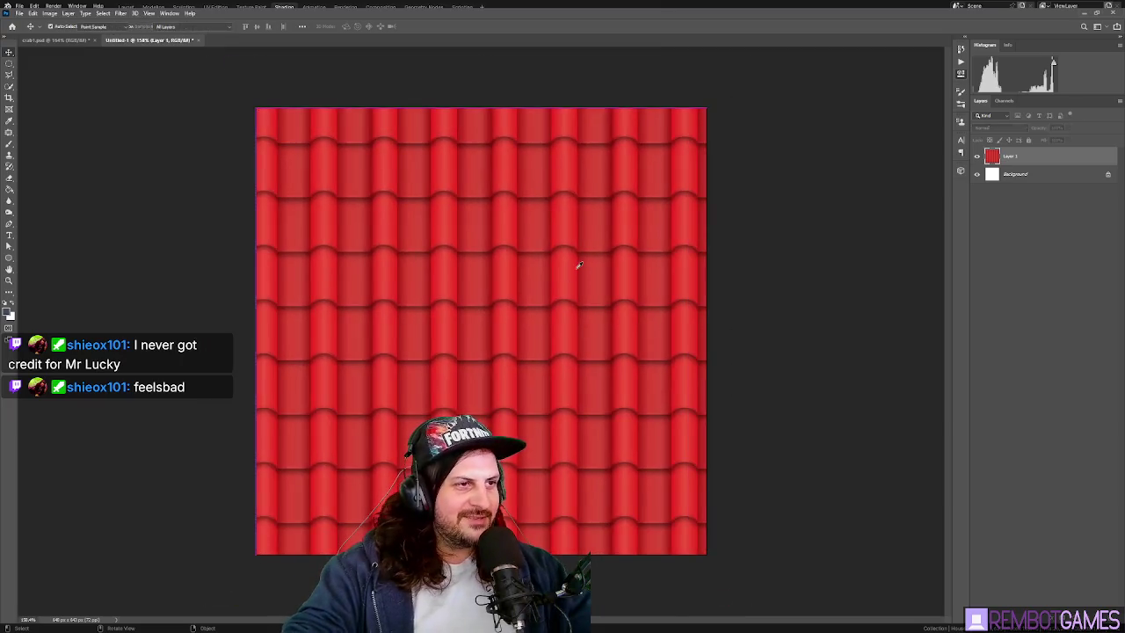
{"action": "key", "text": "5"}
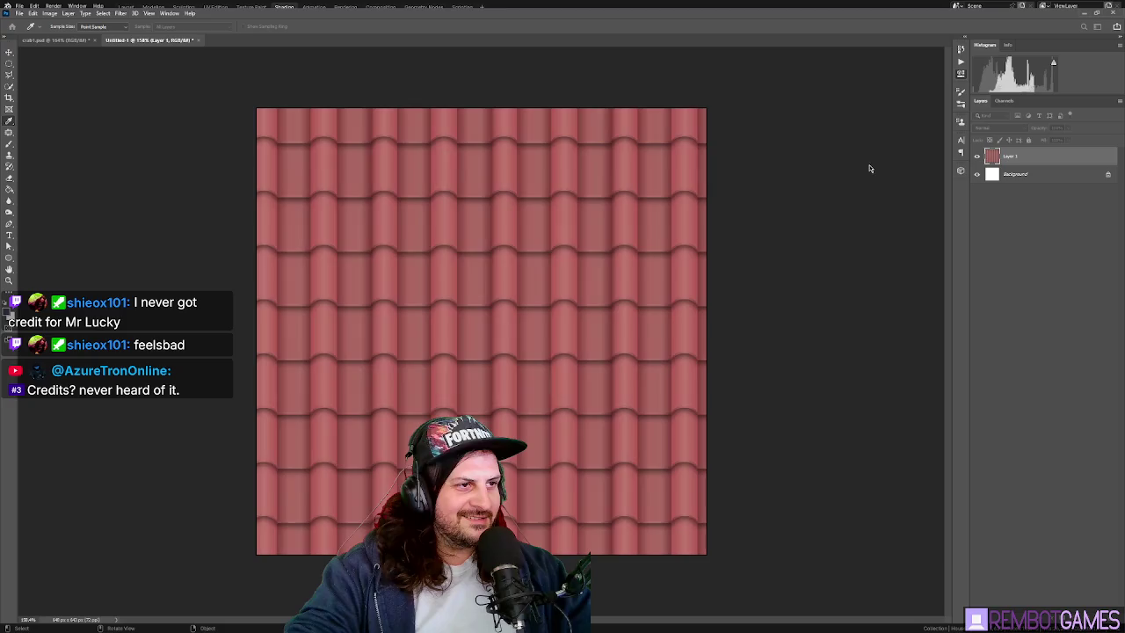
{"action": "key", "text": "ctrl+shift+l"}
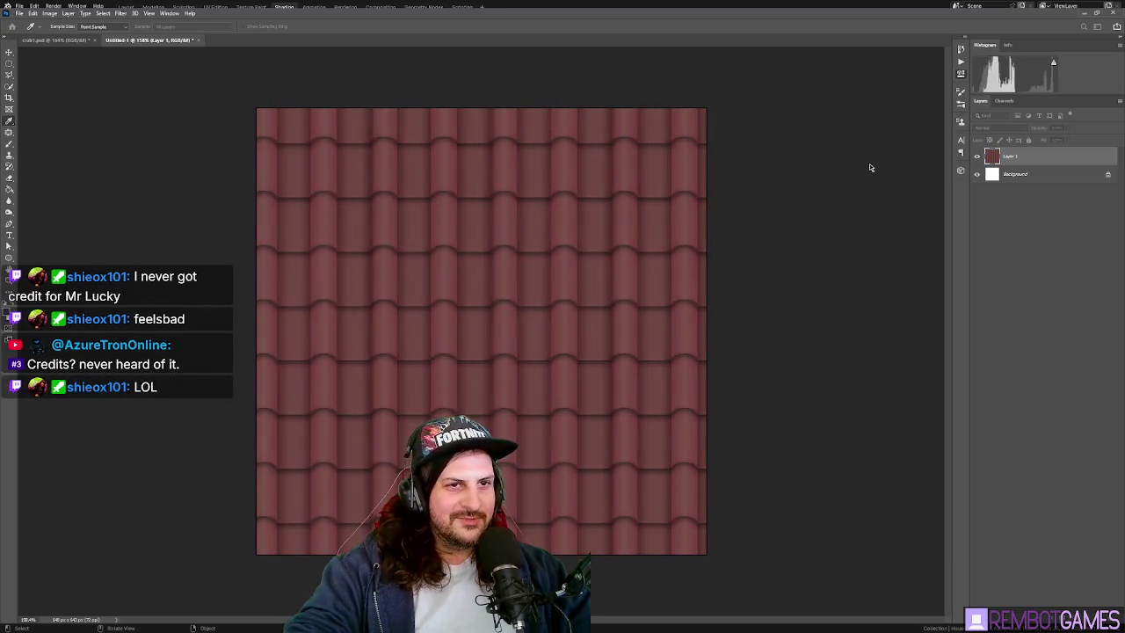
{"action": "key", "text": "ctrl+shift+alt+l"}
{"action": "key", "text": "ctrl+z"}
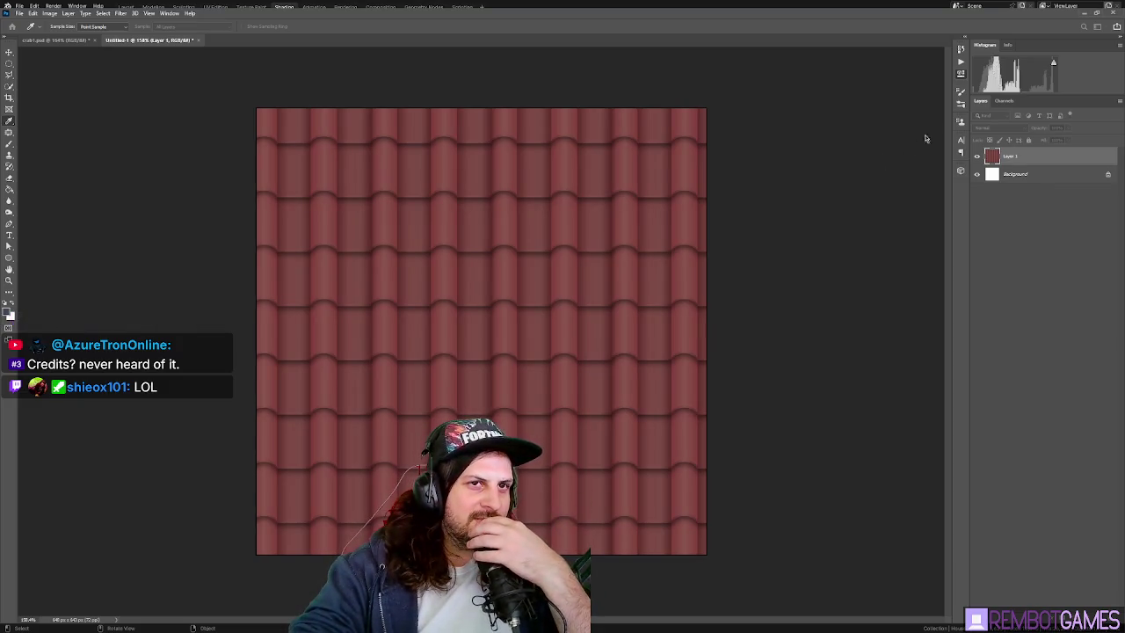
{"action": "key", "text": "v"}
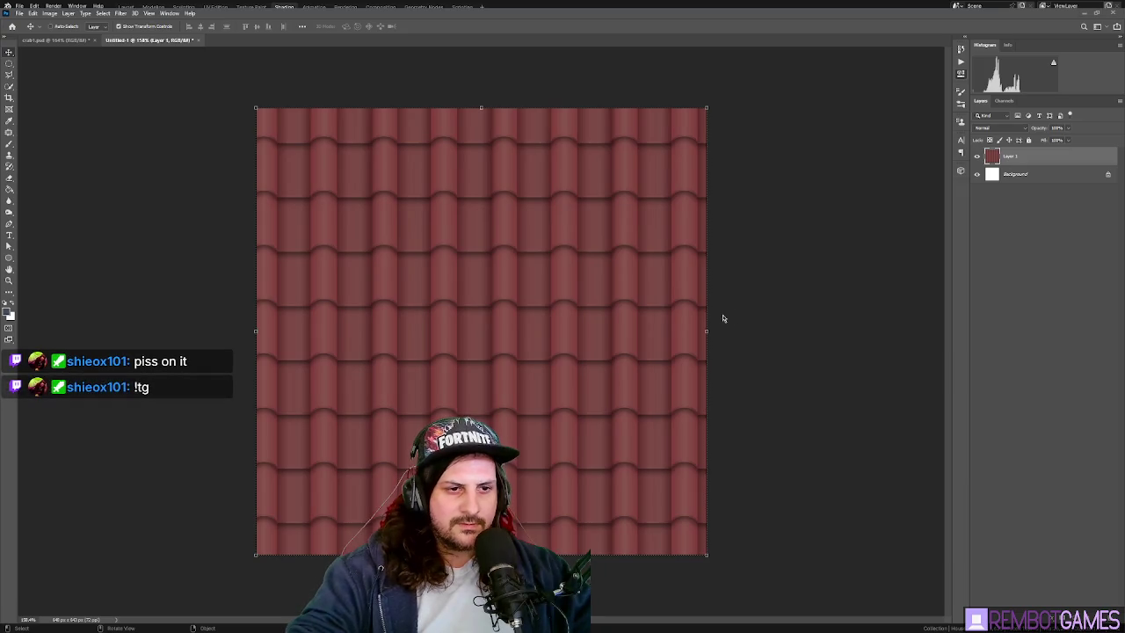
- Paste the grey grunge texture as Layer 2 and scale it to fit the canvas
{"action": "key", "text": "ctrl+v"}
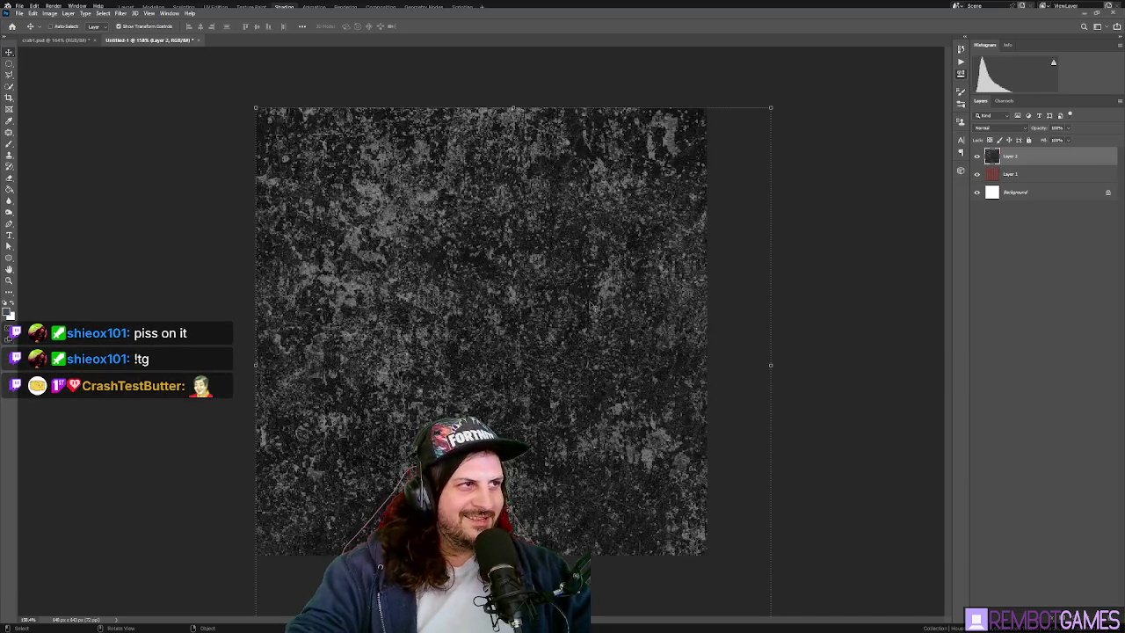
{"action": "key", "text": "ctrl+minus"}
{"action": "left_click_drag", "start_coordinate": [677, 531], "coordinate": [560, 384]}
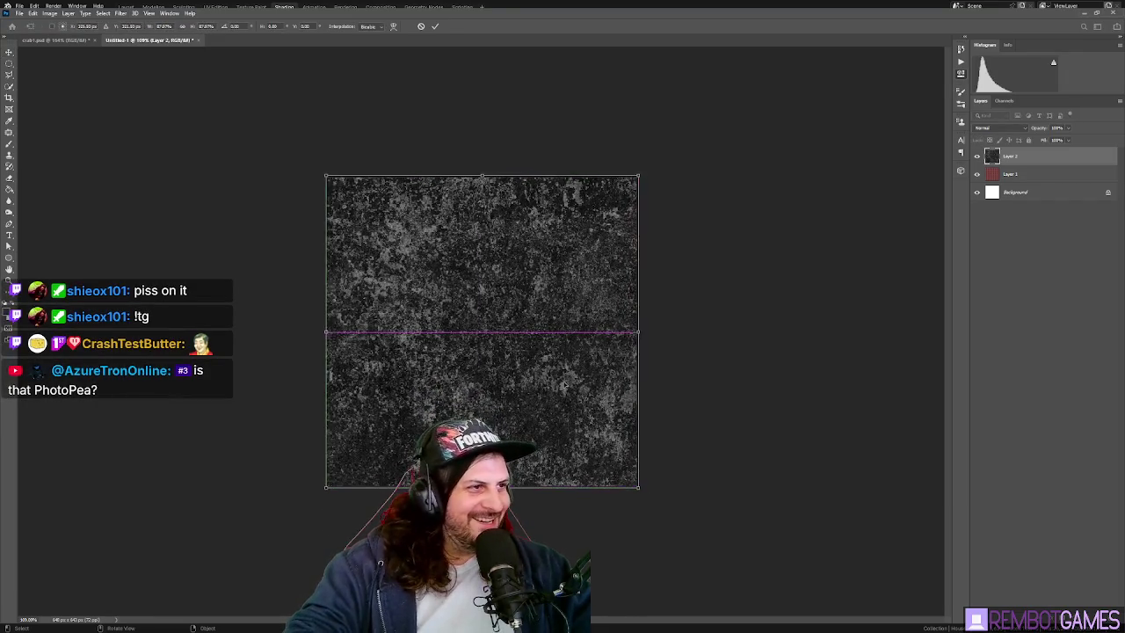
{"action": "key", "text": "Return"}
{"action": "key", "text": "ctrl+plus"}
{"action": "key", "text": "ctrl+minus"}
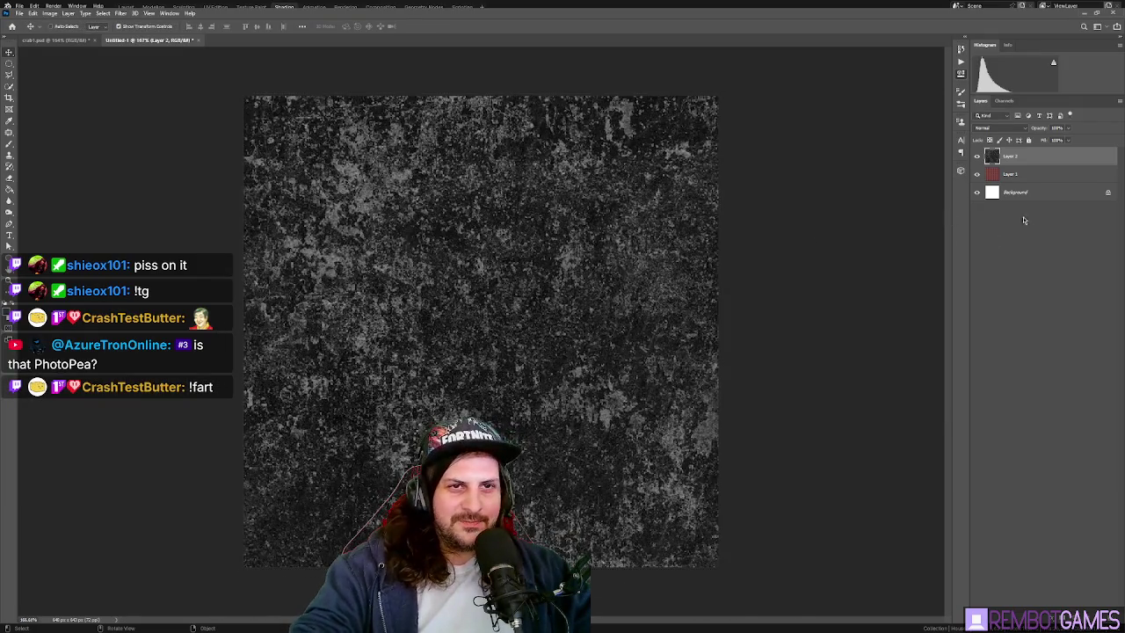
- Test the grunge layer's opacity, restore it to 100, and blend it in Darken mode
{"action": "left_click", "coordinate": [1010, 174]}
{"action": "left_click_drag", "start_coordinate": [1040, 131], "coordinate": [999, 129]}
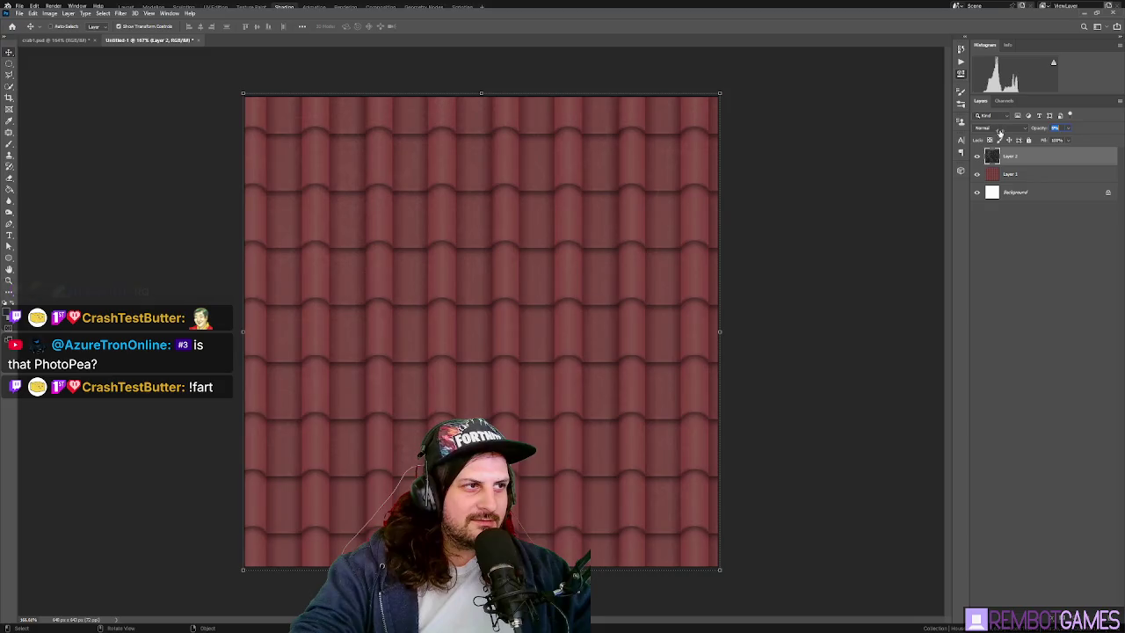
{"action": "left_click", "coordinate": [1021, 151]}
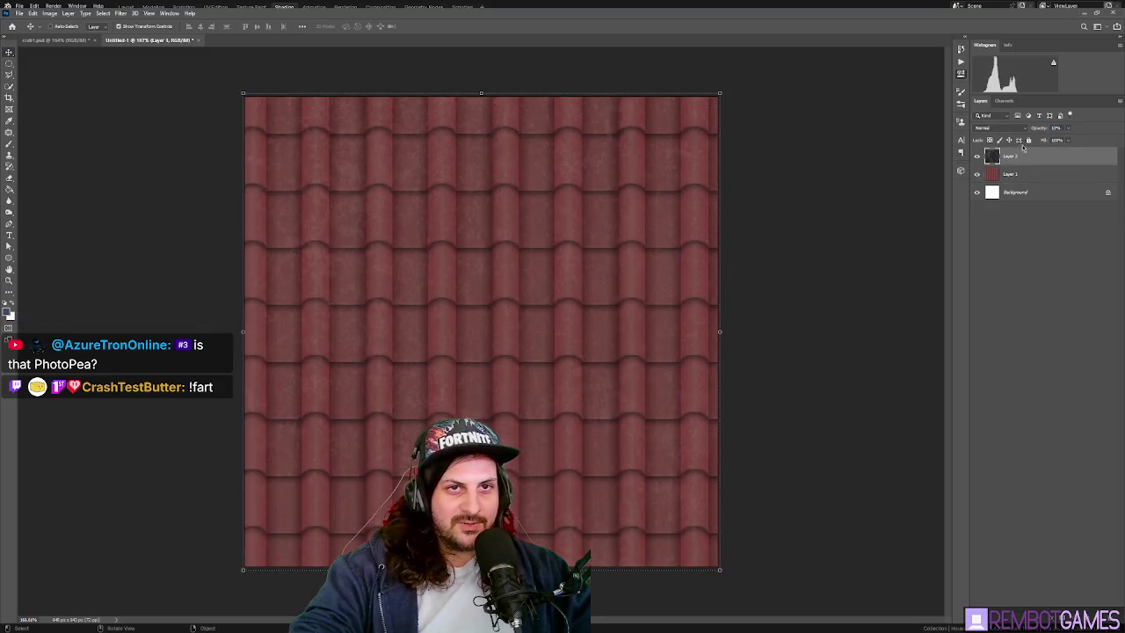
{"action": "type", "text": "100"}
{"action": "key", "text": "Return"}
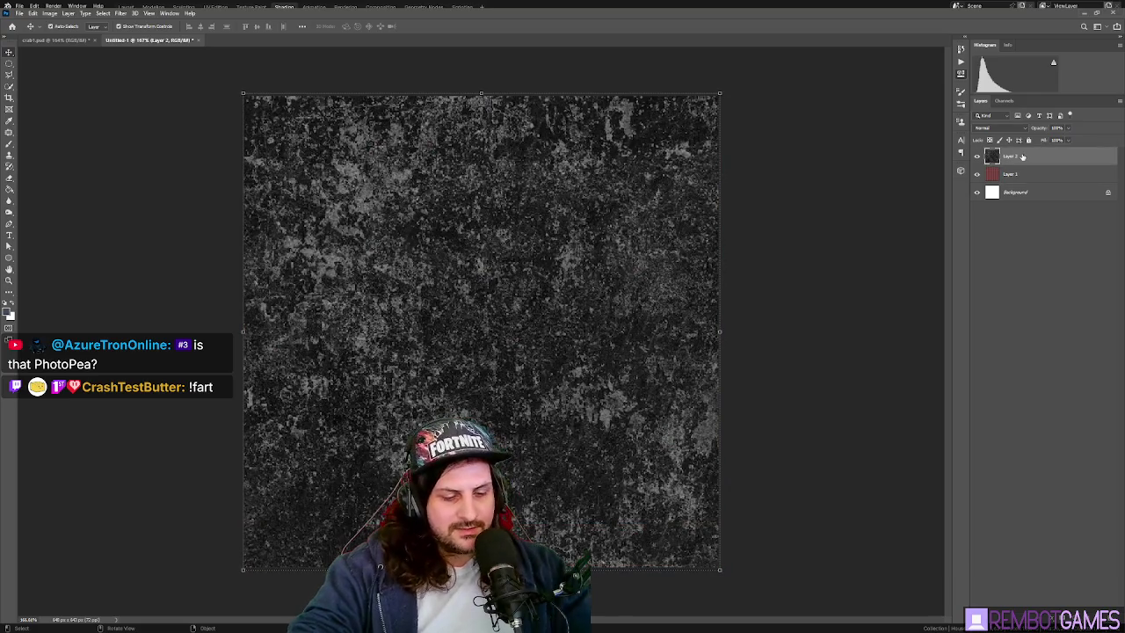
{"action": "scroll", "coordinate": [1003, 128], "scroll_direction": "down", "scroll_amount": 3}
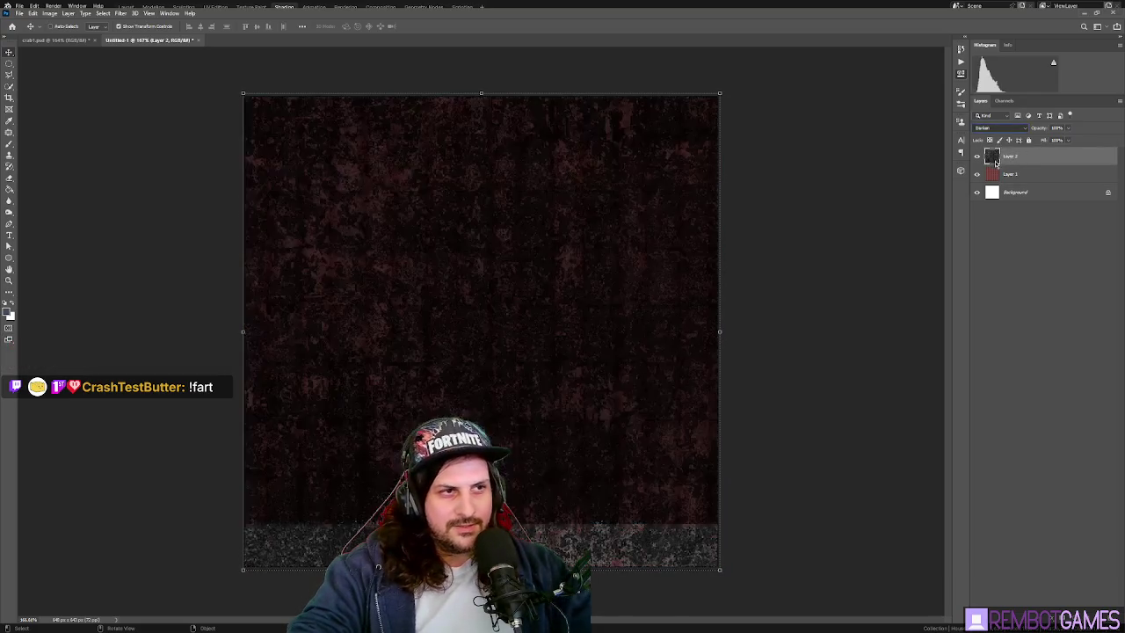
{"action": "key", "text": "ctrl+z"}
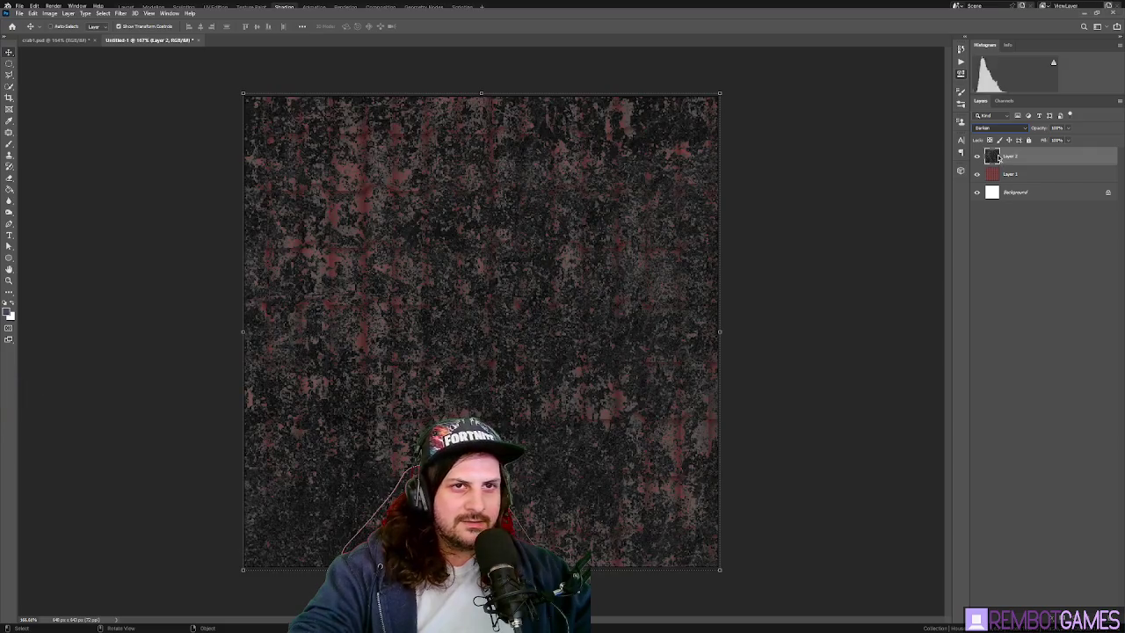
{"action": "key", "text": "i"}
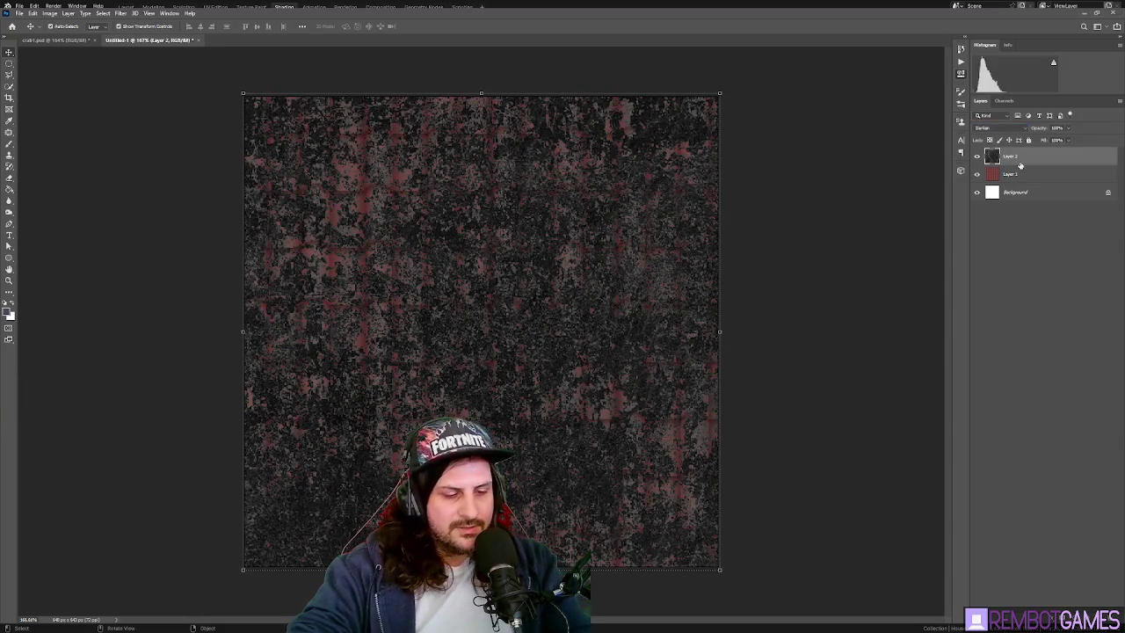
{"action": "key", "text": "i"}
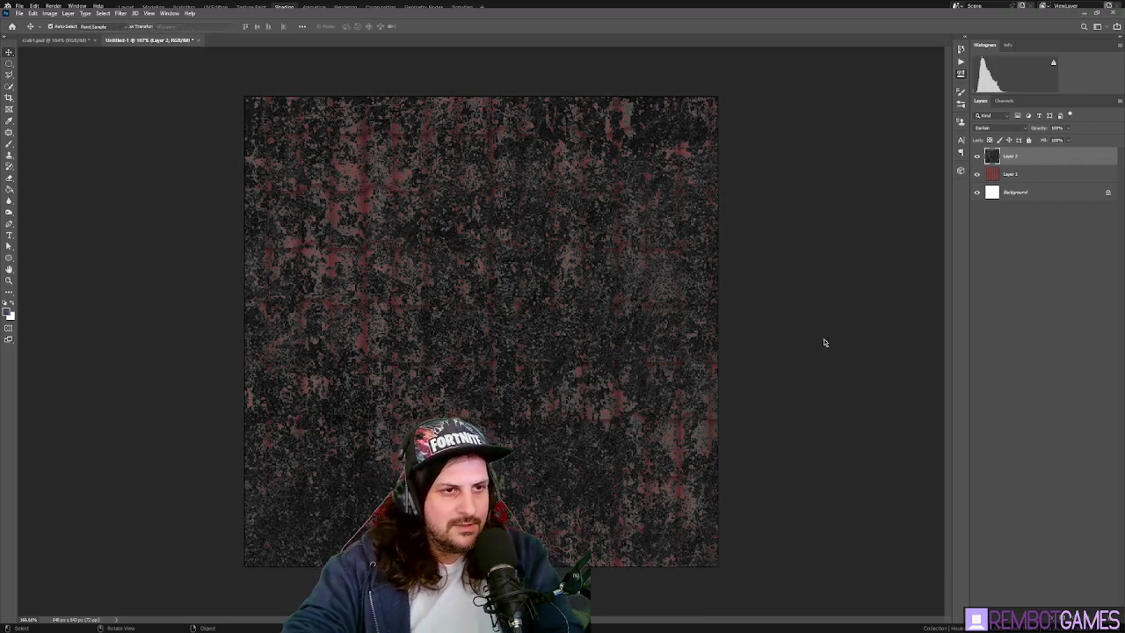
- Adjust the grunge layer's tones with Levels into dark speckles
{"action": "key", "text": "ctrl+z"}
{"action": "key", "text": "ctrl+shift+z"}
{"action": "key", "text": "ctrl+z"}
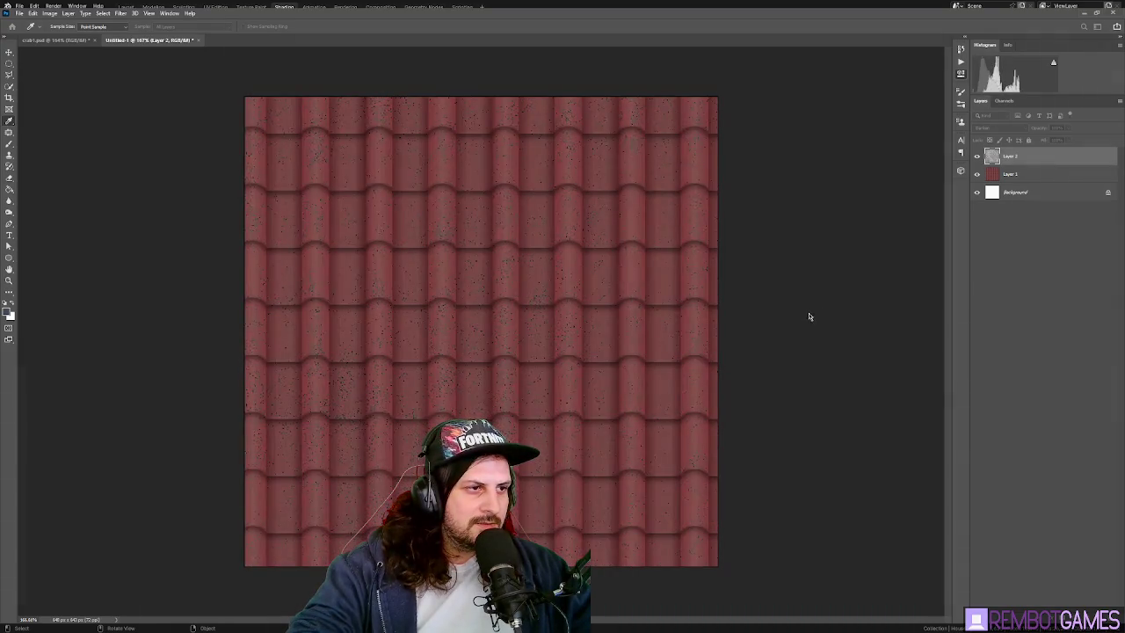
{"action": "key", "text": "ctrl+z"}
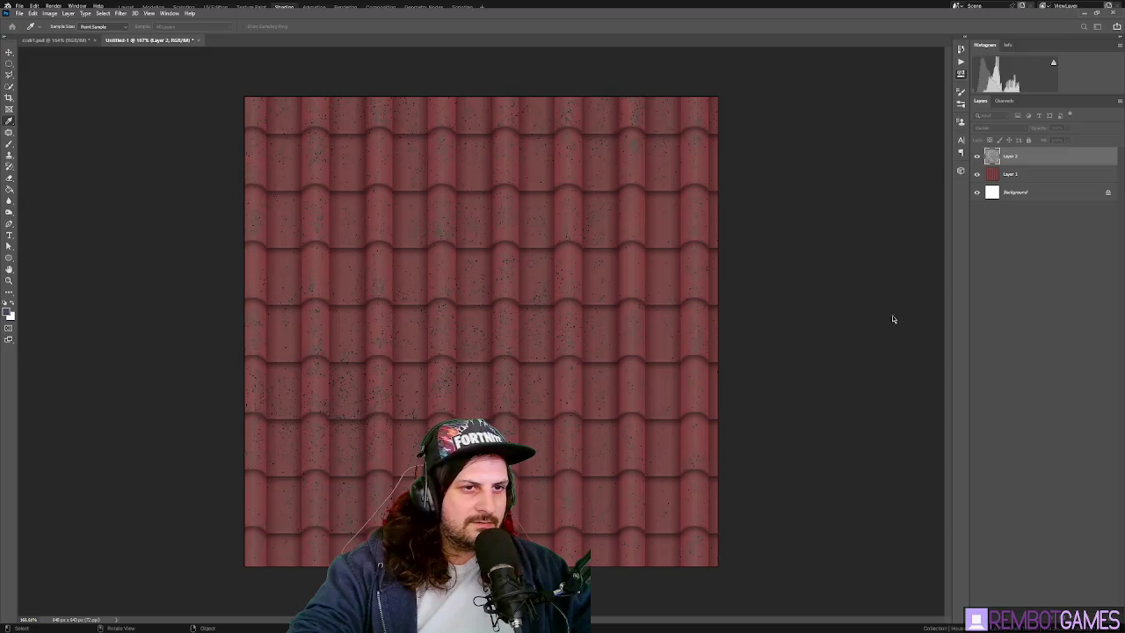
{"action": "key", "text": "ctrl+z"}
{"action": "key", "text": "ctrl+z"}
{"action": "key", "text": "ctrl+z"}
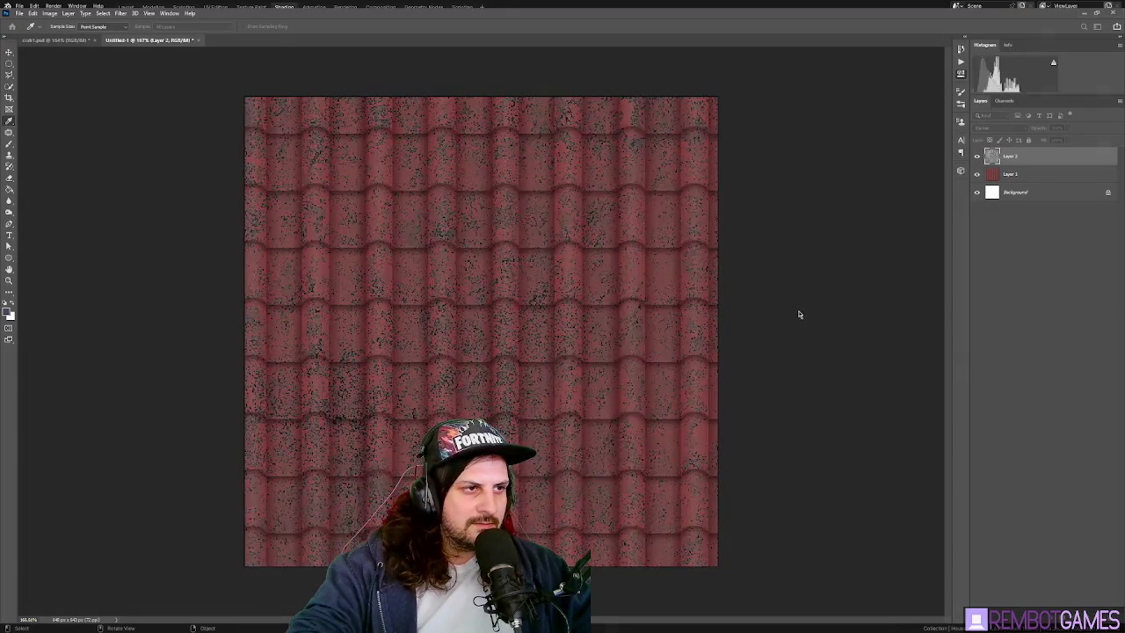
{"action": "key", "text": "ctrl+z"}
{"action": "key", "text": "ctrl+z"}
{"action": "key", "text": "ctrl+z"}
{"action": "key", "text": "ctrl+z"}
{"action": "key", "text": "ctrl+z"}
{"action": "key", "text": "ctrl+z"}
{"action": "key", "text": "ctrl+z"}
{"action": "key", "text": "ctrl+z"}
{"action": "key", "text": "ctrl+z"}
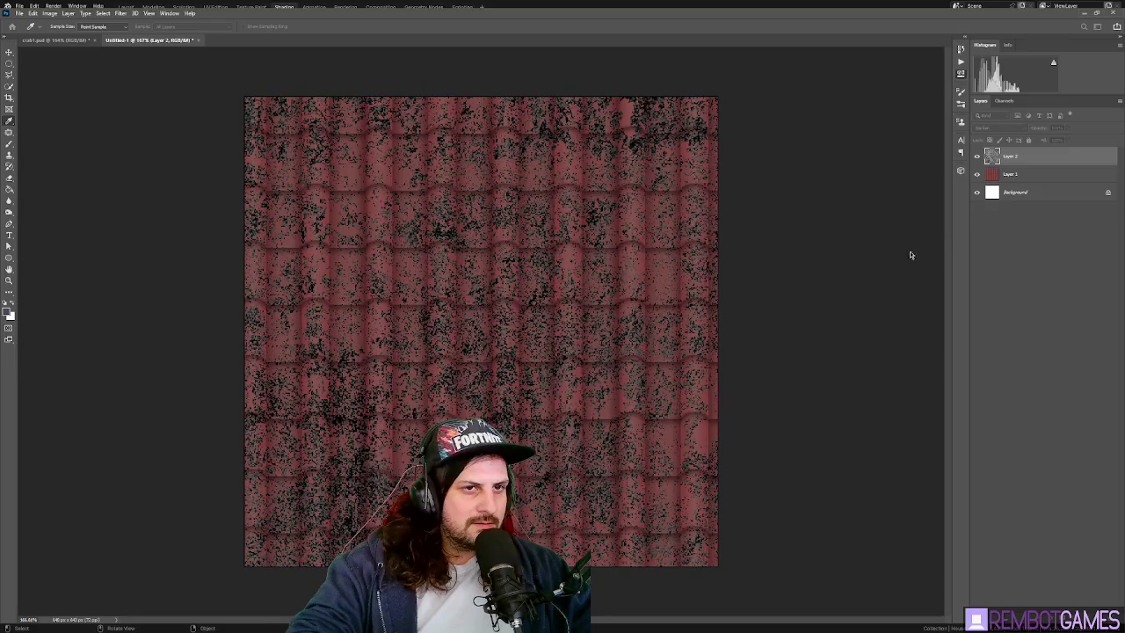
{"action": "key", "text": "v"}
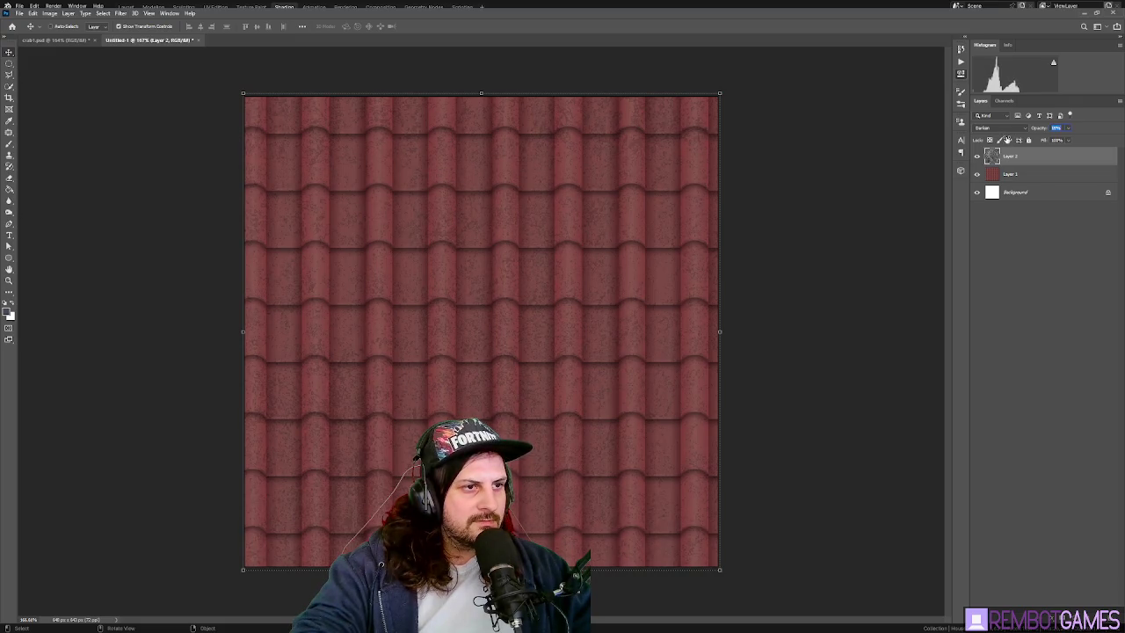
- Offset the grunge layer across the tiles, then snap it back into alignment
{"action": "left_click", "coordinate": [773, 334]}
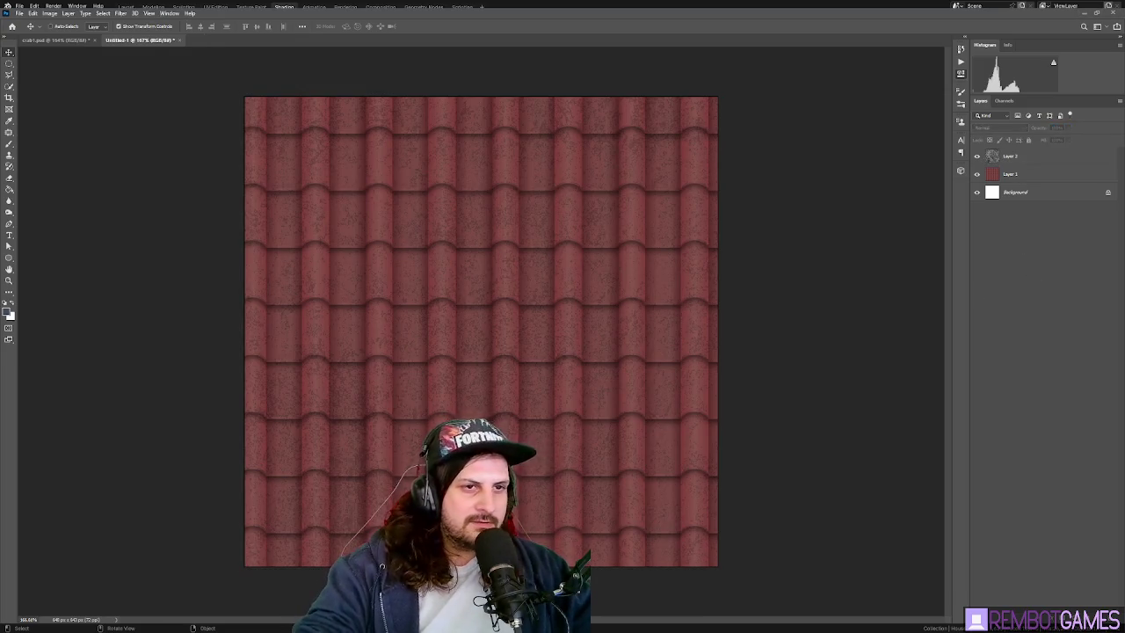
{"action": "left_click", "coordinate": [1026, 156]}
{"action": "left_click", "coordinate": [1026, 156]}
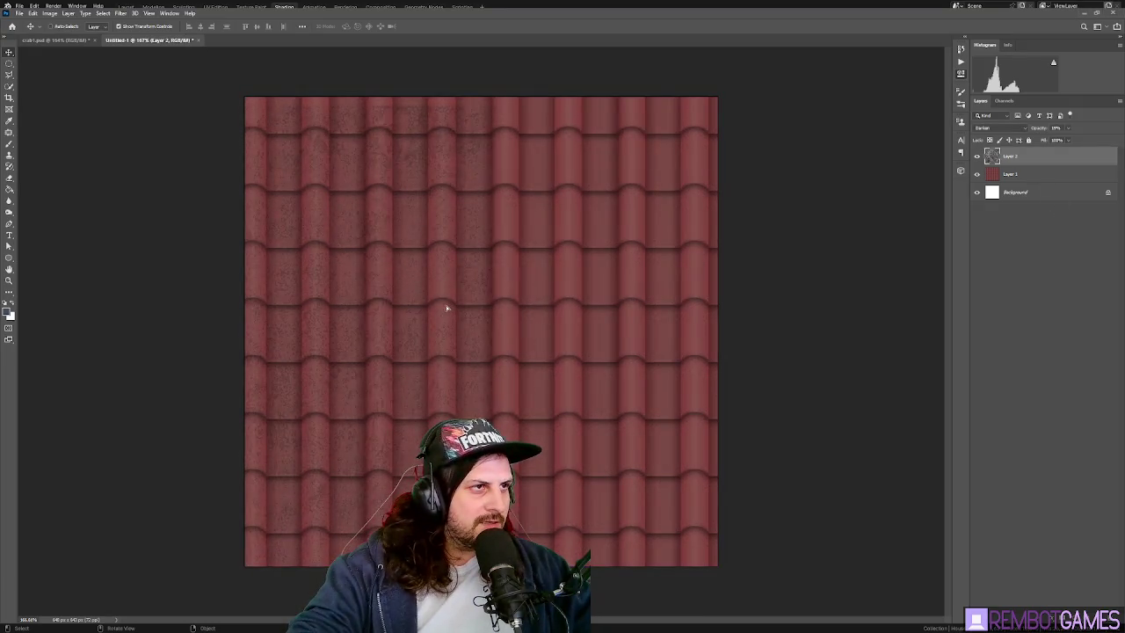
{"action": "left_click_drag", "start_coordinate": [445, 299], "coordinate": [842, 286]}
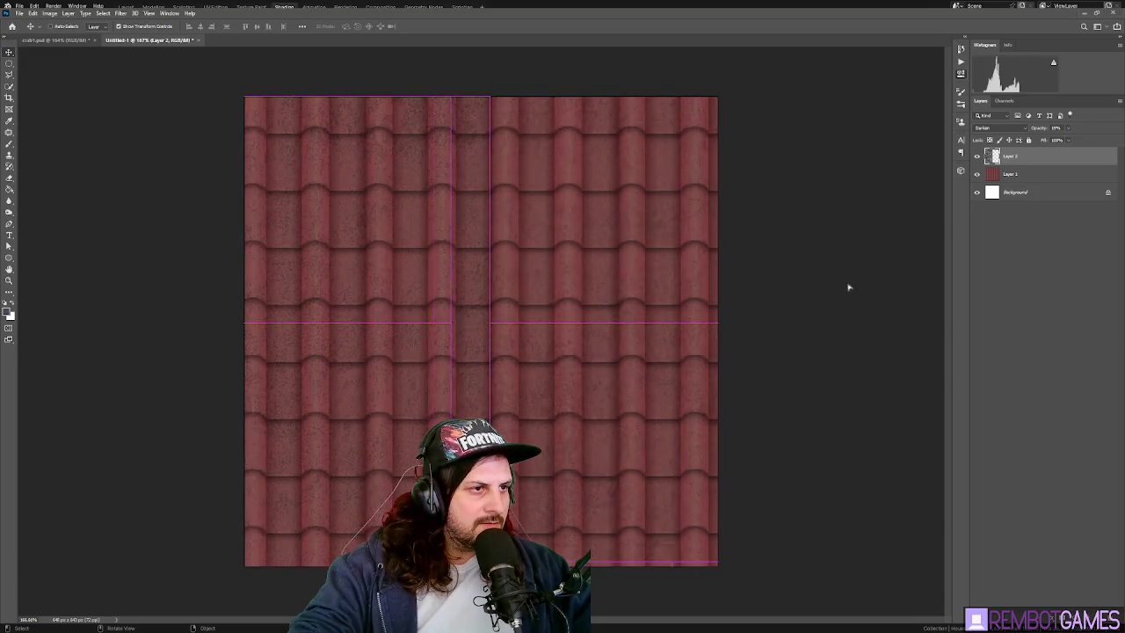
{"action": "left_click_drag", "start_coordinate": [842, 287], "coordinate": [867, 289]}
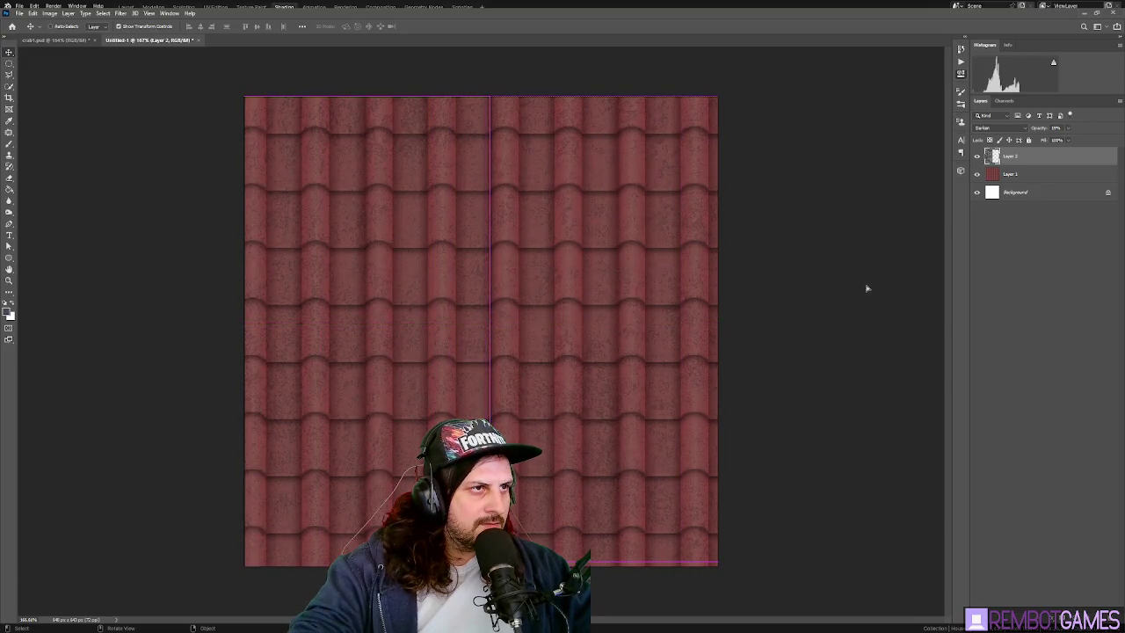
{"action": "key", "text": "ctrl+j"}
- On the roof-tile layer, pick a smaller Sponge tool, then a larger Brush
{"action": "left_click", "coordinate": [1018, 190]}
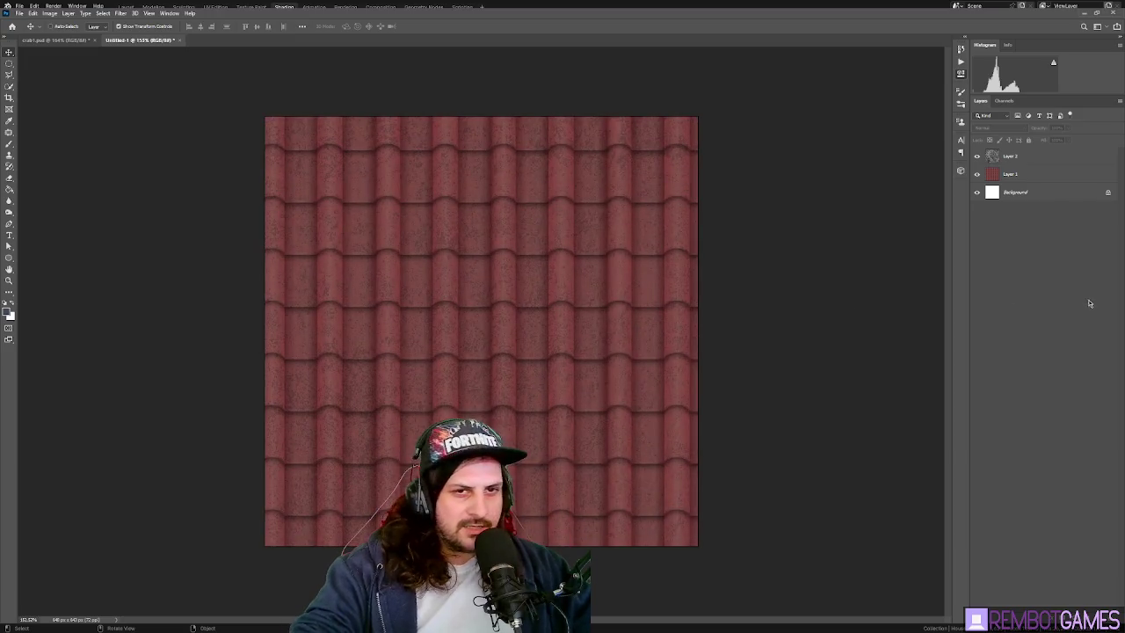
{"action": "left_click", "coordinate": [9, 212]}
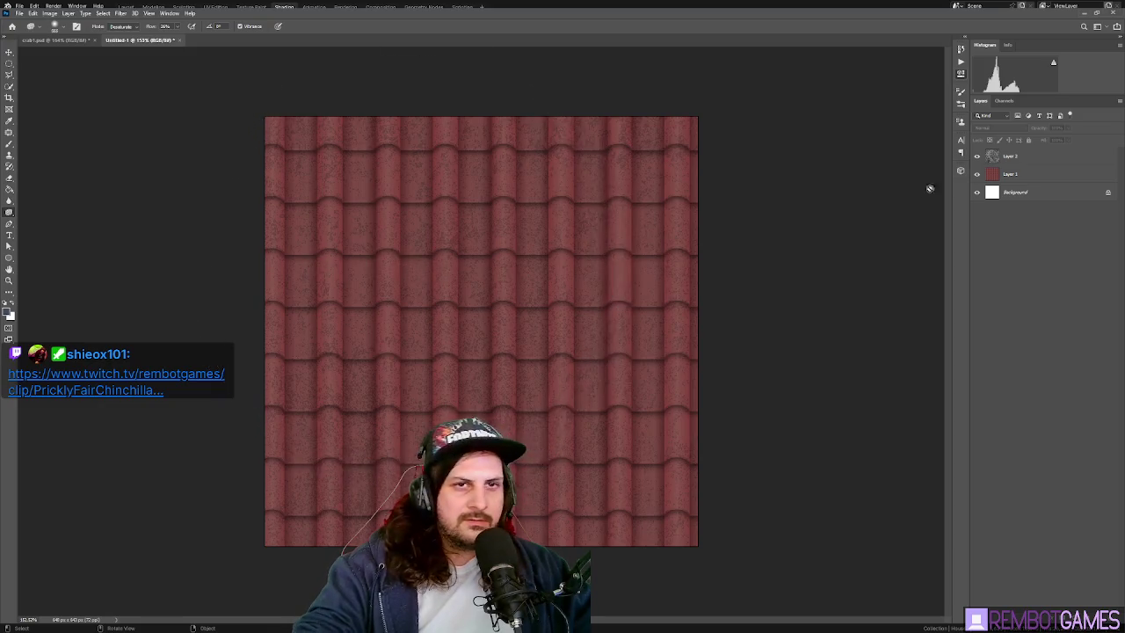
{"action": "right_click_drag", "start_coordinate": [540, 268], "coordinate": [435, 288], "text": "alt"}
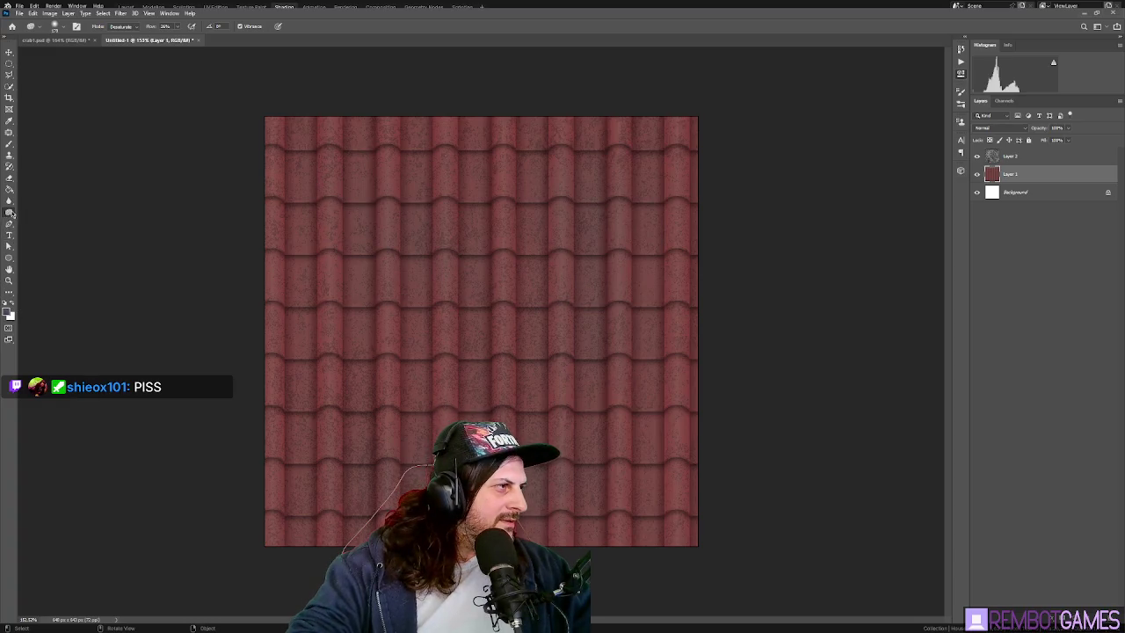
{"action": "left_click", "coordinate": [1063, 457]}
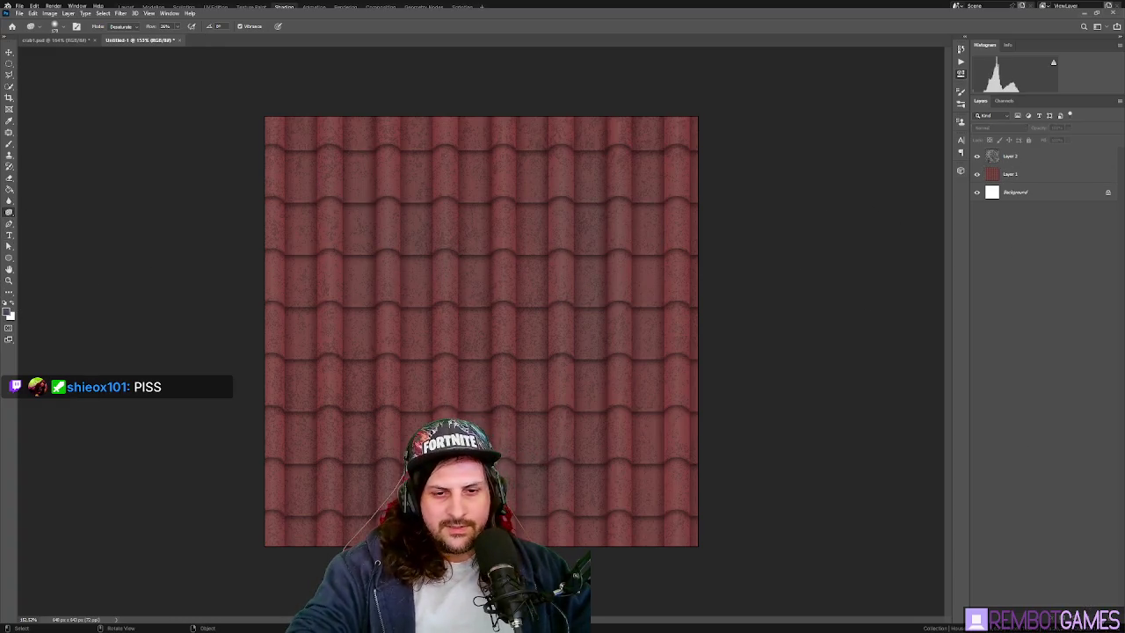
{"action": "left_click", "coordinate": [1024, 173]}
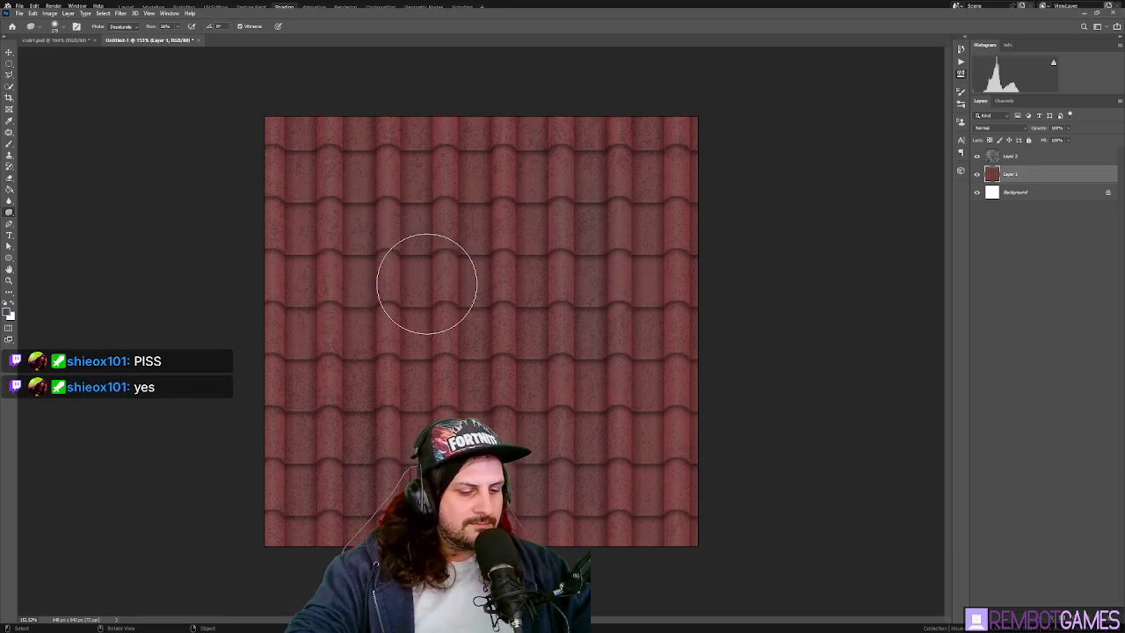
{"action": "key", "text": "b"}
{"action": "mouse_move", "coordinate": [417, 263]}
{"action": "right_mouse_down", "text": "alt"}
{"action": "mouse_move", "coordinate": [446, 288]}
{"action": "mouse_move", "coordinate": [460, 269]}
{"action": "right_mouse_up", "text": "alt"}
- Enter Quick Mask mode and paint soft blobs across the top, middle and lower tiles
{"action": "key", "text": "q"}
{"action": "left_click", "coordinate": [443, 231]}
{"action": "key", "text": "ctrl+z"}
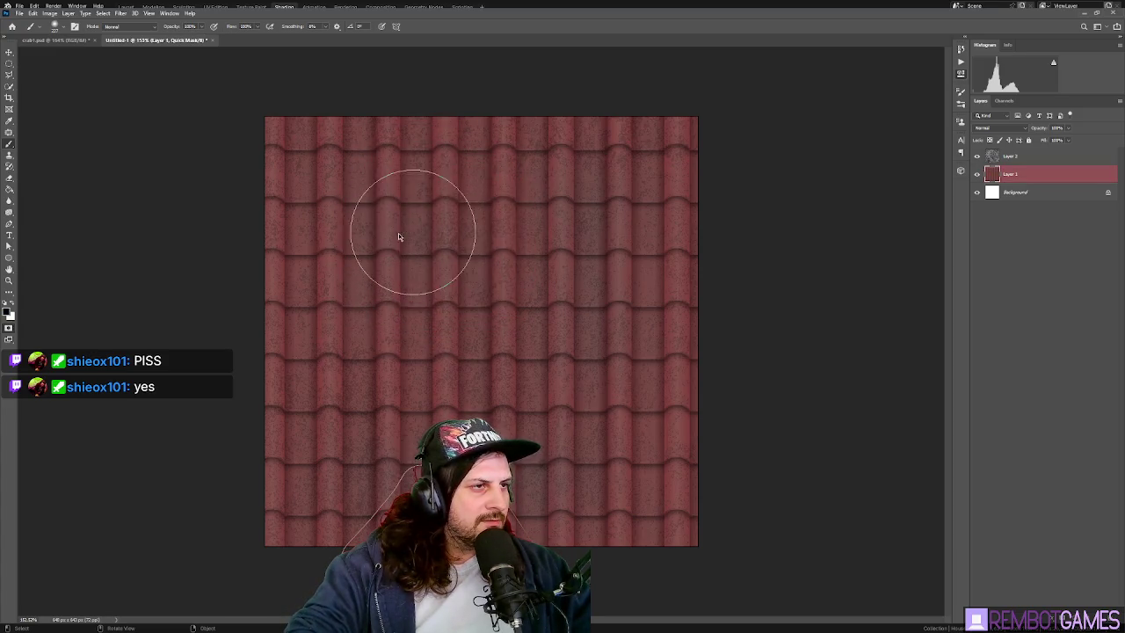
{"action": "left_click", "coordinate": [374, 195]}
{"action": "left_click_drag", "start_coordinate": [392, 253], "coordinate": [400, 294]}
{"action": "left_click", "coordinate": [479, 202]}
{"action": "left_click", "coordinate": [501, 370]}
{"action": "left_click", "coordinate": [378, 369]}
{"action": "left_click", "coordinate": [315, 482]}
{"action": "left_click", "coordinate": [577, 415]}
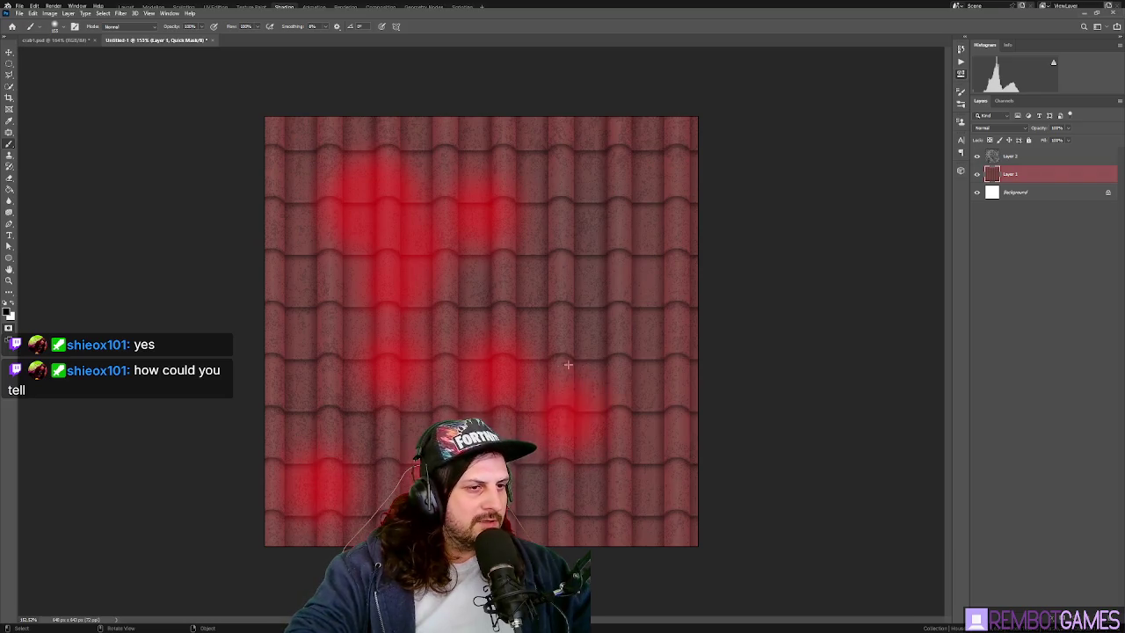
- Add more mask blobs on the centre, right and left, then turn the mask into a selection
{"action": "left_click", "coordinate": [479, 296]}
{"action": "left_click", "coordinate": [562, 264]}
{"action": "left_click", "coordinate": [629, 197]}
{"action": "left_click", "coordinate": [527, 171]}
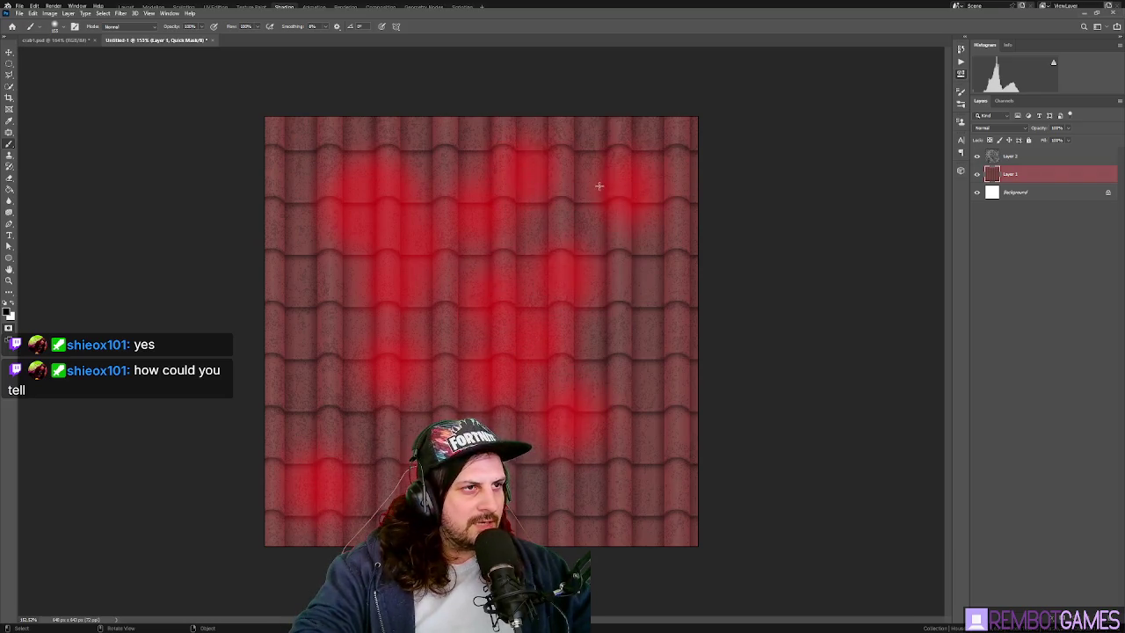
{"action": "left_click", "coordinate": [650, 330]}
{"action": "left_click", "coordinate": [632, 412]}
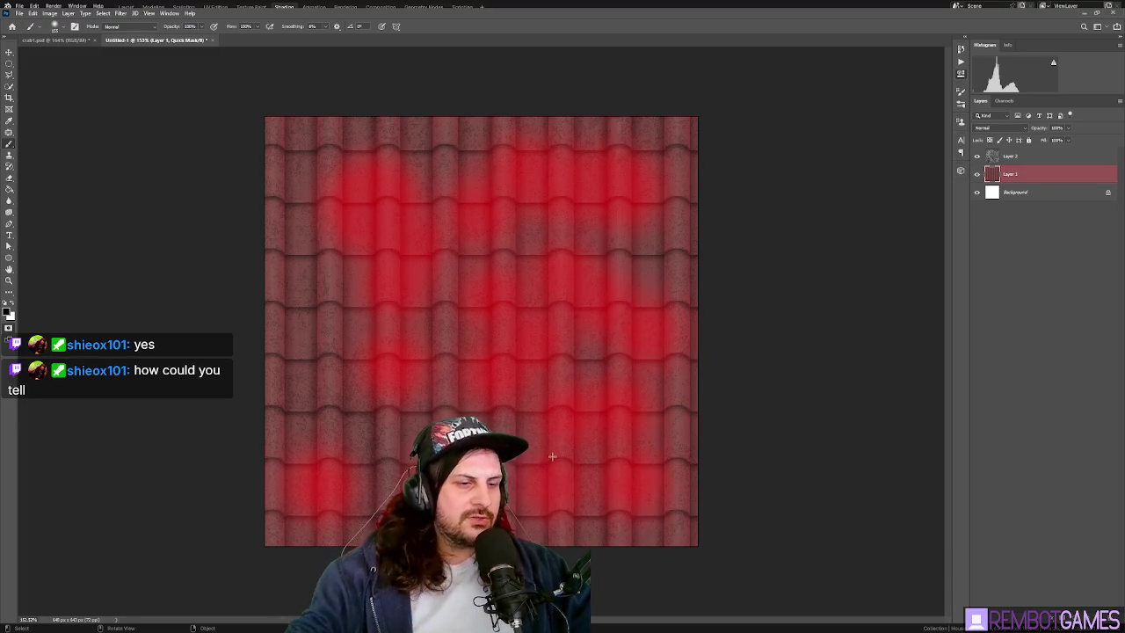
{"action": "left_click", "coordinate": [354, 428]}
{"action": "left_click", "coordinate": [295, 292]}
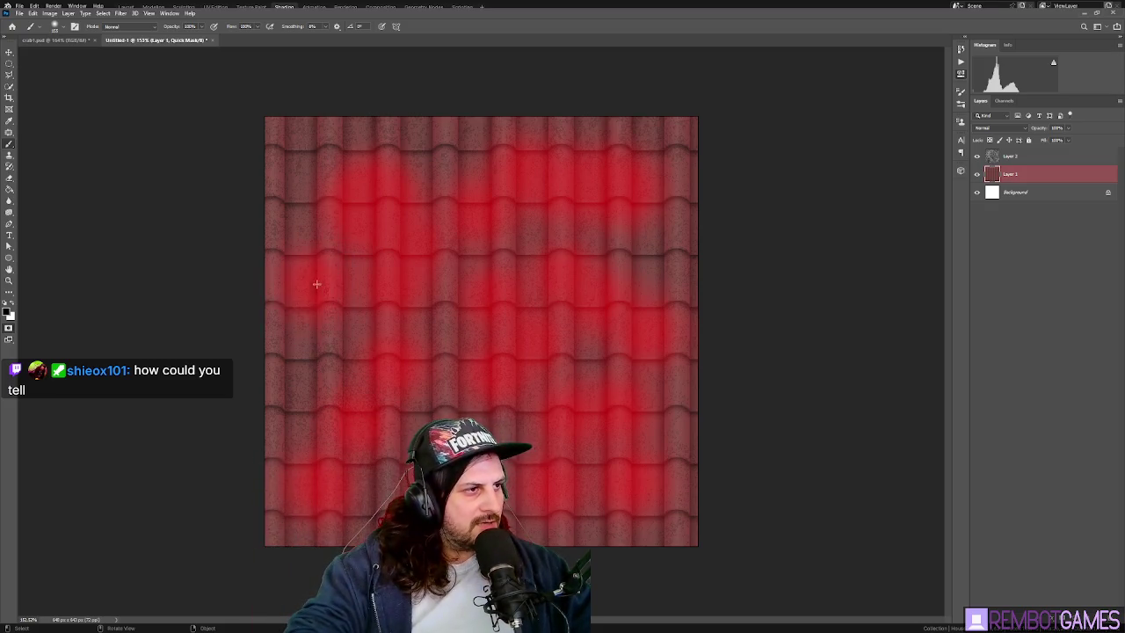
{"action": "left_click", "coordinate": [301, 151]}
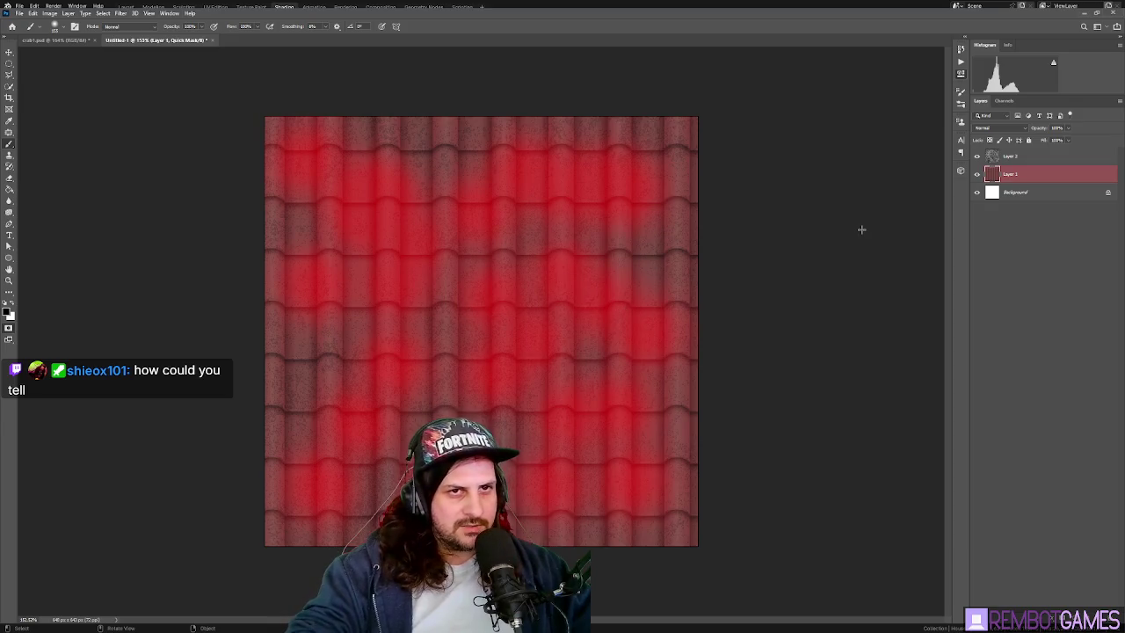
{"action": "key", "text": "q"}
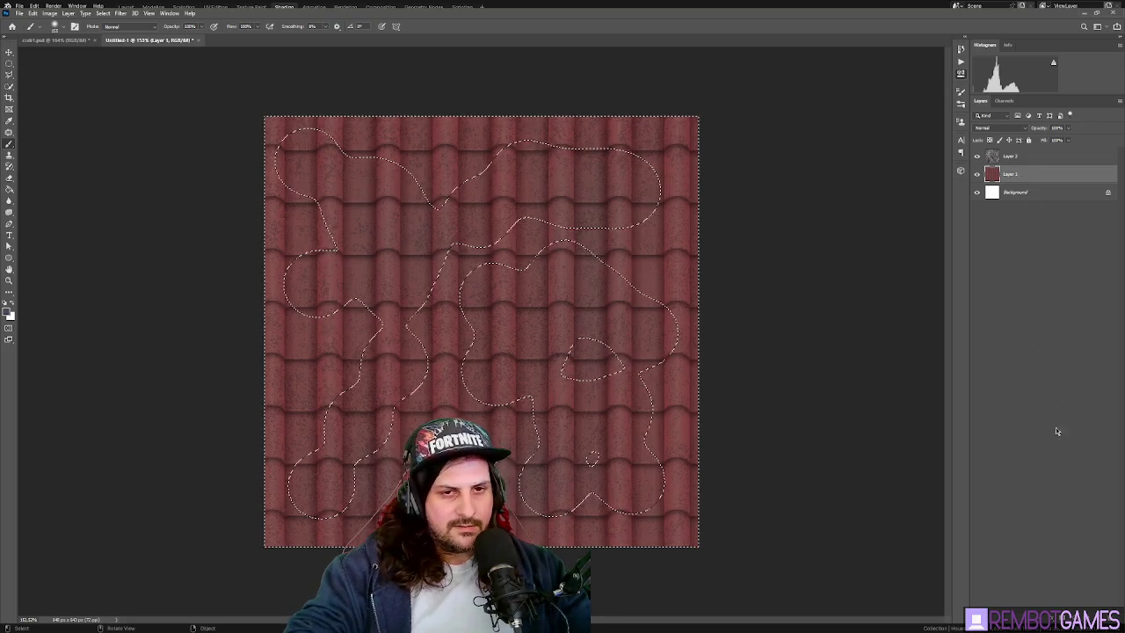
- Tint the selected blob patches slightly toward purple with Hue/Saturation, then deselect
{"action": "key", "text": "i"}
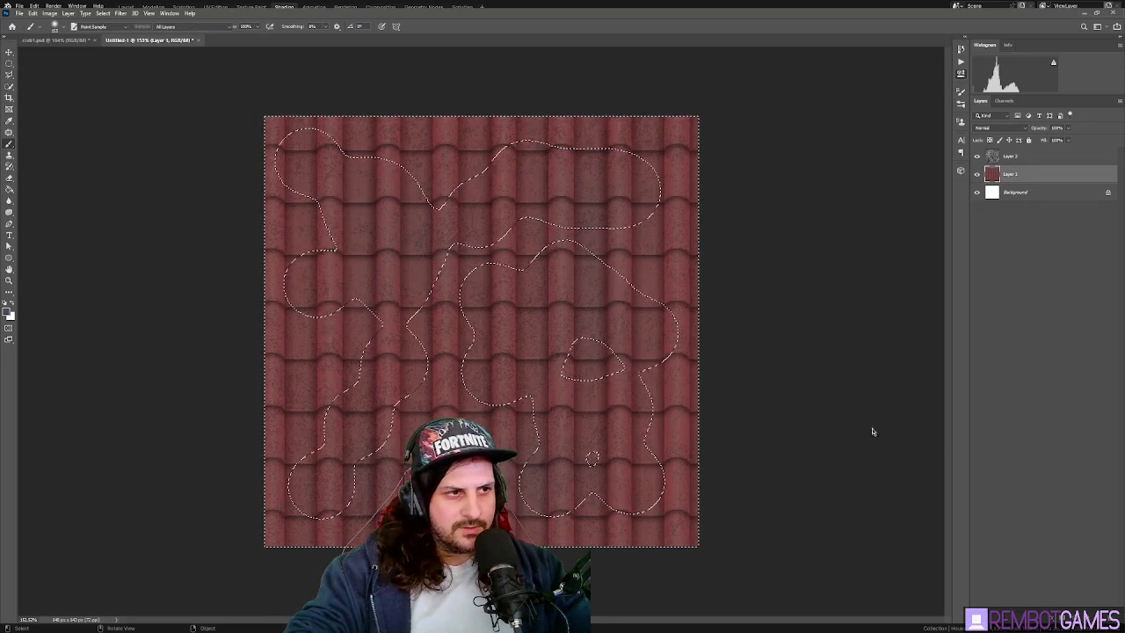
{"action": "key", "text": "ctrl+u"}
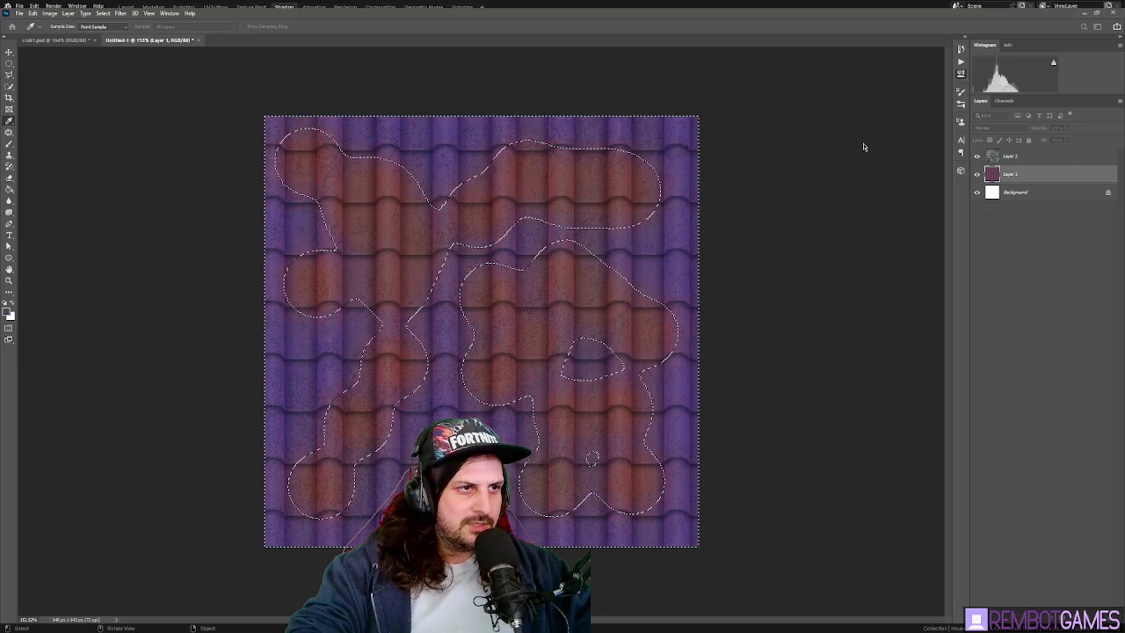
{"action": "key", "text": "ctrl+z"}
{"action": "key", "text": "b"}
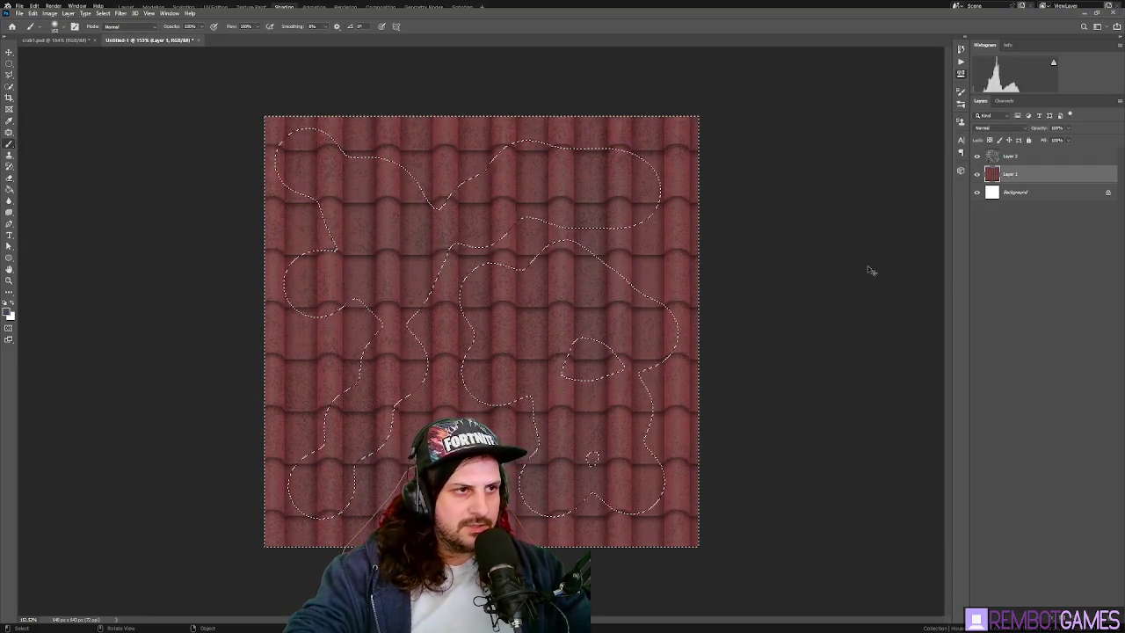
{"action": "key", "text": "i"}
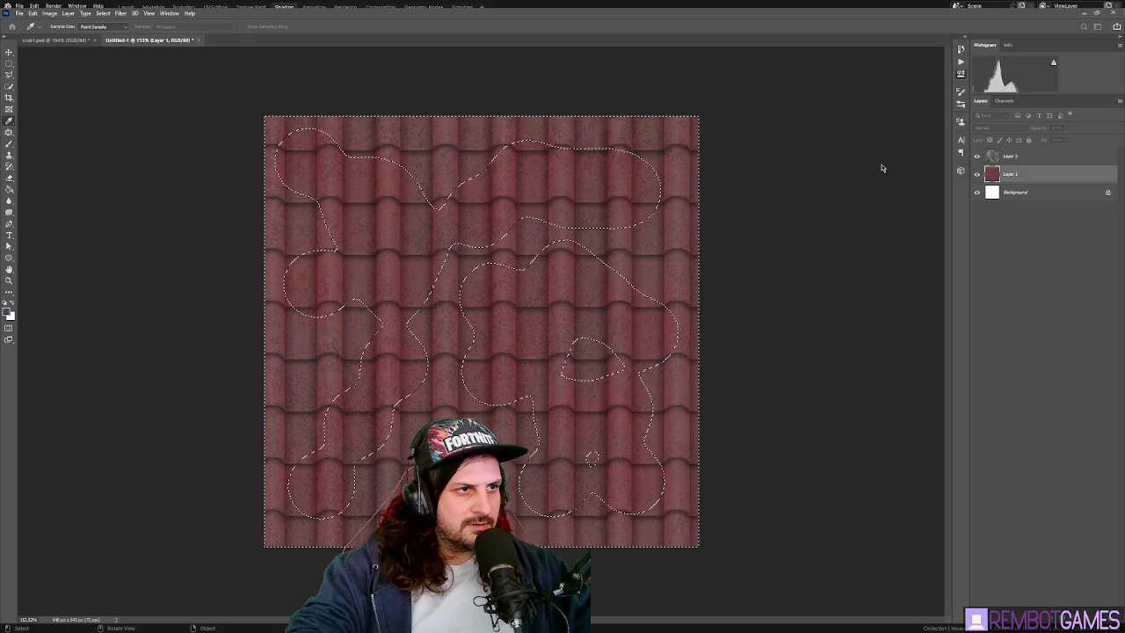
{"action": "key", "text": "ctrl+shift+z"}
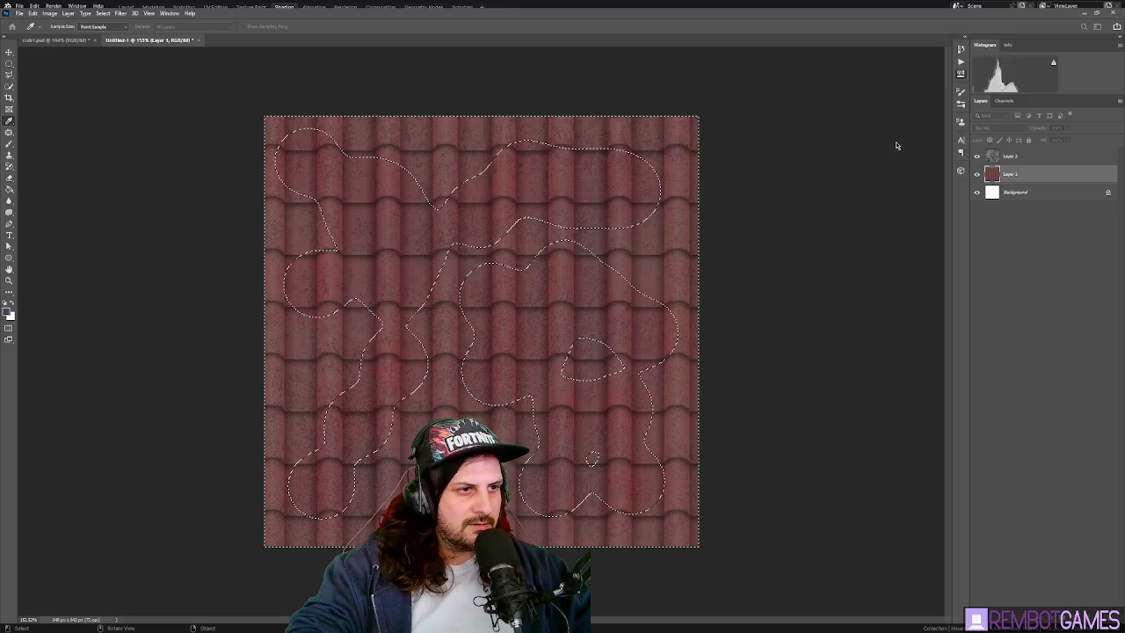
{"action": "key", "text": "b"}
{"action": "key", "text": "ctrl+d"}
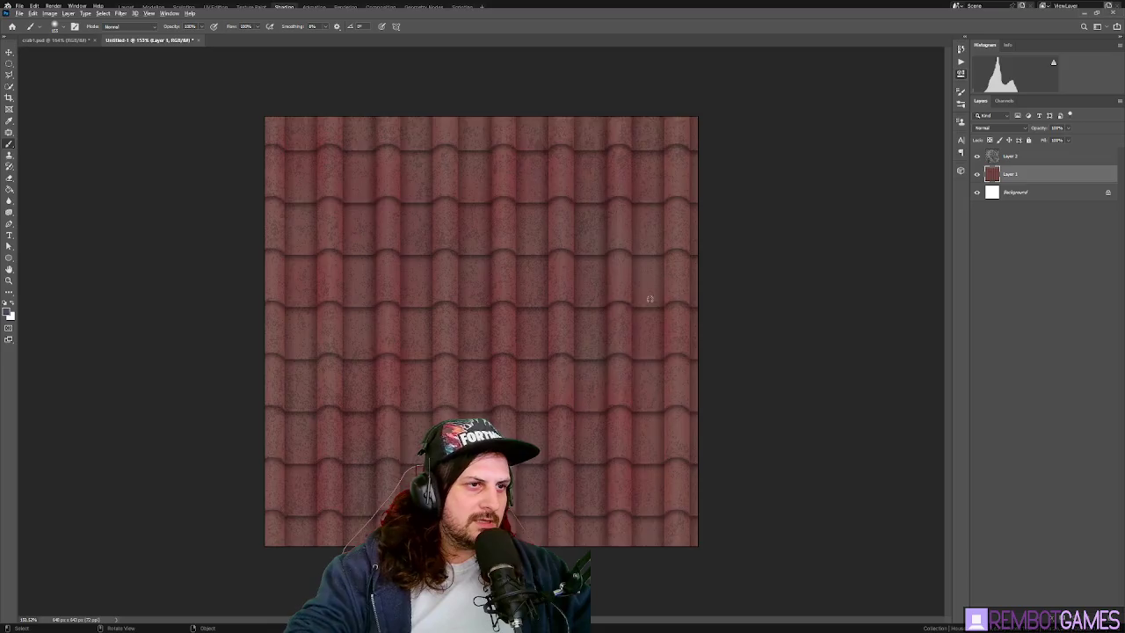
- Make Layer 1's red tiles darker and more saturated with a colour adjustment
{"action": "scroll", "coordinate": [654, 297], "scroll_direction": "down", "scroll_amount": 3, "text": "alt"}
{"action": "scroll", "coordinate": [580, 320], "scroll_direction": "up", "scroll_amount": 4, "text": "alt"}
{"action": "scroll", "coordinate": [511, 343], "scroll_direction": "down", "scroll_amount": 1, "text": "alt"}
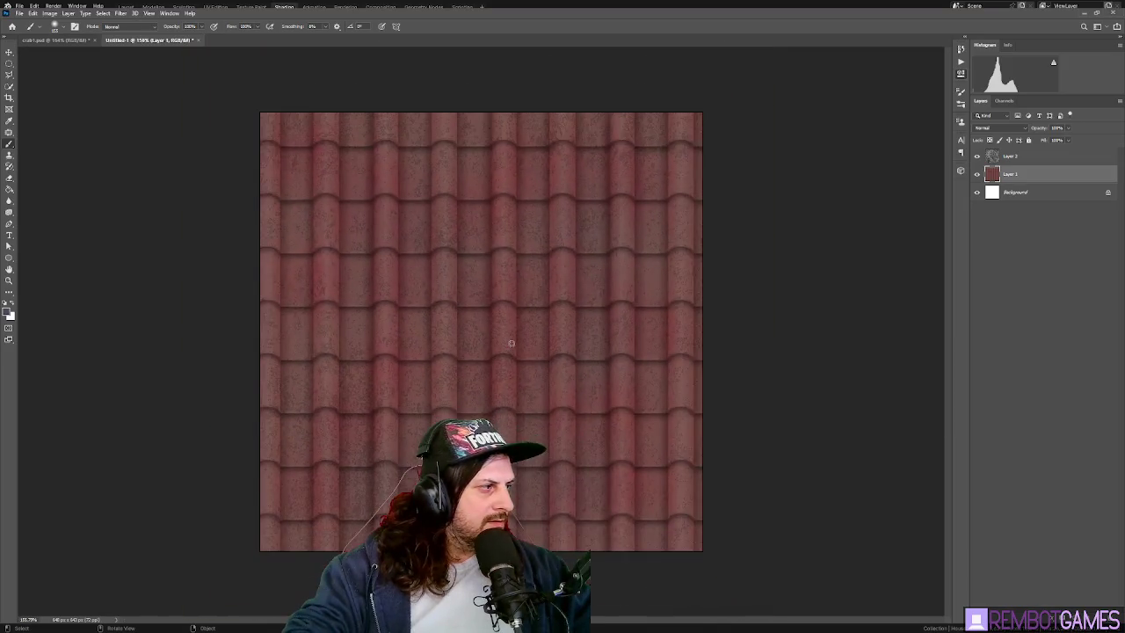
{"action": "left_click", "coordinate": [1026, 156]}
{"action": "left_click", "coordinate": [1029, 174]}
{"action": "key", "text": "i"}
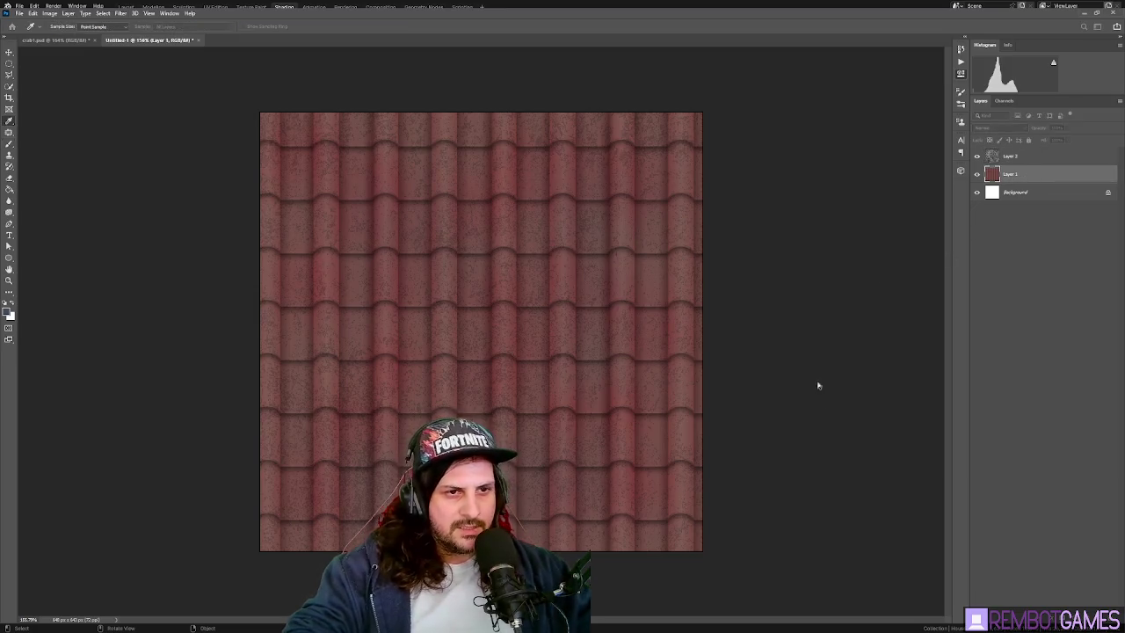
{"action": "key", "text": "ctrl+z"}
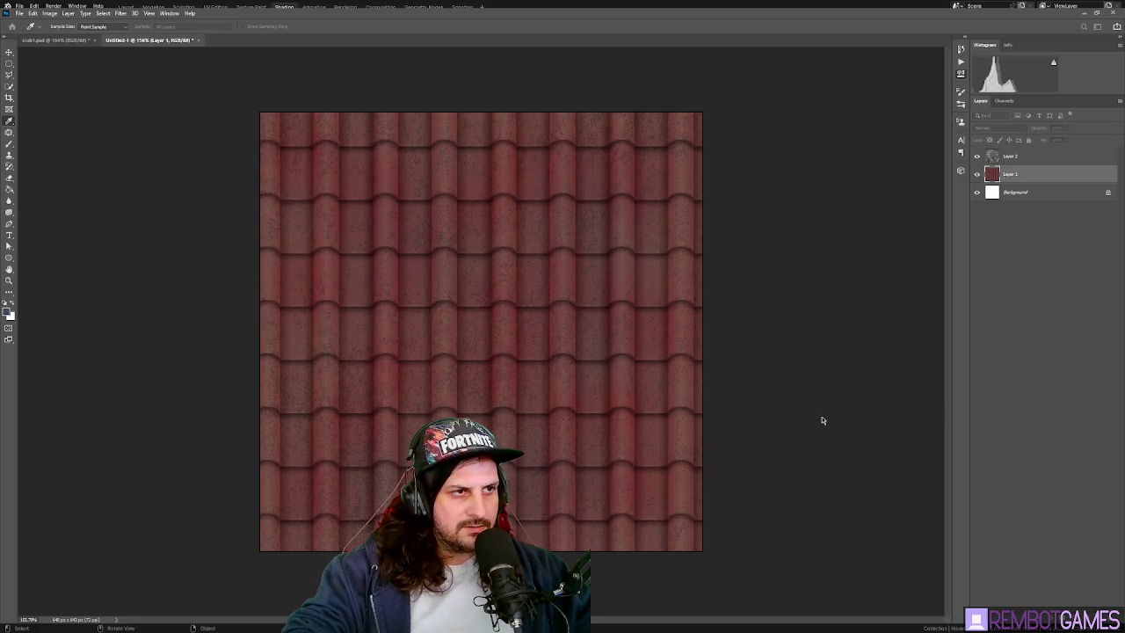
{"action": "key", "text": "b"}
- Step through history to restore the grunge layer blended in Darken over the tiles
{"action": "left_click", "coordinate": [979, 327]}
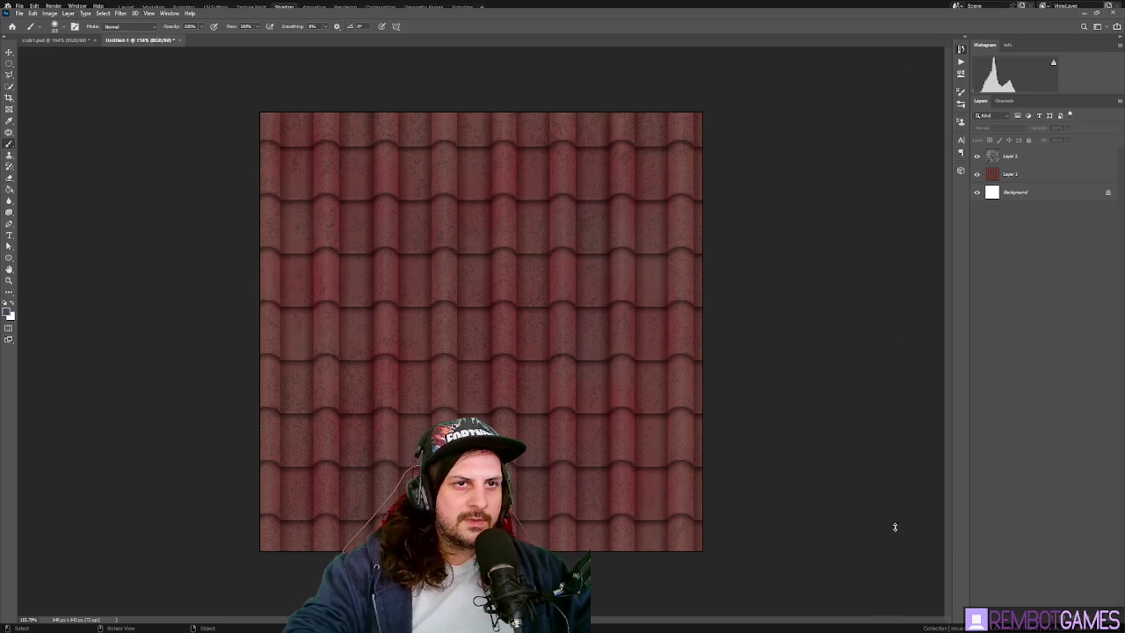
{"action": "key", "text": "ctrl+z"}
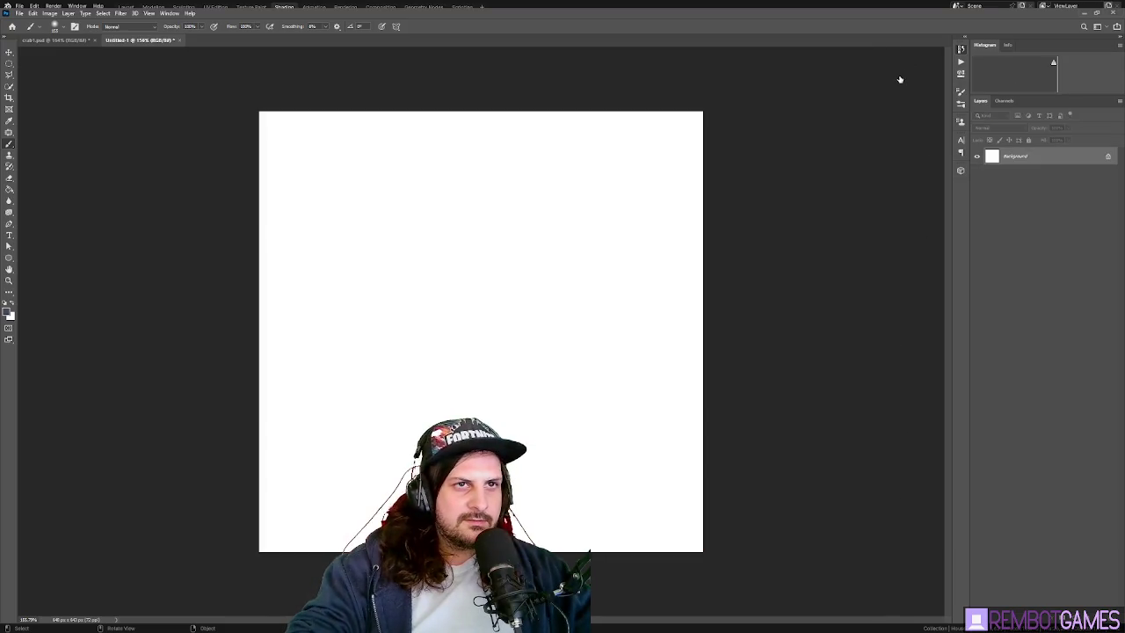
{"action": "key", "text": "ctrl+shift+z"}
{"action": "key", "text": "ctrl+shift+z"}
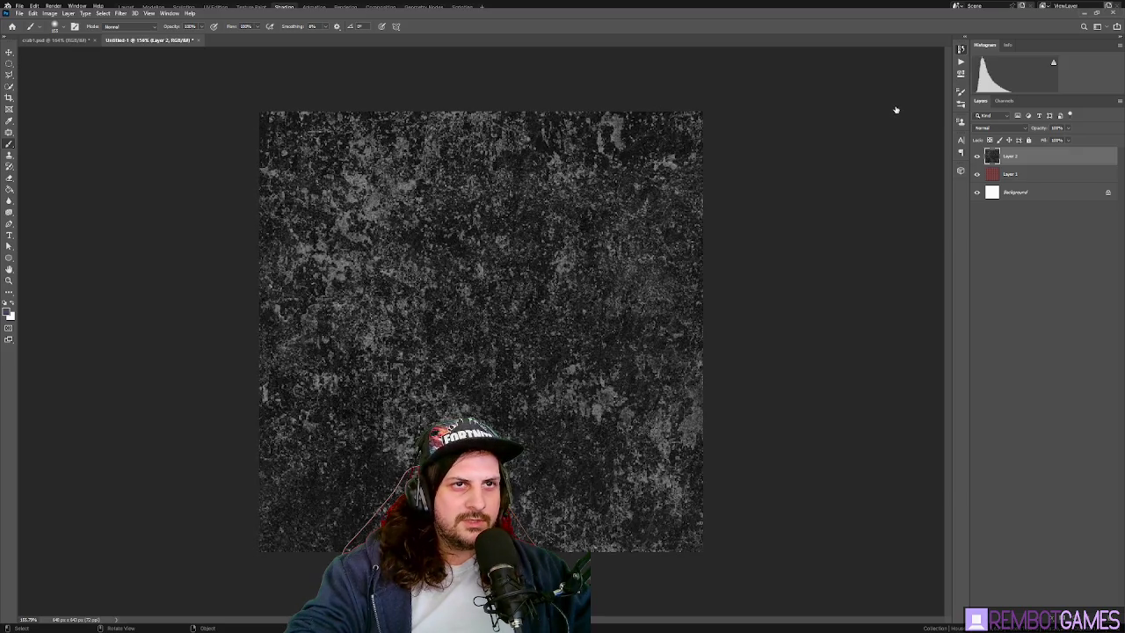
{"action": "key", "text": "ctrl+shift+z"}
{"action": "key", "text": "ctrl+shift+z"}
{"action": "key", "text": "ctrl+shift+z"}
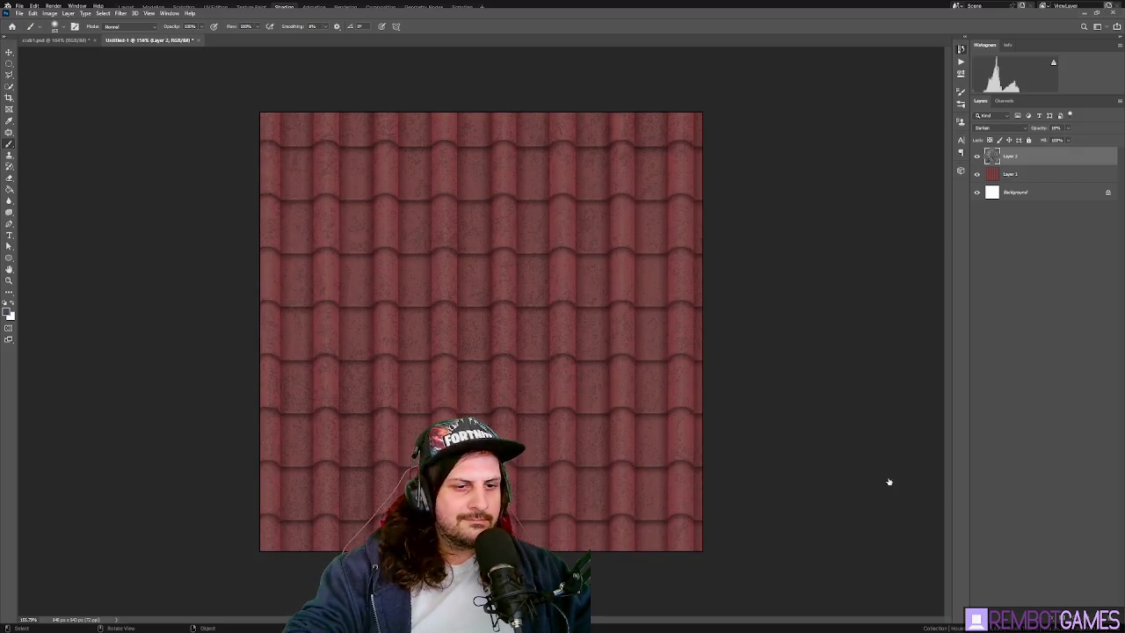
{"action": "key", "text": "ctrl+shift+z"}
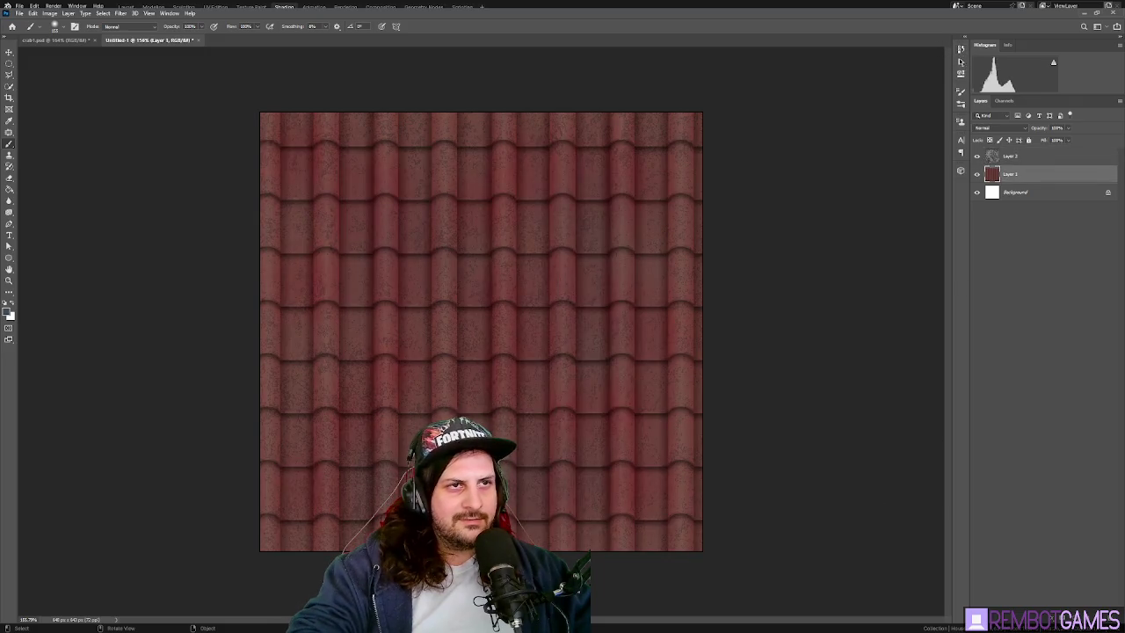
{"action": "key", "text": "ctrl+shift+z"}
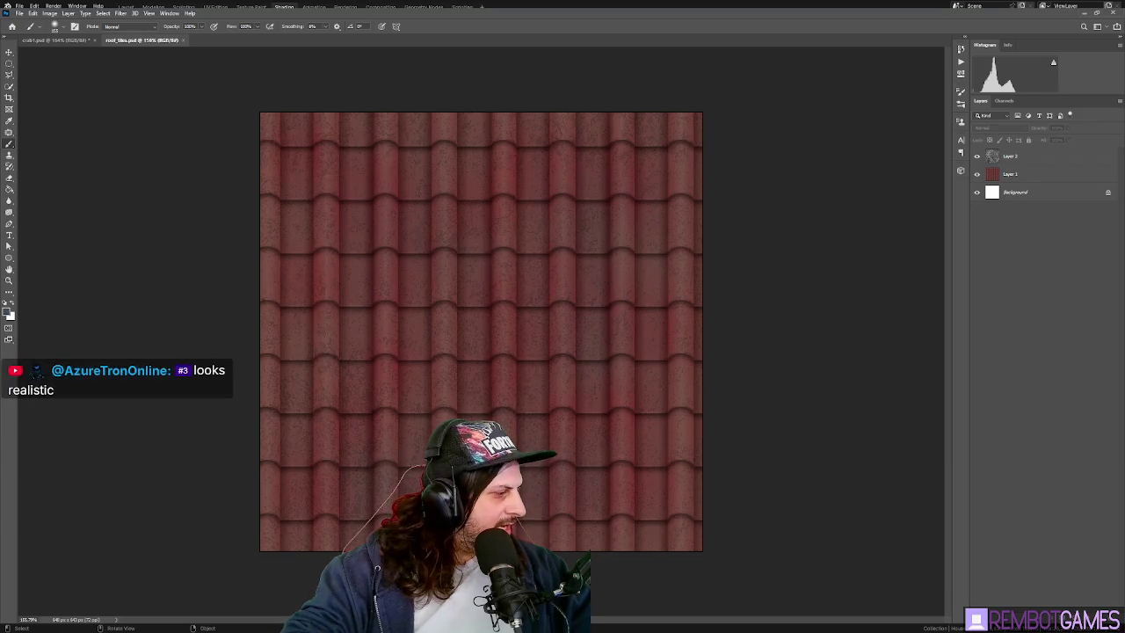
- Pan and zoom over the finished roof-tile texture to inspect it
{"action": "key", "text": "alt+Tab"}
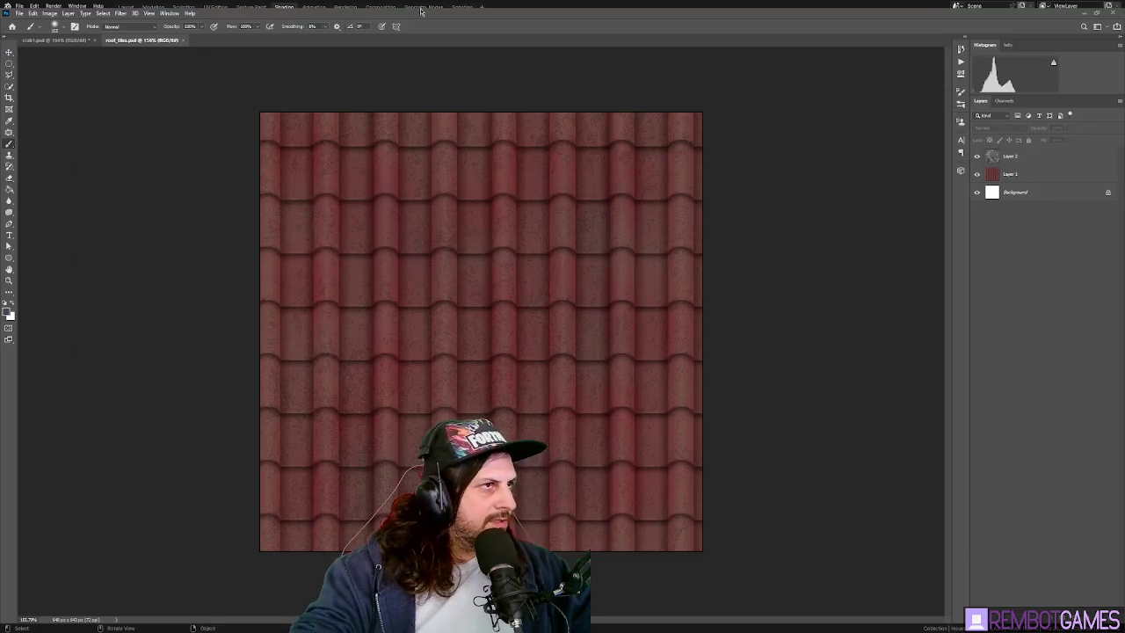
{"action": "key", "text": "h"}
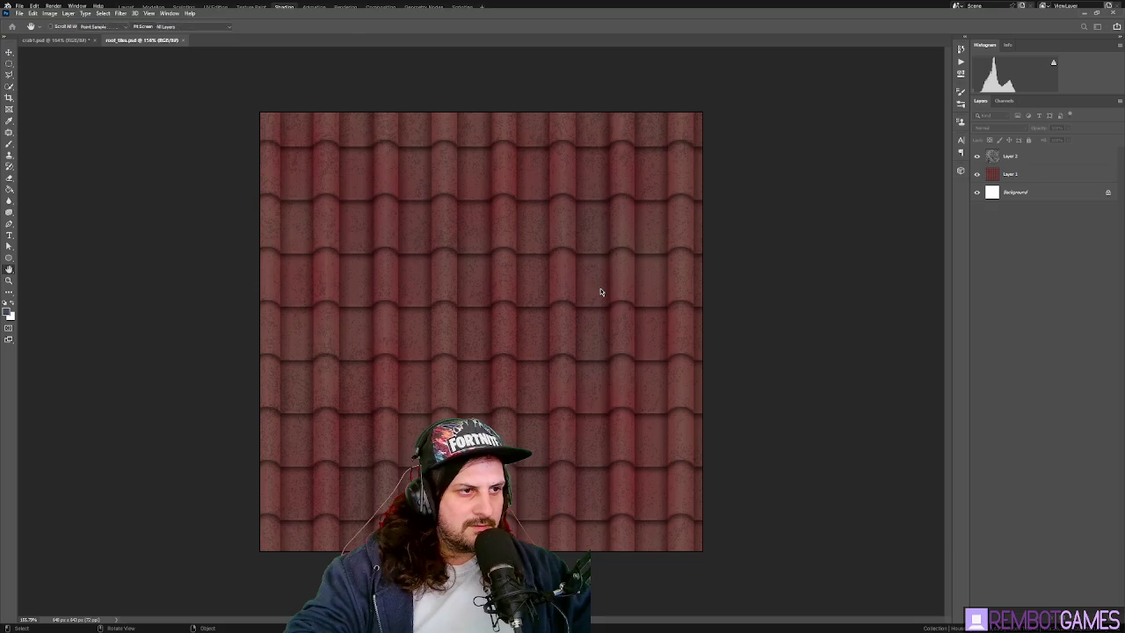
{"action": "key", "text": "b"}
{"action": "scroll", "coordinate": [602, 292], "scroll_direction": "down", "scroll_amount": 1, "text": "alt"}
{"action": "scroll", "coordinate": [467, 307], "scroll_direction": "up", "scroll_amount": 1, "text": "alt"}
{"action": "scroll", "coordinate": [467, 307], "scroll_direction": "up", "scroll_amount": 2, "text": "alt"}
{"action": "scroll", "coordinate": [475, 307], "scroll_direction": "up", "scroll_amount": 2, "text": "alt"}
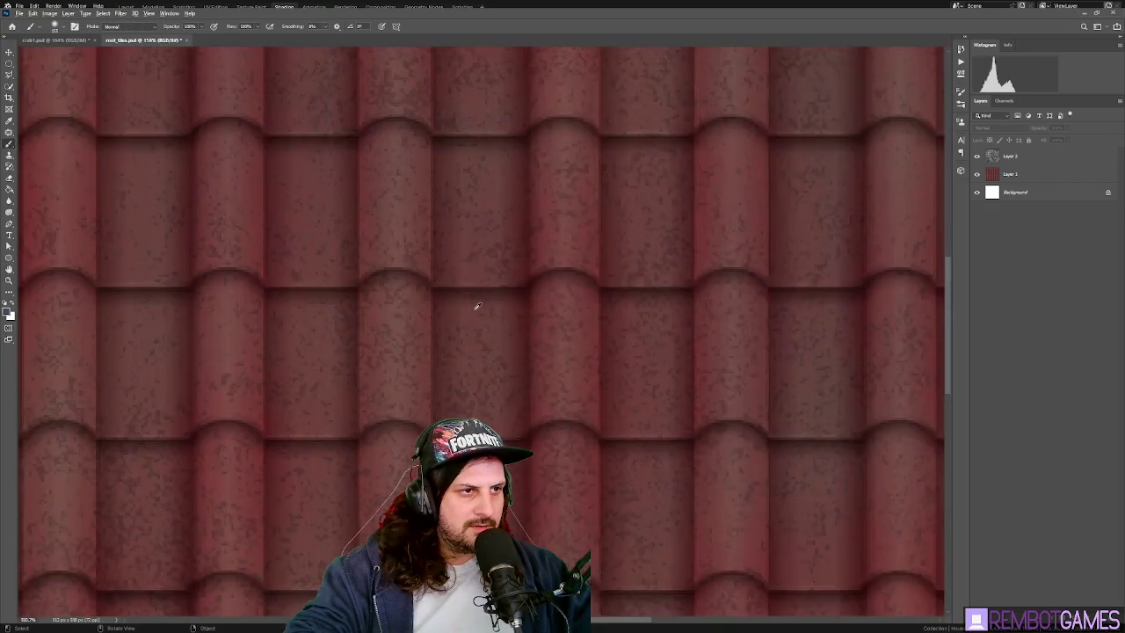
{"action": "scroll", "coordinate": [479, 308], "scroll_direction": "down", "scroll_amount": 1, "text": "alt"}
{"action": "scroll", "coordinate": [501, 318], "scroll_direction": "down", "scroll_amount": 1, "text": "alt"}
{"action": "scroll", "coordinate": [507, 322], "scroll_direction": "down", "scroll_amount": 1, "text": "alt"}
{"action": "scroll", "coordinate": [509, 323], "scroll_direction": "down", "scroll_amount": 1, "text": "alt"}
- In Blender, paste roof_tiles as an image texture node in the RoofTile material
{"action": "scroll", "coordinate": [510, 323], "scroll_direction": "up", "scroll_amount": 3, "text": "alt"}
{"action": "scroll", "coordinate": [509, 323], "scroll_direction": "up", "scroll_amount": 1, "text": "alt"}
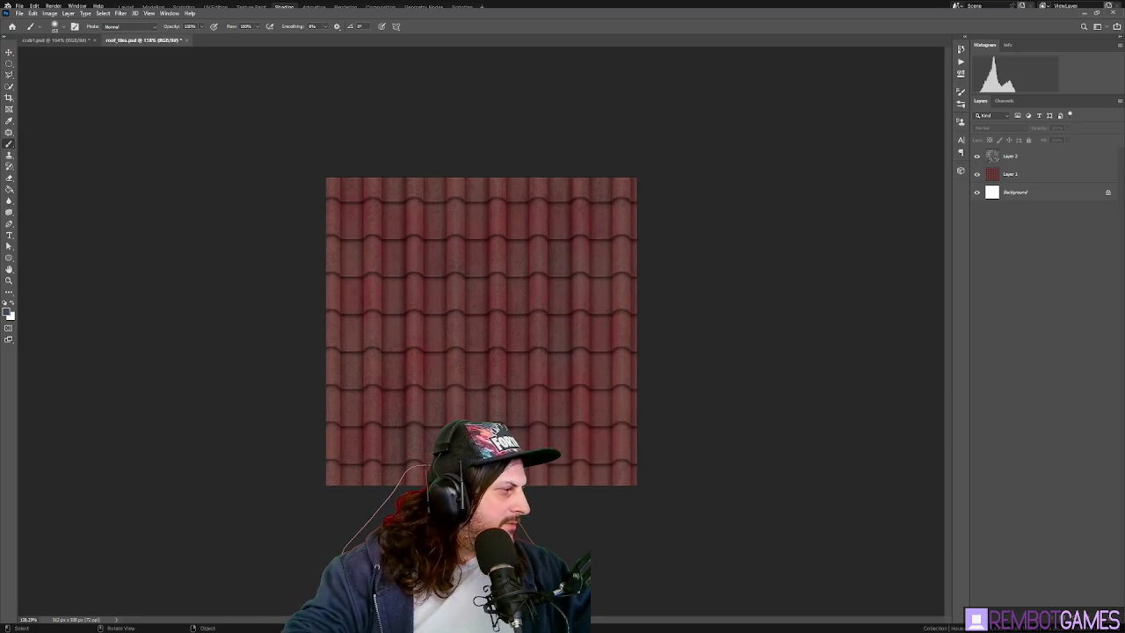
{"action": "key", "text": "alt+Tab"}
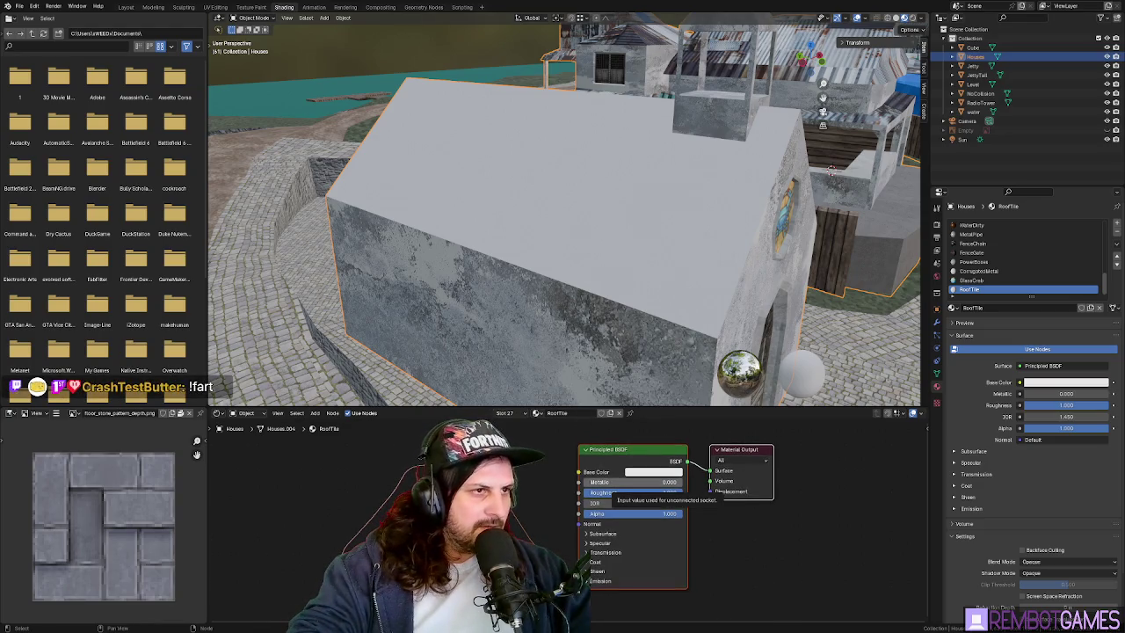
{"action": "key", "text": "ctrl+v"}
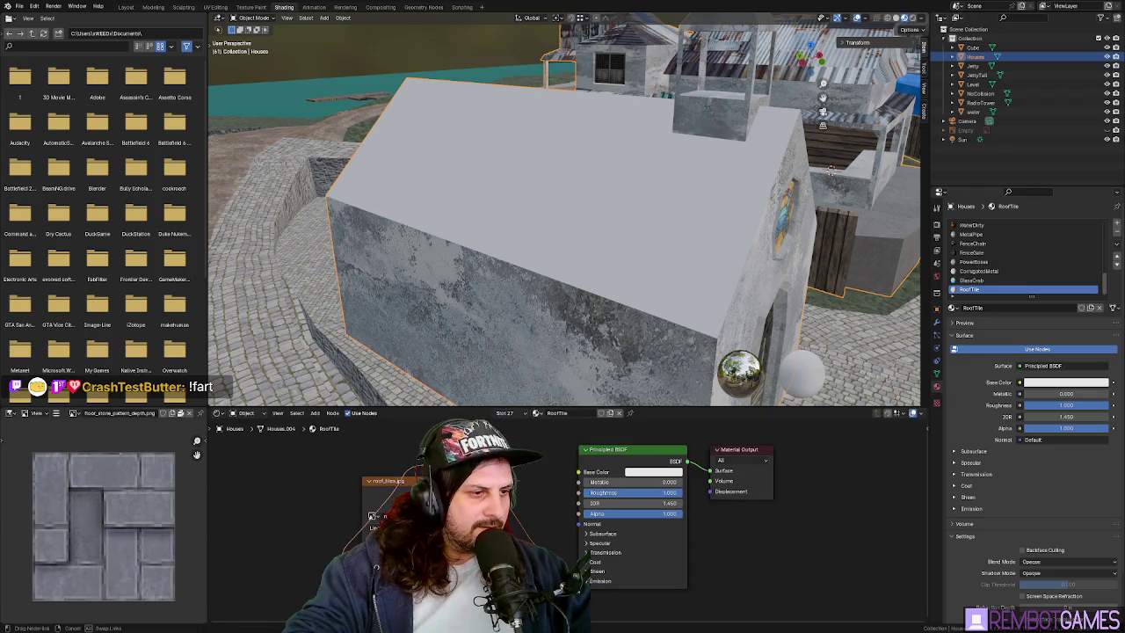
- Connect the tile image to Base Color and unwrap the selected roof faces
{"action": "left_click_drag", "start_coordinate": [580, 475], "coordinate": [579, 473]}
{"action": "middle_click_drag", "start_coordinate": [528, 220], "coordinate": [607, 206]}
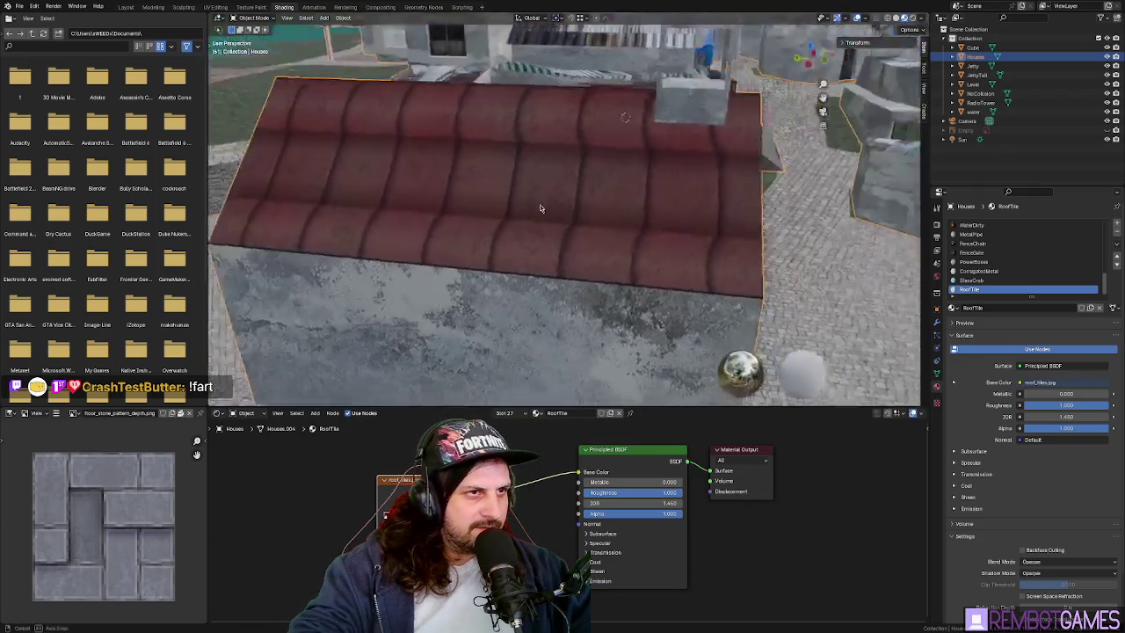
{"action": "key", "text": "Tab"}
{"action": "key", "text": "u"}
{"action": "left_click", "coordinate": [624, 193]}
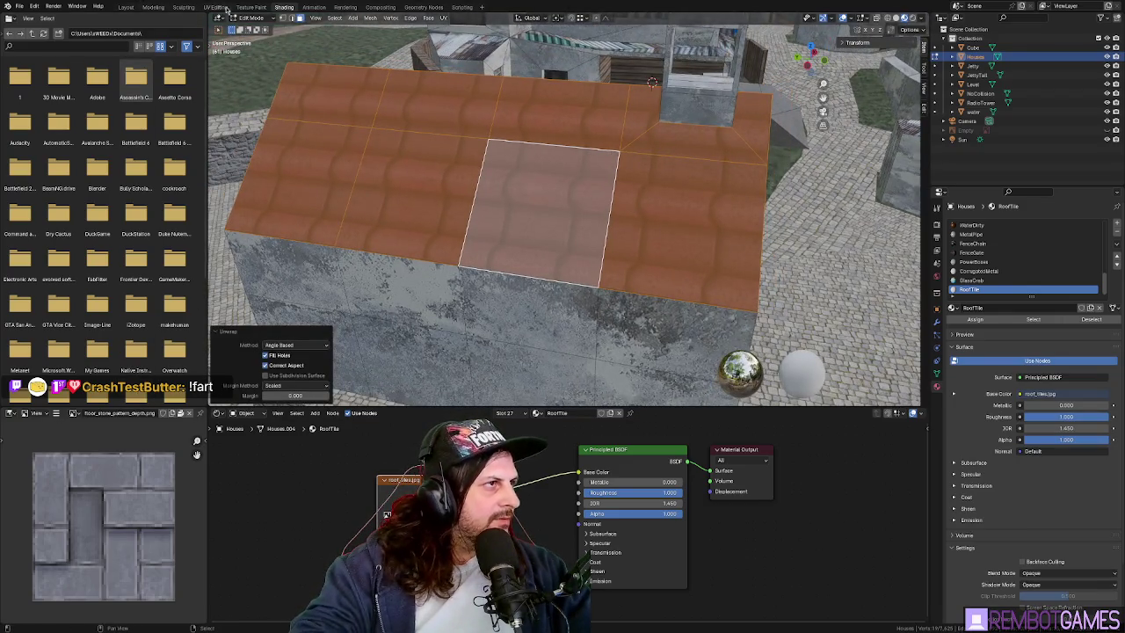
{"action": "left_click", "coordinate": [216, 8]}
- Rotate the roof UVs by 6° then 90° and slide them along X
{"action": "key", "text": "r"}
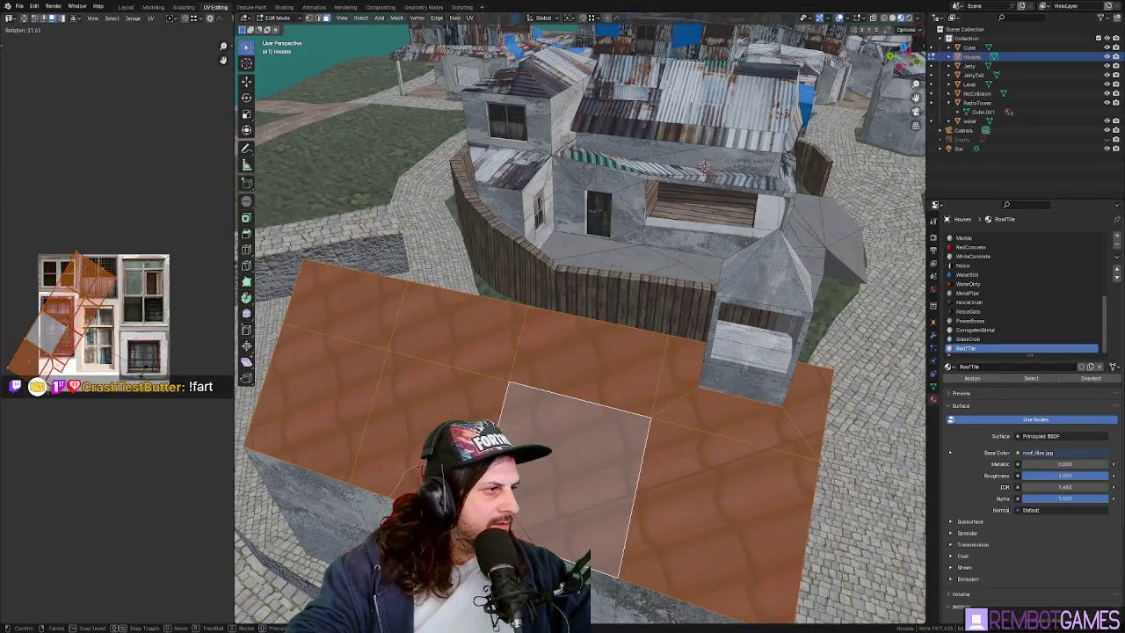
{"action": "type", "text": "690"}
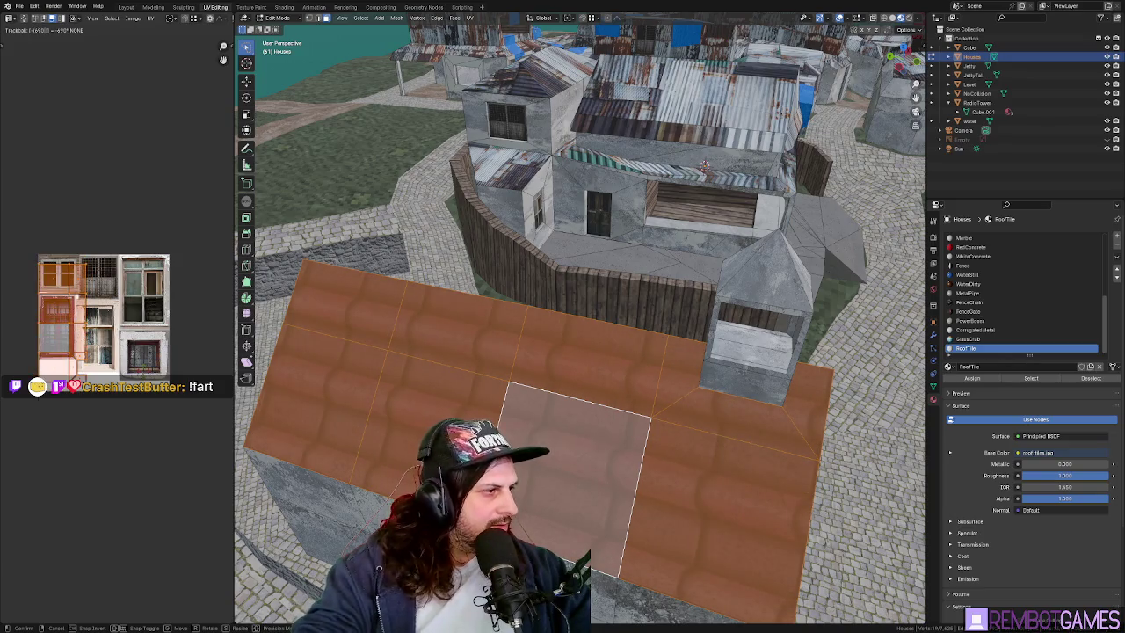
{"action": "key", "text": "Return"}
{"action": "type", "text": "r90"}
{"action": "key", "text": "Return"}
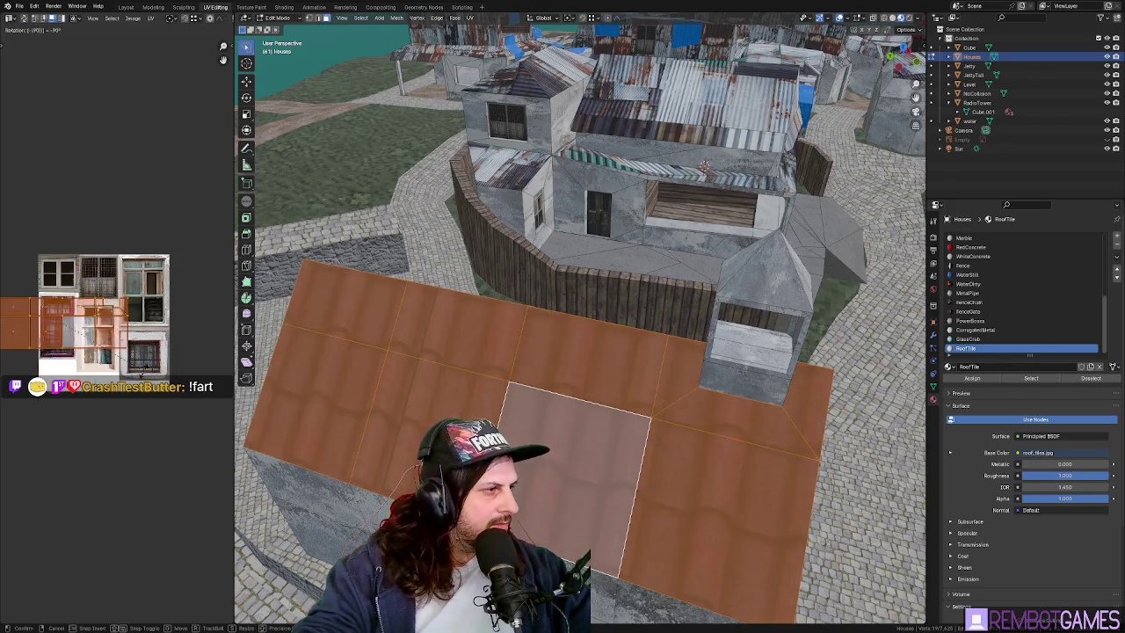
{"action": "key", "text": "g"}
{"action": "key", "text": "x"}
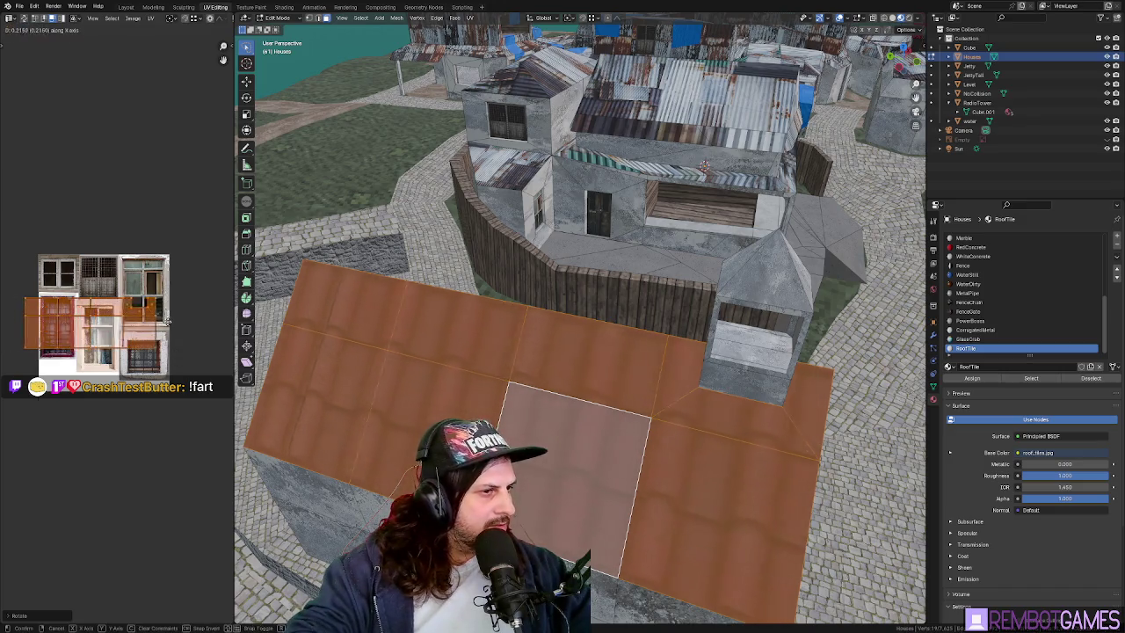
{"action": "left_click", "coordinate": [170, 326]}
- Preview the textured roof and shift the UVs horizontally again
{"action": "key", "text": "Tab"}
{"action": "scroll", "coordinate": [378, 420], "scroll_direction": "up", "scroll_amount": 3}
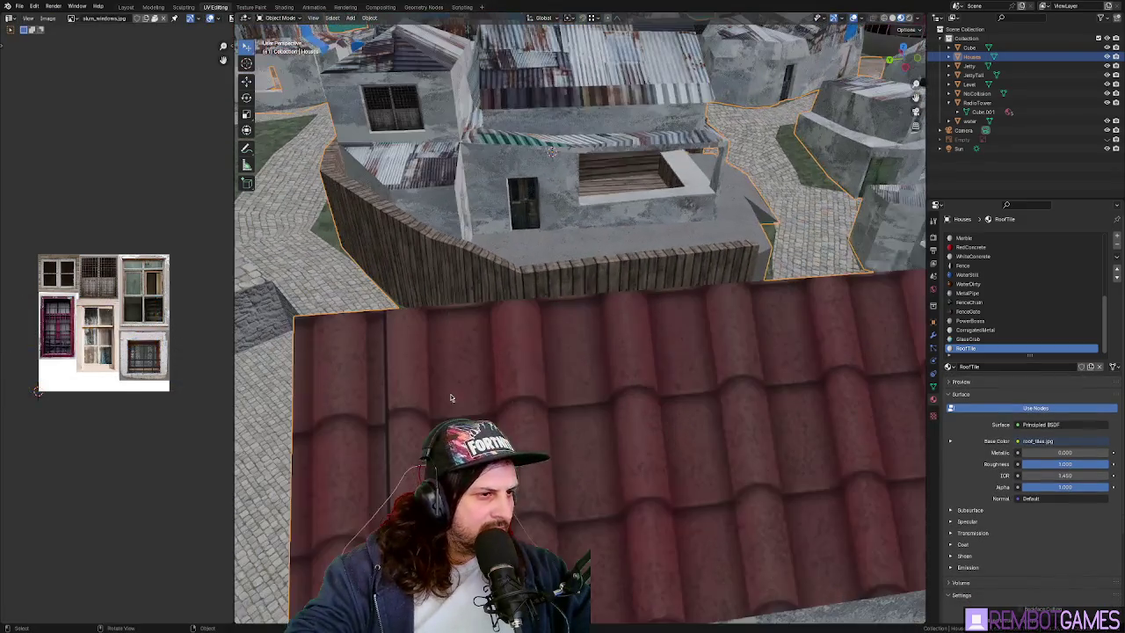
{"action": "scroll", "coordinate": [432, 396], "scroll_direction": "down", "scroll_amount": 3}
{"action": "middle_click_drag", "start_coordinate": [432, 395], "coordinate": [485, 394]}
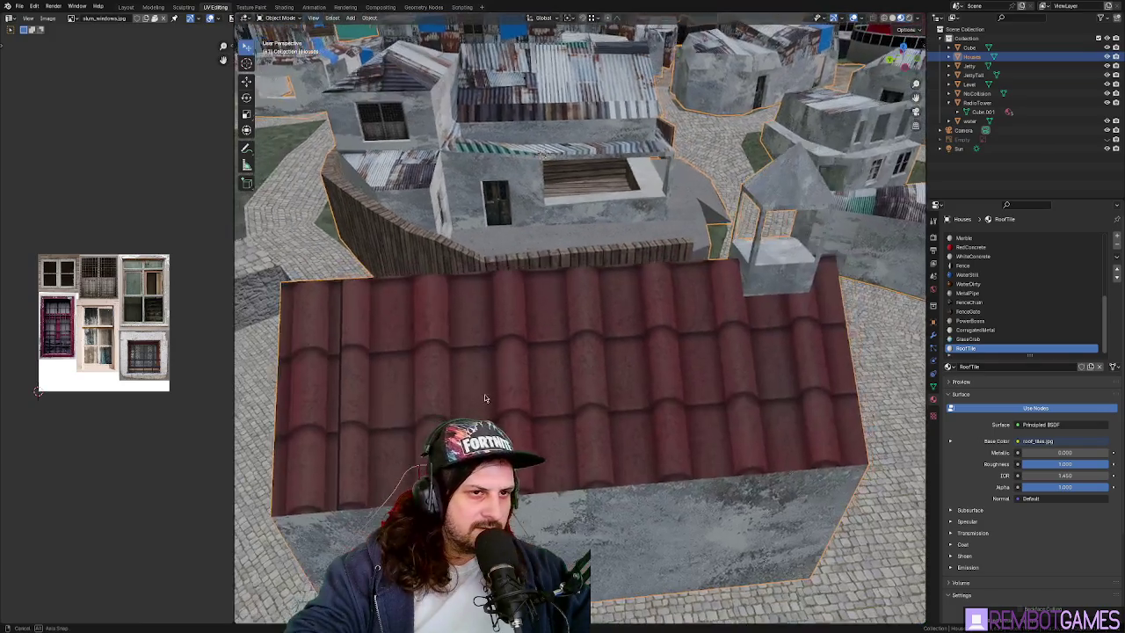
{"action": "key", "text": "Tab"}
{"action": "key", "text": "g"}
{"action": "key", "text": "x"}
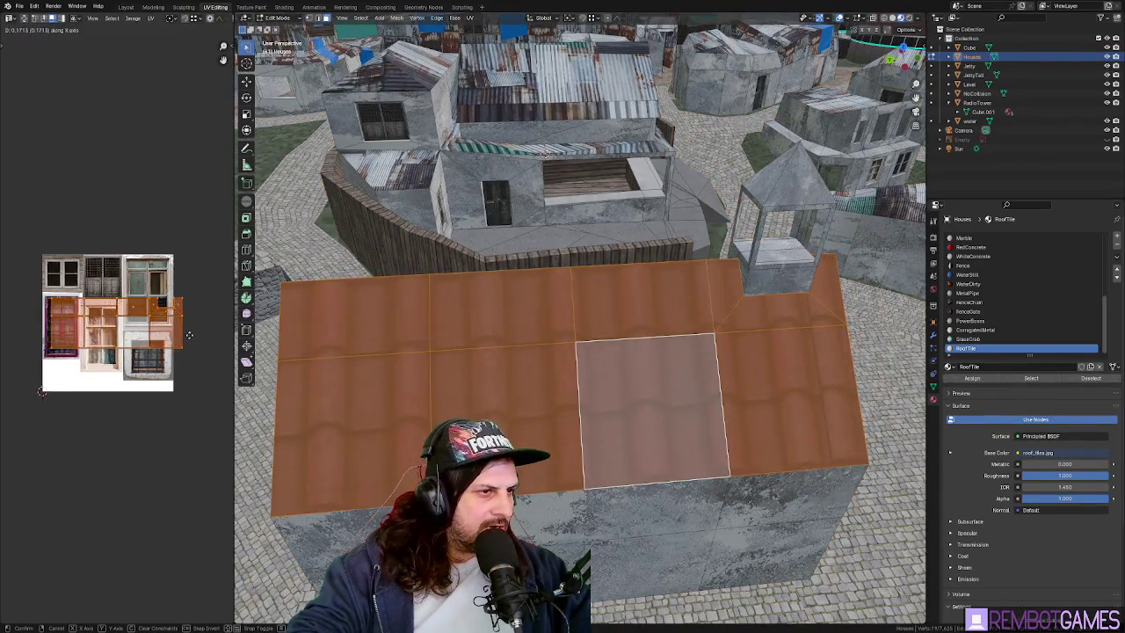
{"action": "left_click", "coordinate": [129, 339]}
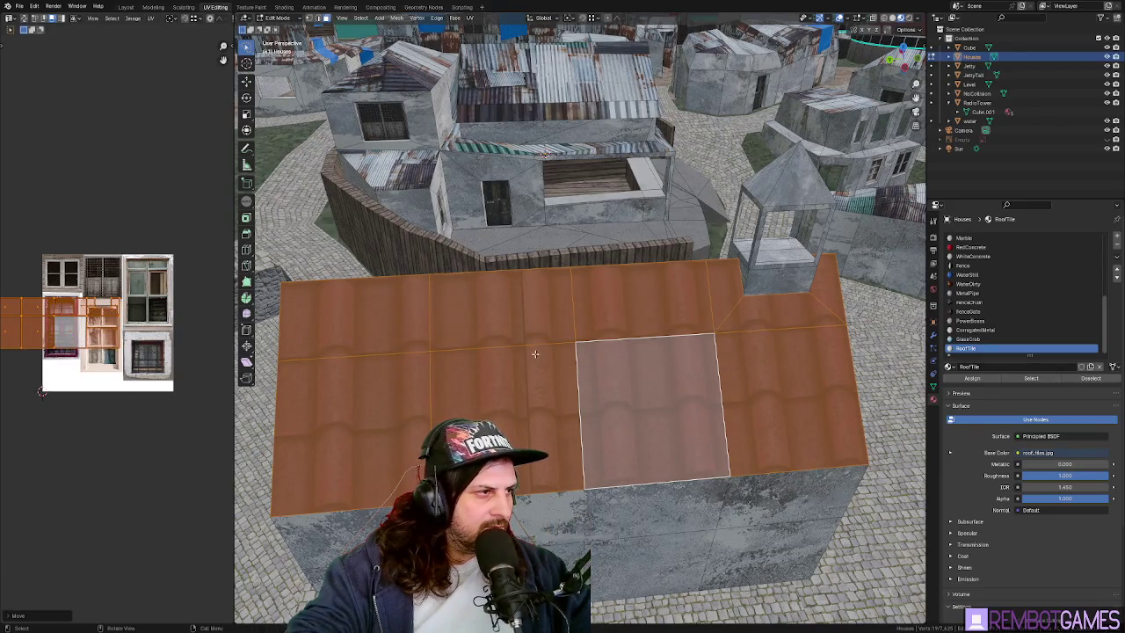
{"action": "key", "text": "Tab"}
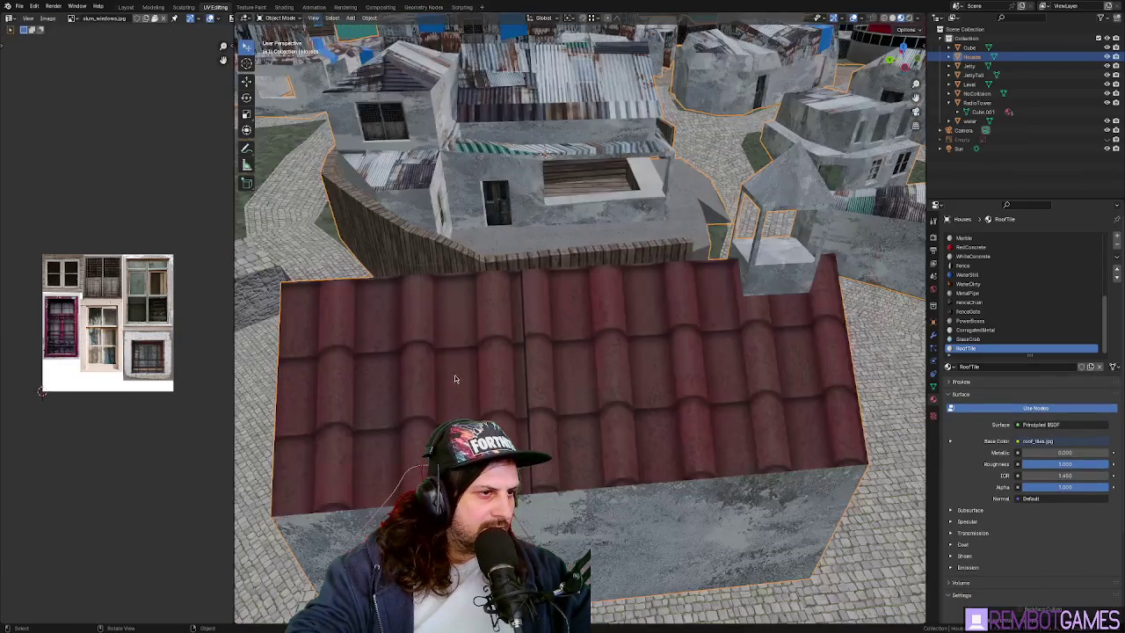
{"action": "key", "text": "Tab"}
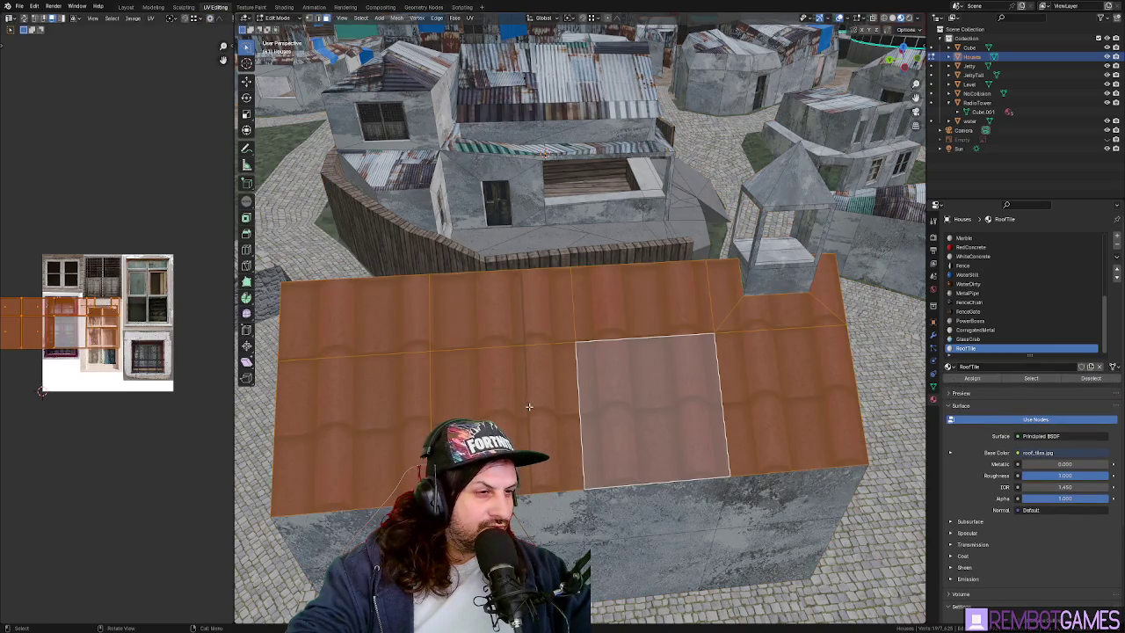
- Select the upper and lower rows of roof faces and check their UVs
{"action": "left_click", "coordinate": [529, 406]}
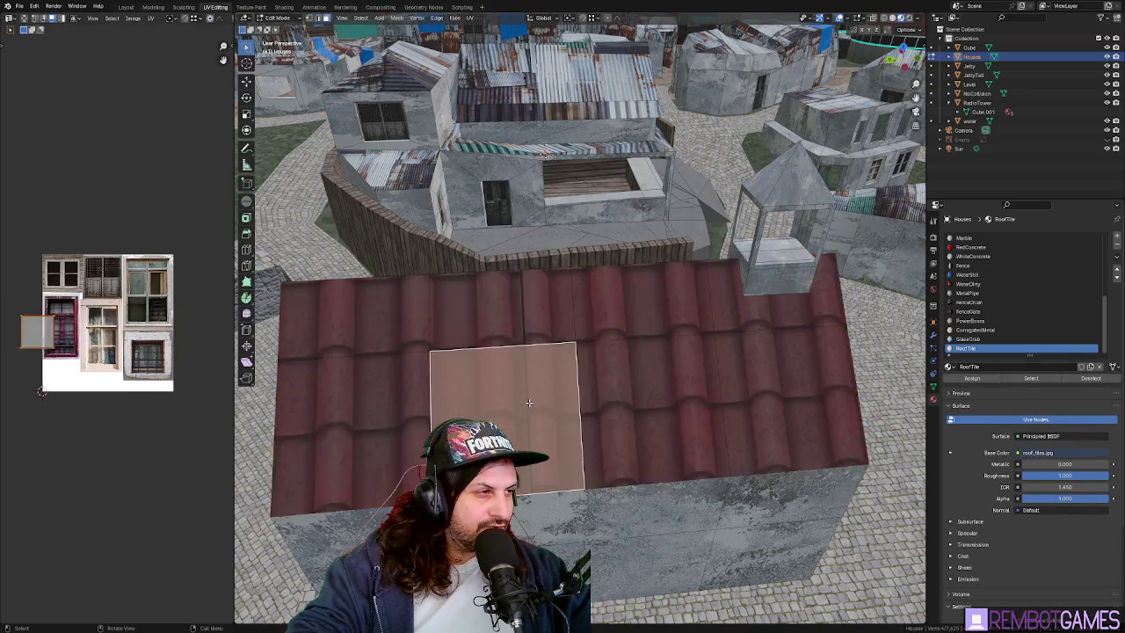
{"action": "left_click", "coordinate": [356, 316]}
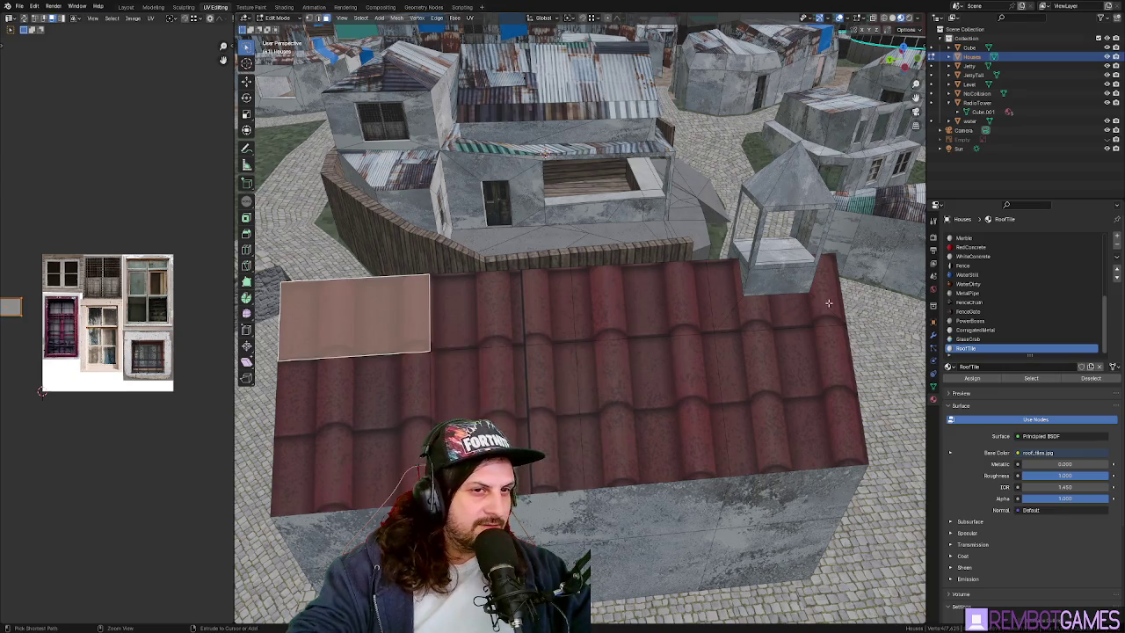
{"action": "left_click", "coordinate": [827, 304], "text": "ctrl"}
{"action": "left_click", "coordinate": [792, 383], "text": "ctrl"}
{"action": "left_click", "coordinate": [335, 436], "text": "ctrl"}
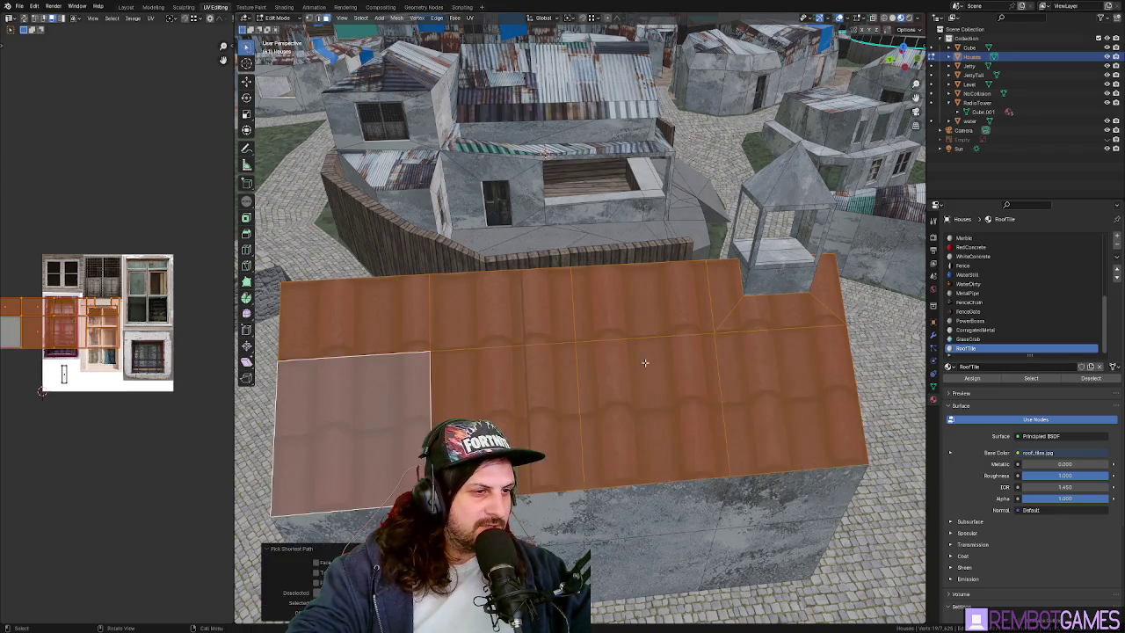
{"action": "middle_click_drag", "start_coordinate": [335, 436], "coordinate": [378, 404]}
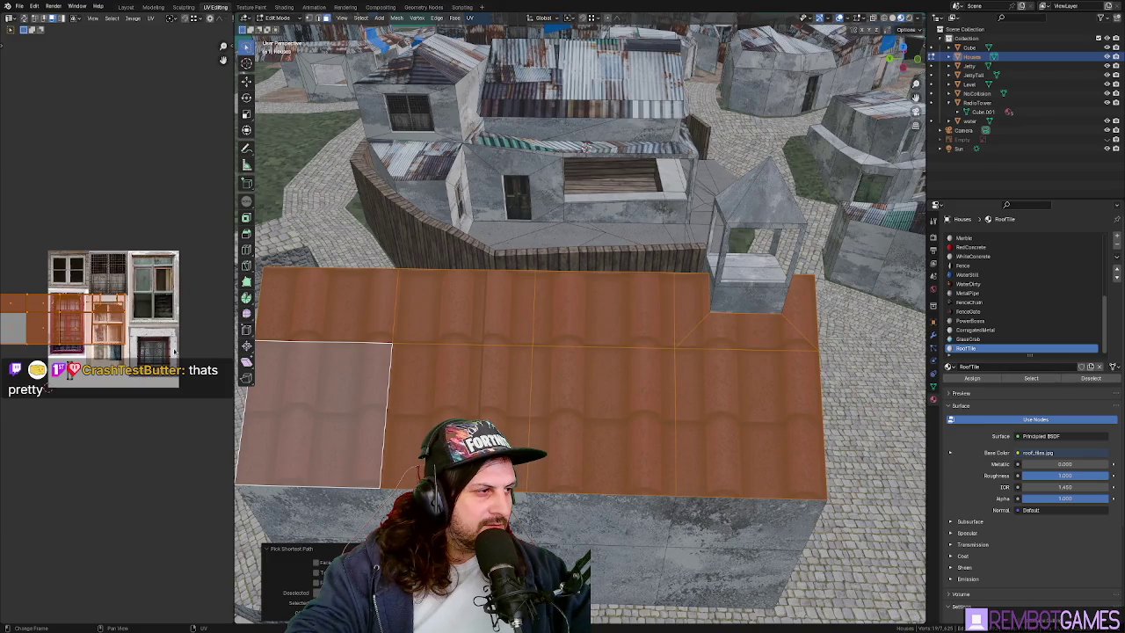
{"action": "middle_click_drag", "start_coordinate": [160, 362], "coordinate": [164, 358]}
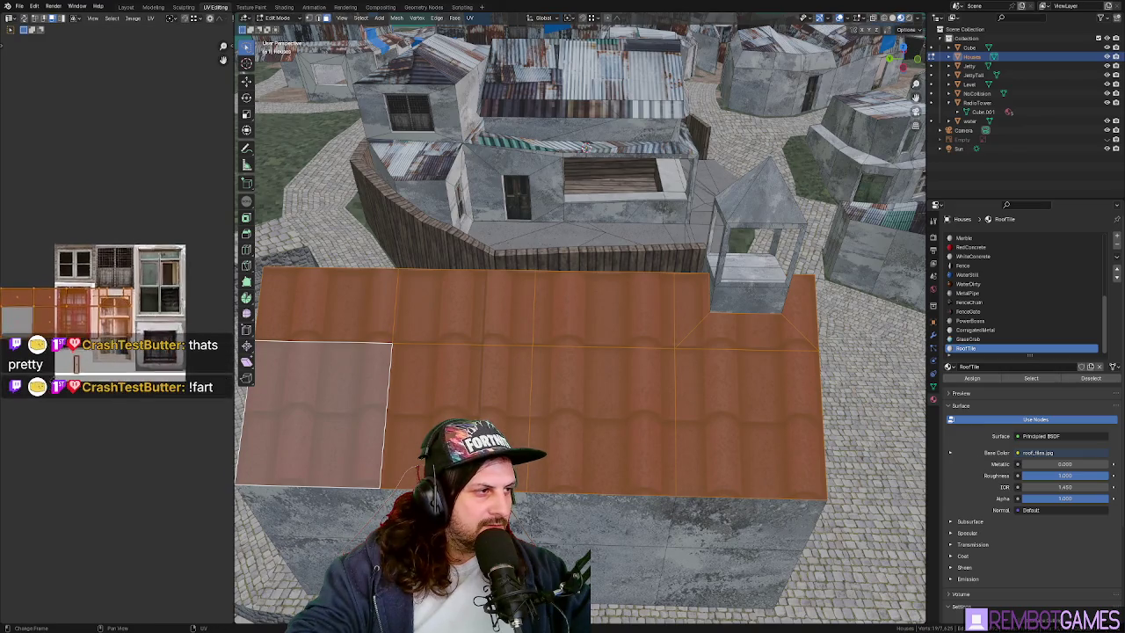
{"action": "key", "text": "shift+grave"}
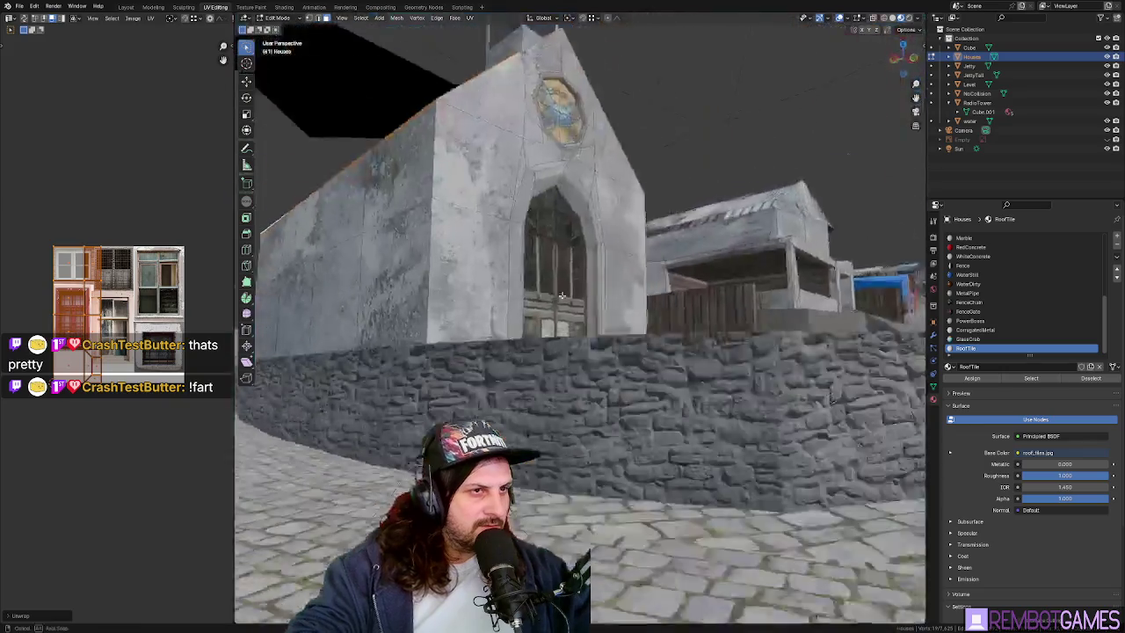
{"action": "key", "text": "w"}
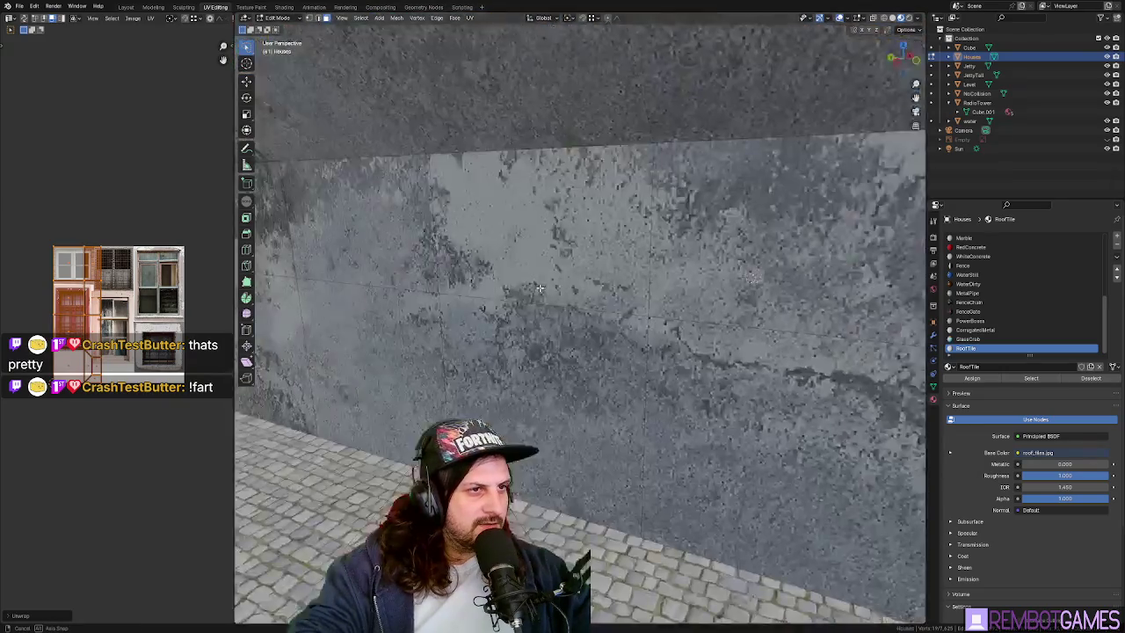
{"action": "left_click", "coordinate": [534, 311]}
{"action": "key", "text": "shift+grave"}
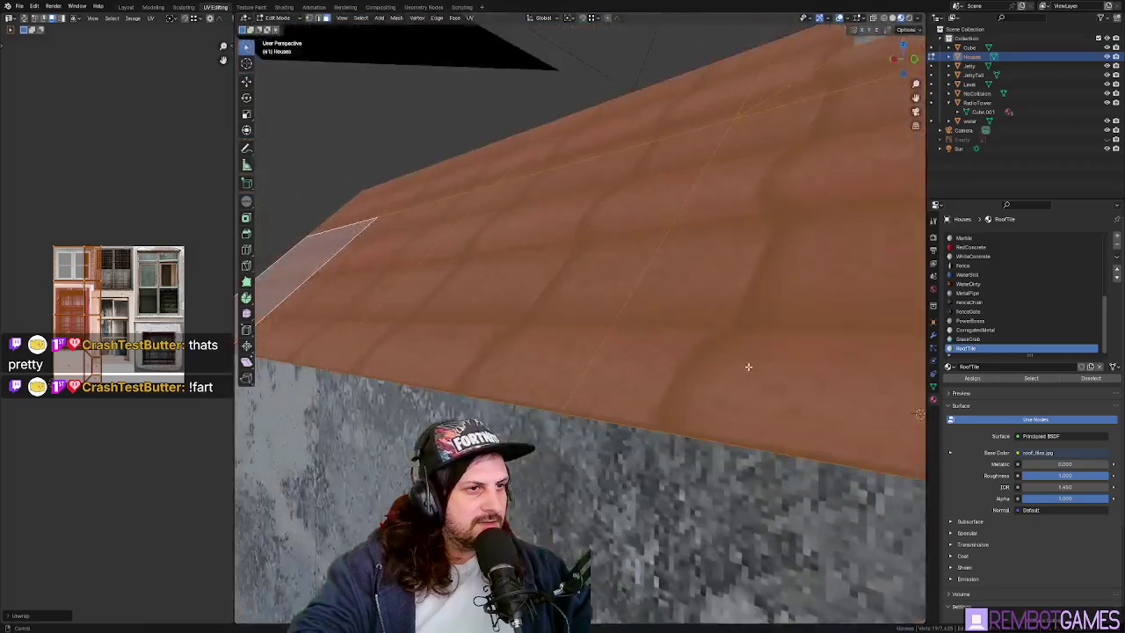
{"action": "mouse_move", "coordinate": [748, 366]}
{"action": "middle_mouse_down"}
{"action": "mouse_move", "coordinate": [557, 324]}
{"action": "mouse_move", "coordinate": [385, 222]}
{"action": "mouse_move", "coordinate": [601, 264]}
{"action": "middle_mouse_up"}
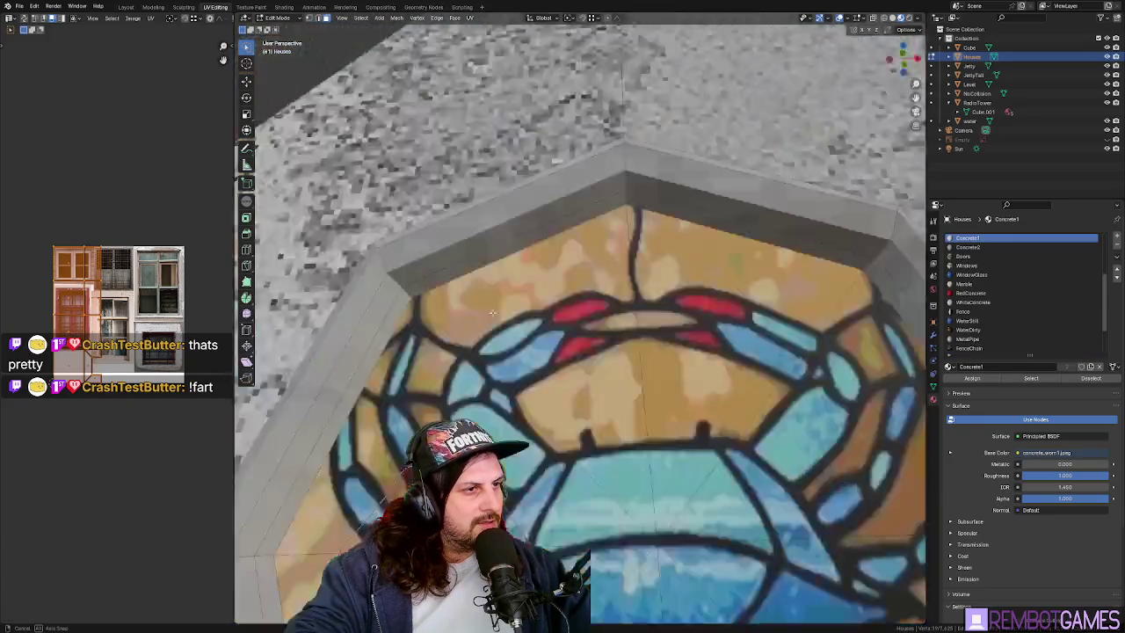
{"action": "mouse_move", "coordinate": [522, 257]}
{"action": "middle_mouse_down"}
{"action": "mouse_move", "coordinate": [608, 350]}
{"action": "mouse_move", "coordinate": [667, 347]}
{"action": "middle_mouse_up"}
{"action": "scroll", "coordinate": [609, 350], "scroll_direction": "down", "scroll_amount": 5}
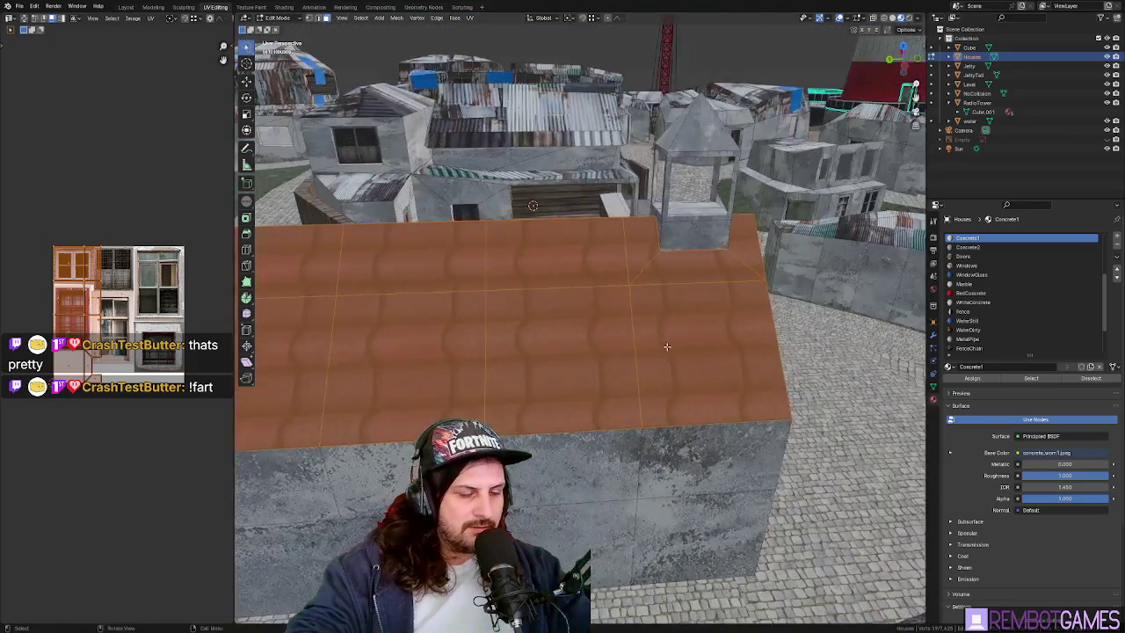
- Re-unwrap the roof faces and rotate the UV strip 90 degrees
{"action": "left_click", "coordinate": [674, 302]}
{"action": "mouse_move", "coordinate": [674, 303]}
{"action": "middle_mouse_down"}
{"action": "mouse_move", "coordinate": [529, 342]}
{"action": "mouse_move", "coordinate": [682, 326]}
{"action": "mouse_move", "coordinate": [486, 309]}
{"action": "middle_mouse_up"}
{"action": "key", "text": "u"}
{"action": "left_click", "coordinate": [683, 326]}
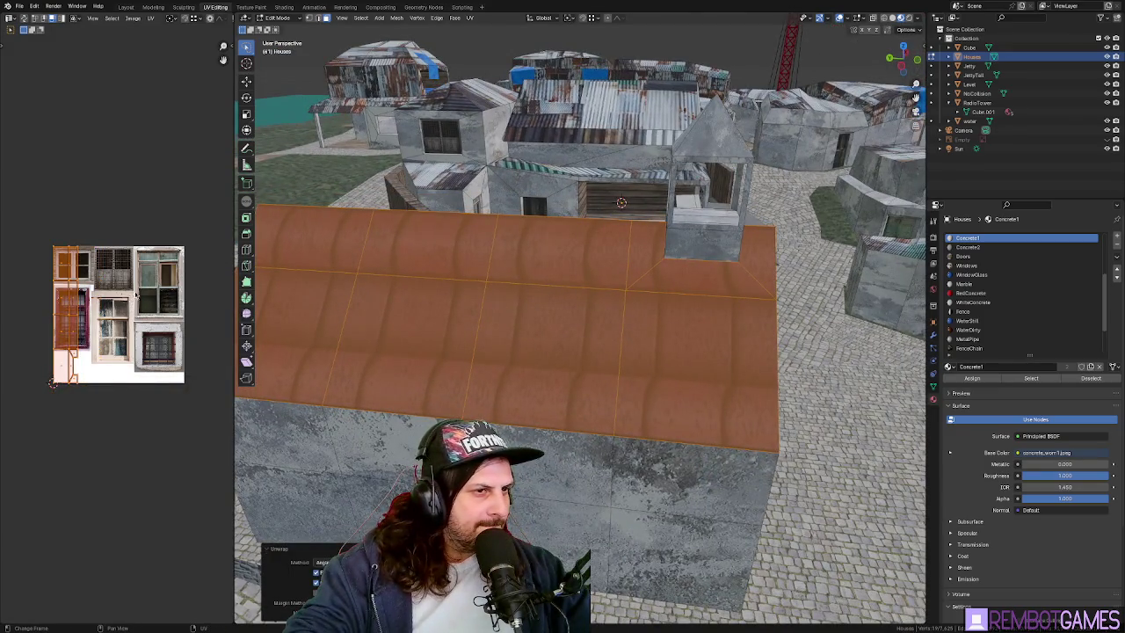
{"action": "type", "text": "r90"}
{"action": "key", "text": "Return"}
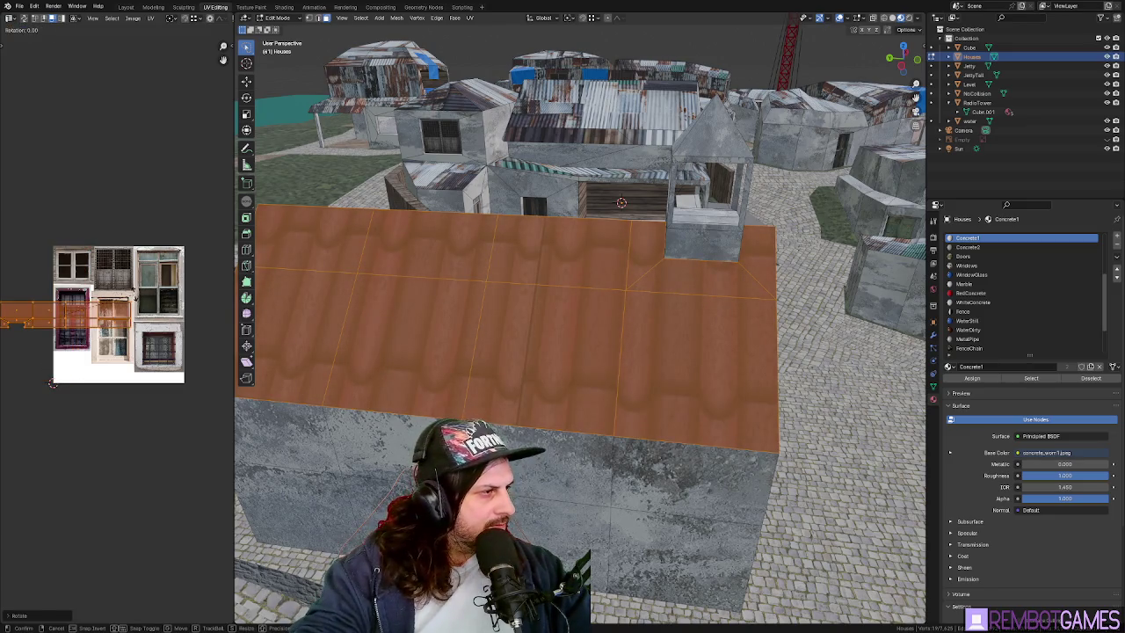
- Scale the roof UV strip along Y and X so the tiles repeat smaller
{"action": "key", "text": "s"}
{"action": "middle_click_drag", "start_coordinate": [114, 440], "coordinate": [148, 439]}
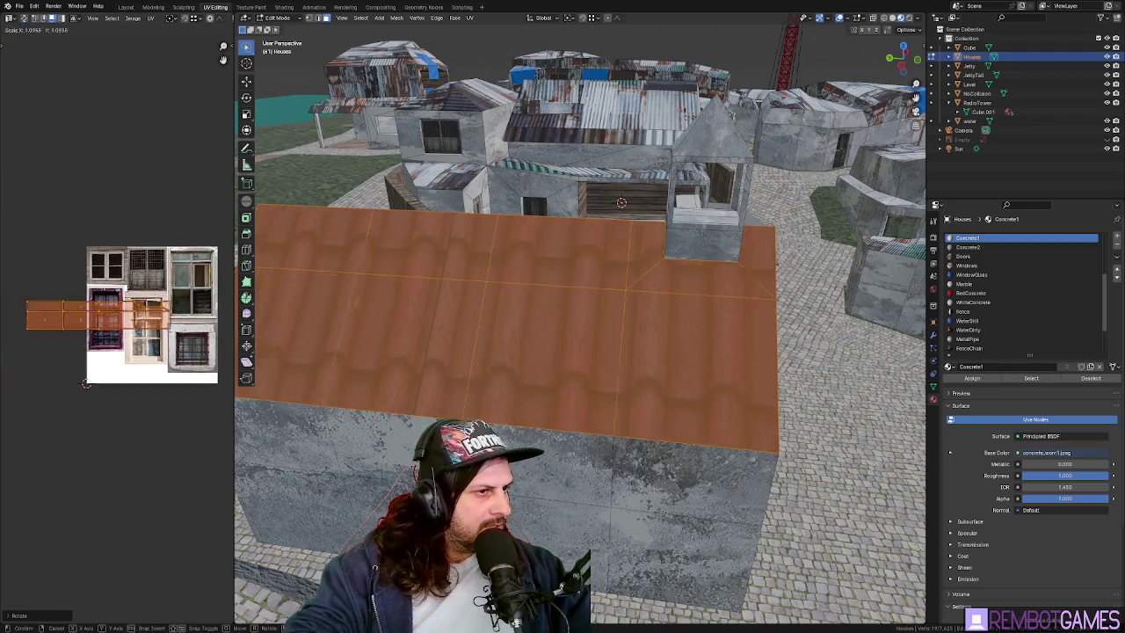
{"action": "key", "text": "y"}
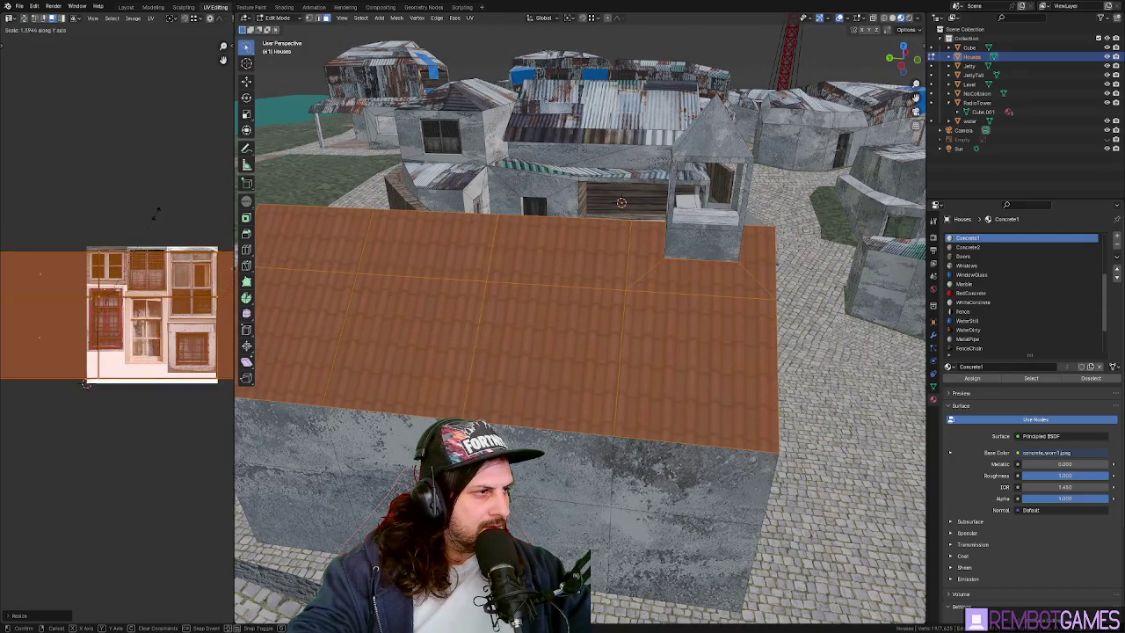
{"action": "scroll", "coordinate": [86, 384], "scroll_direction": "down", "scroll_amount": 3}
{"action": "scroll", "coordinate": [170, 241], "scroll_direction": "down", "scroll_amount": 1}
{"action": "key", "text": "x"}
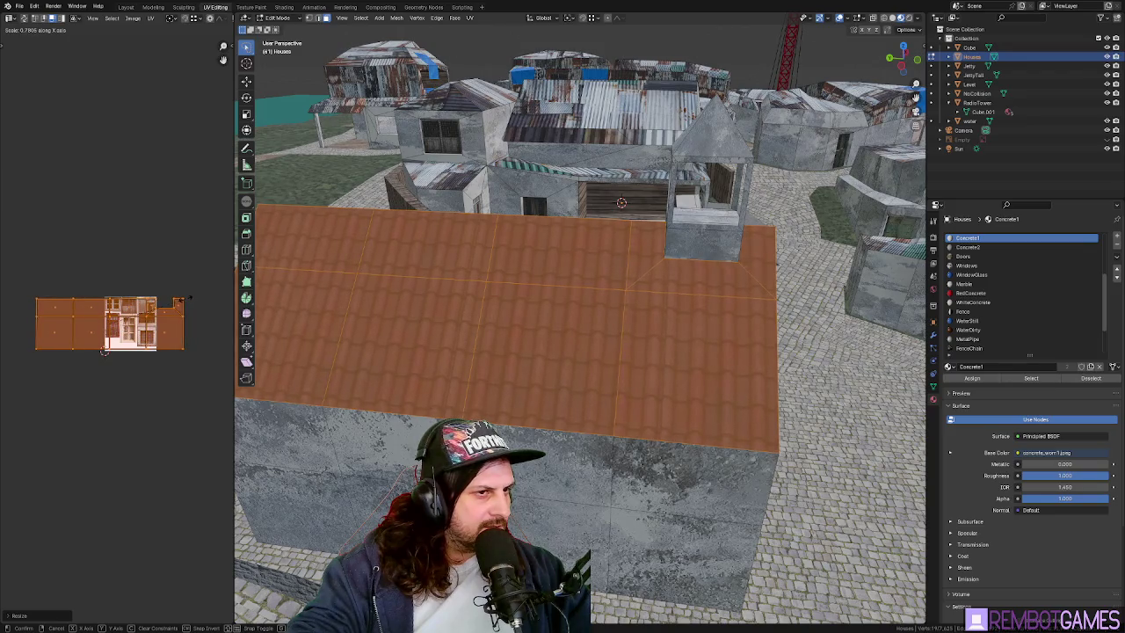
{"action": "scroll", "coordinate": [677, 314], "scroll_direction": "down", "scroll_amount": 2}
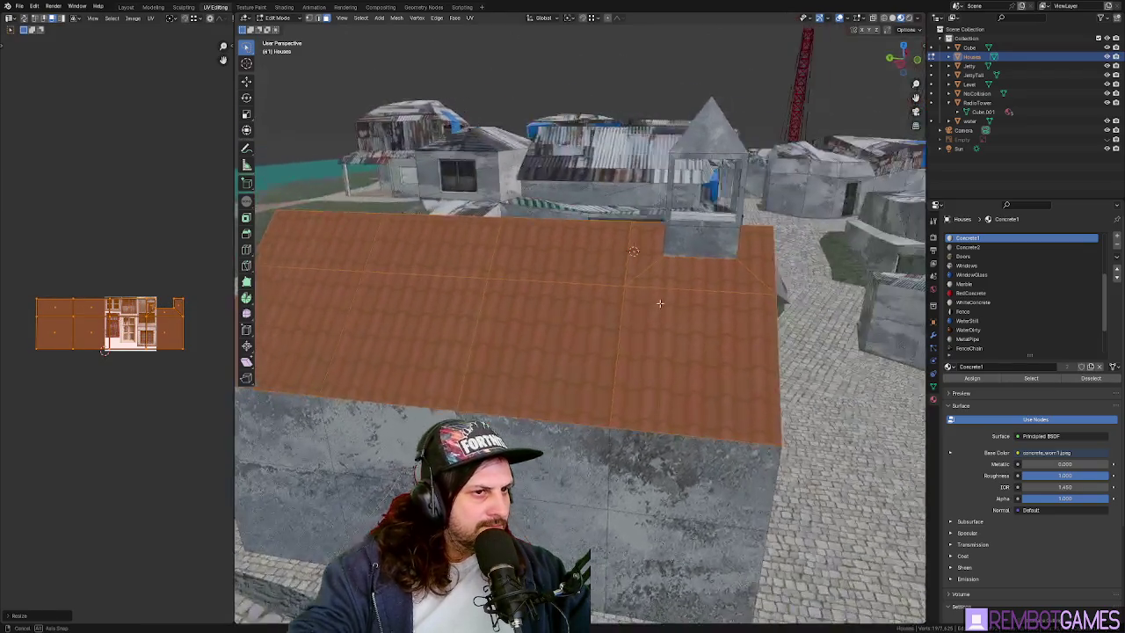
{"action": "key", "text": "Tab"}
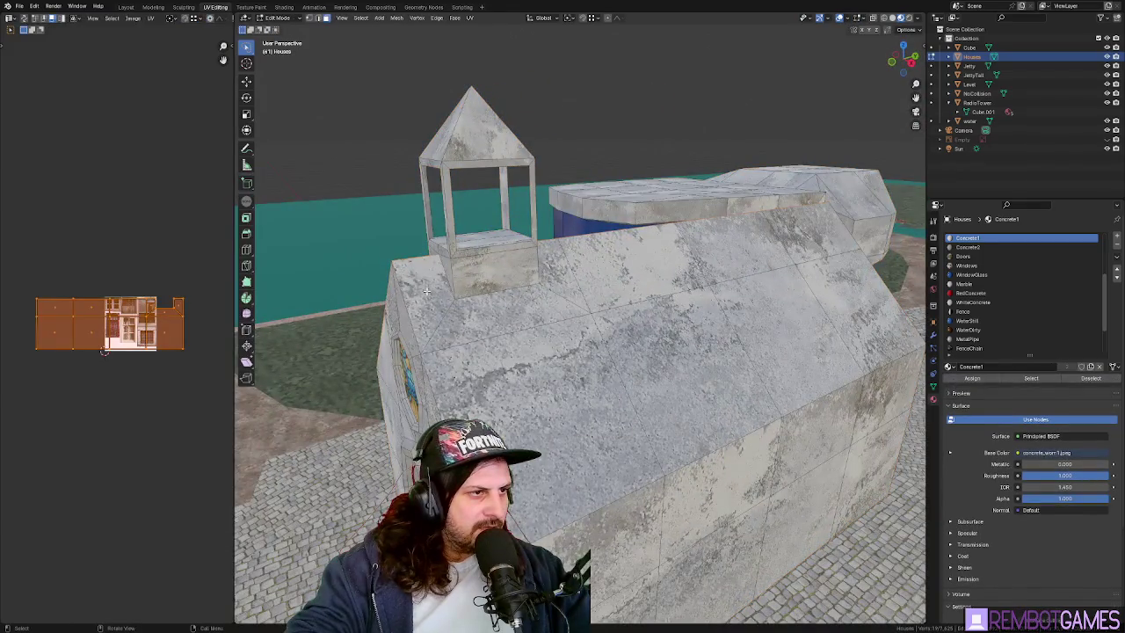
- Select a strip of roof faces and UV-unwrap them
{"action": "left_click", "coordinate": [470, 321]}
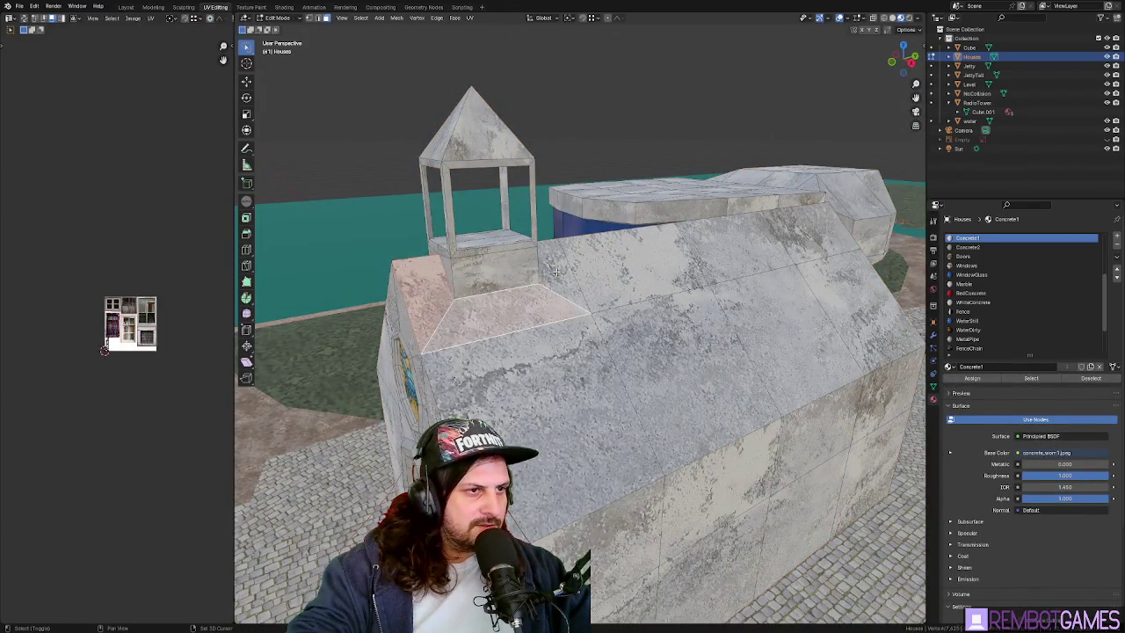
{"action": "left_click", "coordinate": [794, 236], "text": "ctrl"}
{"action": "left_click", "coordinate": [857, 308], "text": "ctrl"}
{"action": "middle_click_drag", "start_coordinate": [534, 406], "coordinate": [738, 334]}
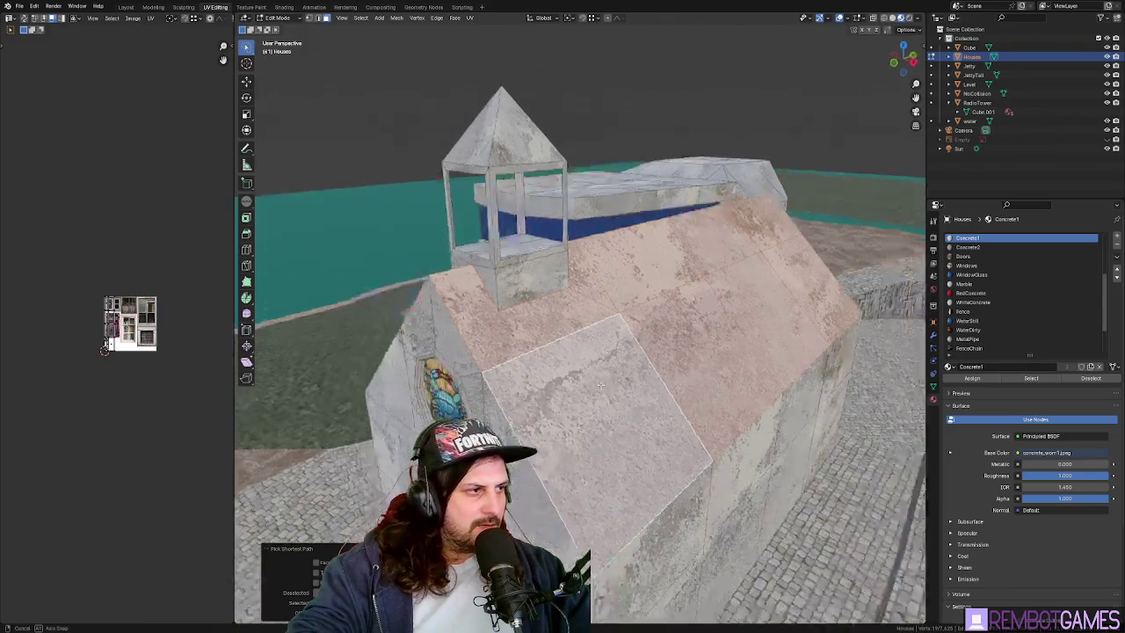
{"action": "key", "text": "u"}
{"action": "left_click", "coordinate": [738, 334]}
- Assign the RoofTile material to the unwrapped roof faces
{"action": "middle_click_drag", "start_coordinate": [657, 358], "coordinate": [674, 336]}
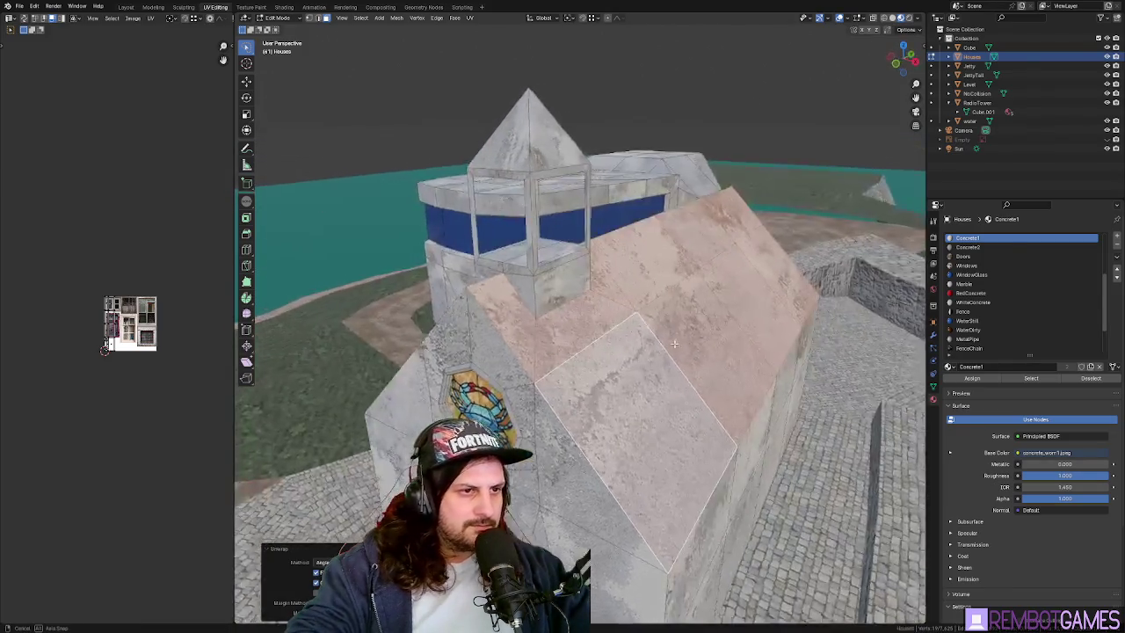
{"action": "scroll", "coordinate": [999, 338], "scroll_direction": "down", "scroll_amount": 5}
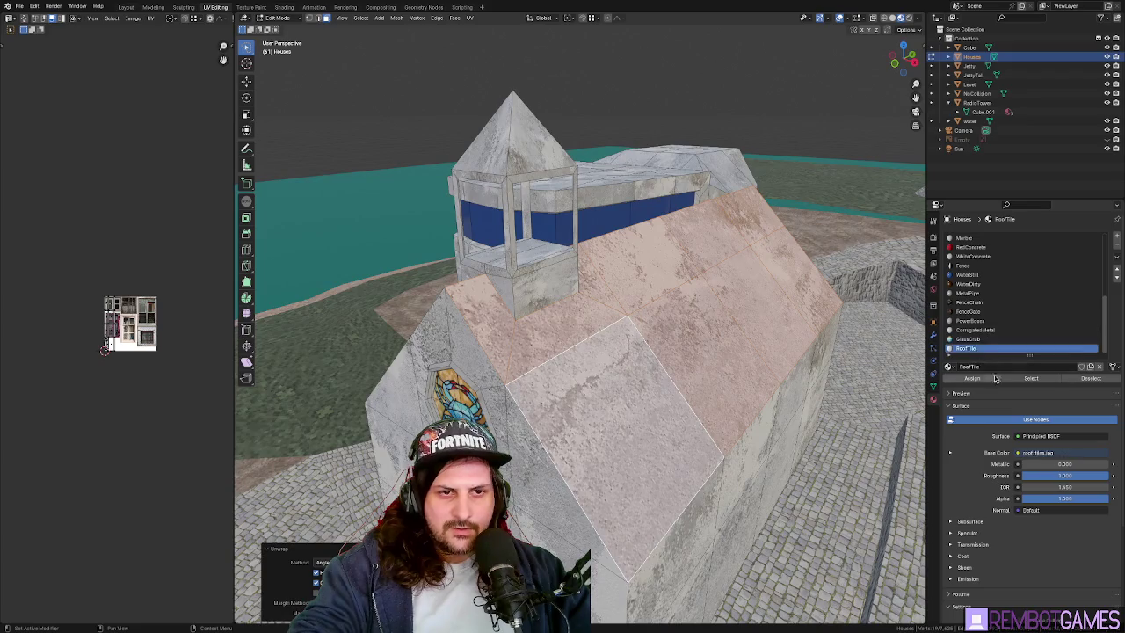
{"action": "left_click", "coordinate": [972, 378]}
{"action": "scroll", "coordinate": [619, 344], "scroll_direction": "up", "scroll_amount": 3}
{"action": "middle_click_drag", "start_coordinate": [620, 369], "coordinate": [620, 345]}
{"action": "scroll", "coordinate": [694, 345], "scroll_direction": "down", "scroll_amount": 3}
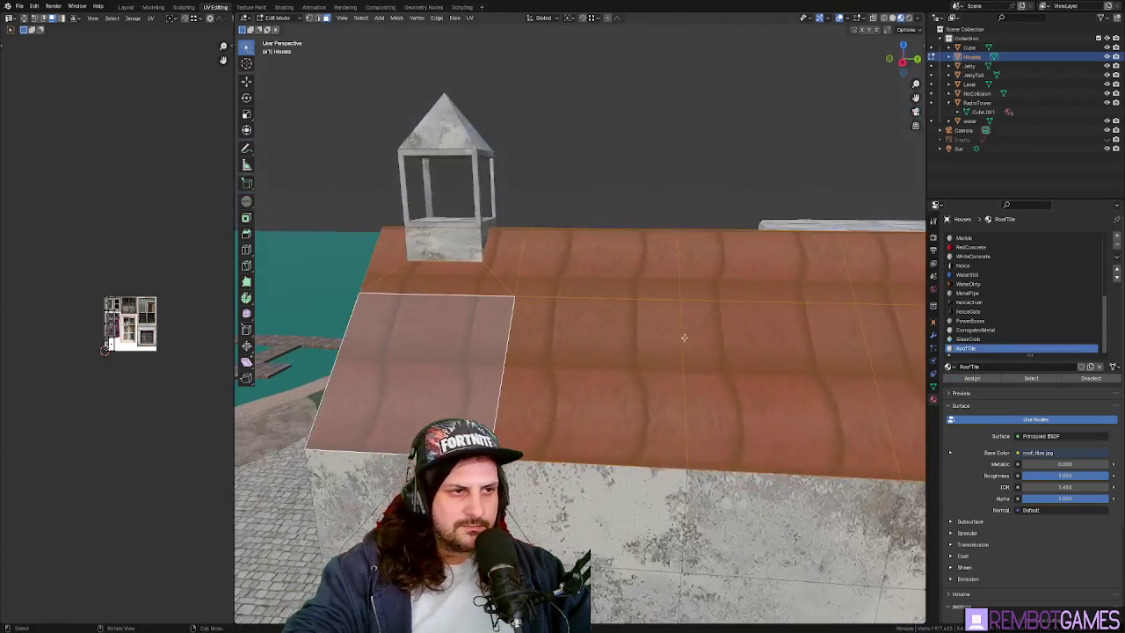
{"action": "middle_click_drag", "start_coordinate": [173, 319], "coordinate": [691, 321]}
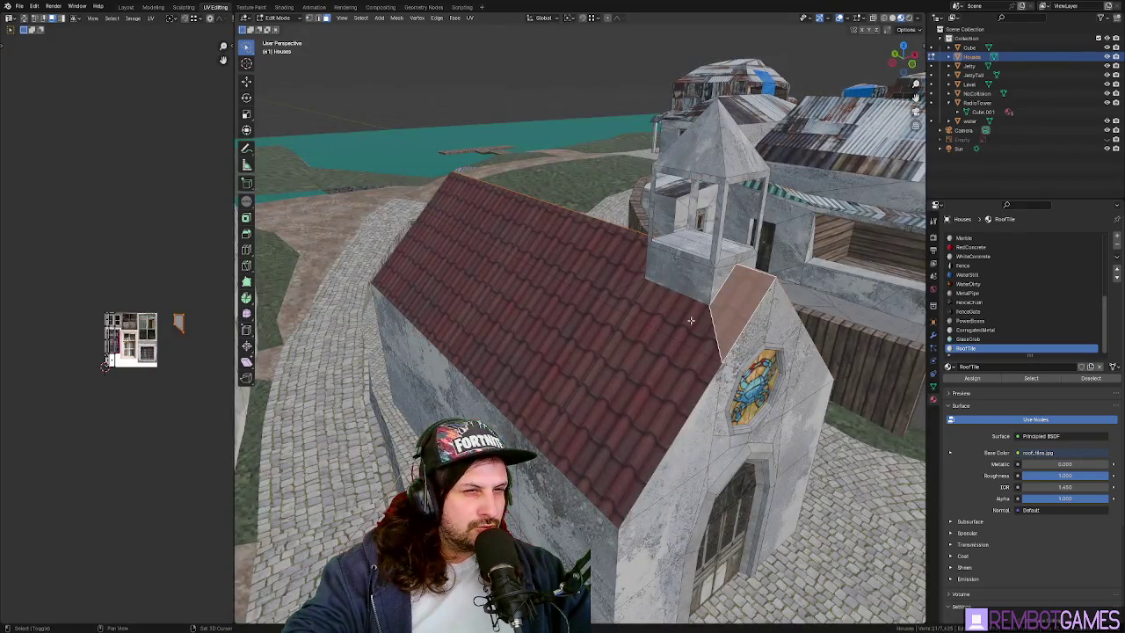
- Add the remaining roof faces beside the bell tower to the selection with shortest-path picks
{"action": "left_click", "coordinate": [691, 321]}
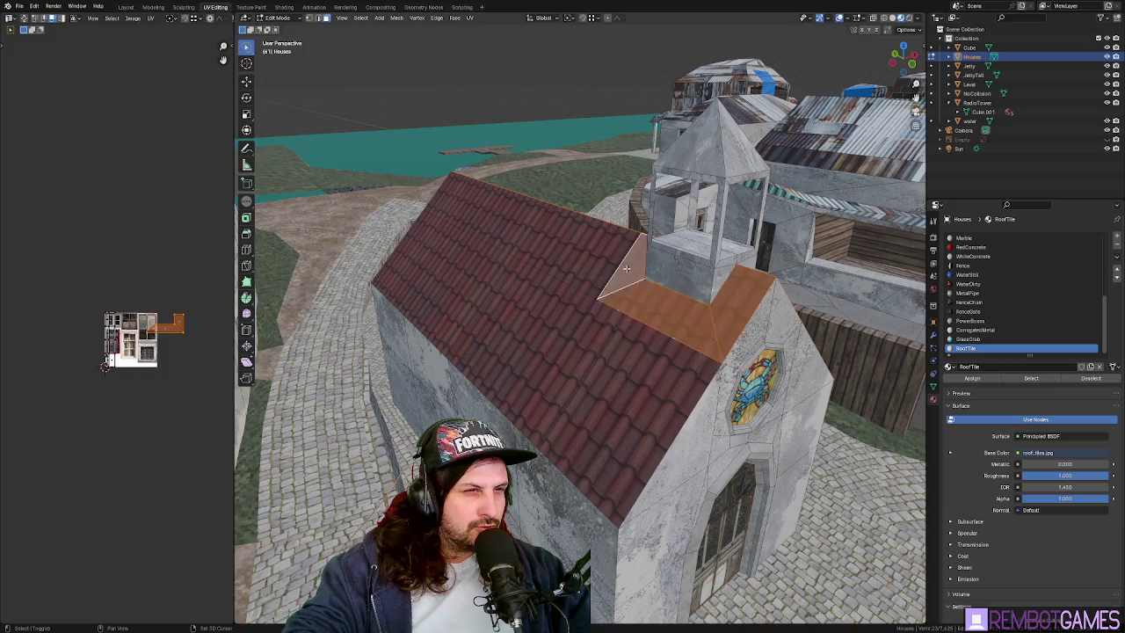
{"action": "left_click", "coordinate": [475, 200], "text": "ctrl"}
{"action": "left_click", "coordinate": [416, 273], "text": "ctrl"}
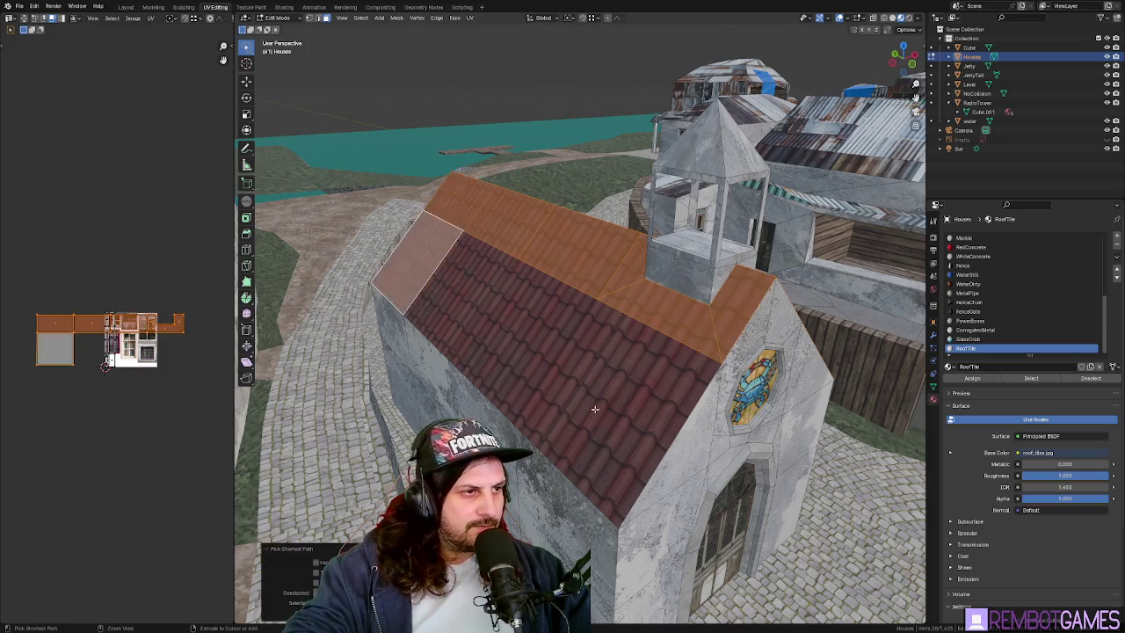
{"action": "left_click", "coordinate": [612, 410], "text": "ctrl"}
{"action": "mouse_move", "coordinate": [612, 410]}
{"action": "middle_mouse_down"}
{"action": "mouse_move", "coordinate": [440, 313]}
{"action": "mouse_move", "coordinate": [545, 324]}
{"action": "middle_mouse_up"}
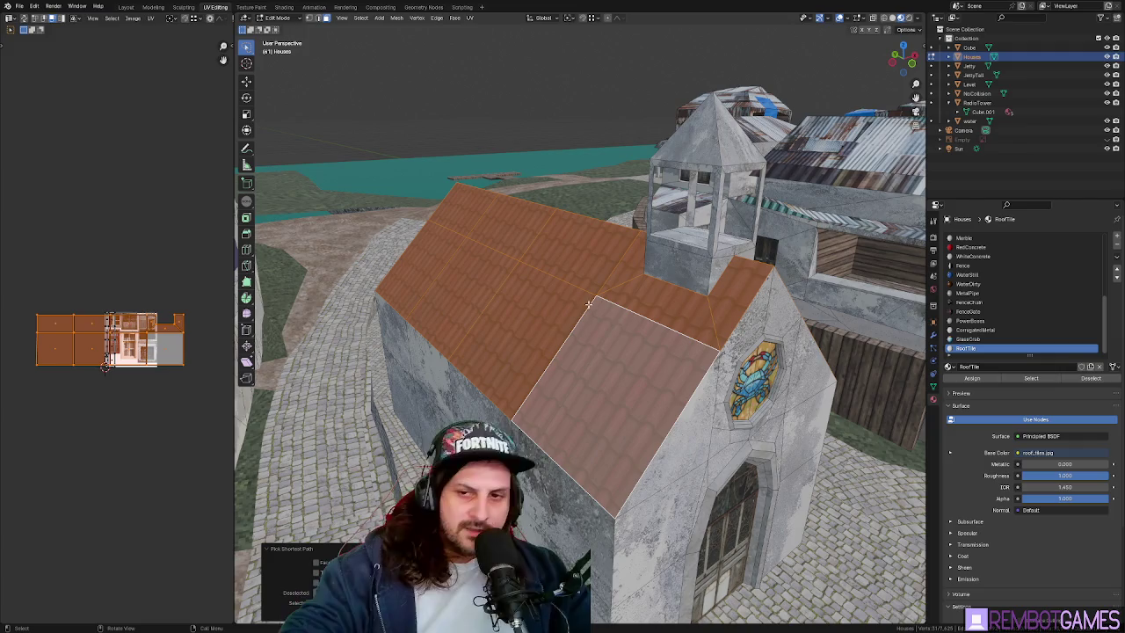
{"action": "mouse_move", "coordinate": [592, 355]}
{"action": "middle_mouse_down"}
{"action": "mouse_move", "coordinate": [593, 375]}
{"action": "mouse_move", "coordinate": [582, 348]}
{"action": "mouse_move", "coordinate": [510, 349]}
{"action": "middle_mouse_up"}
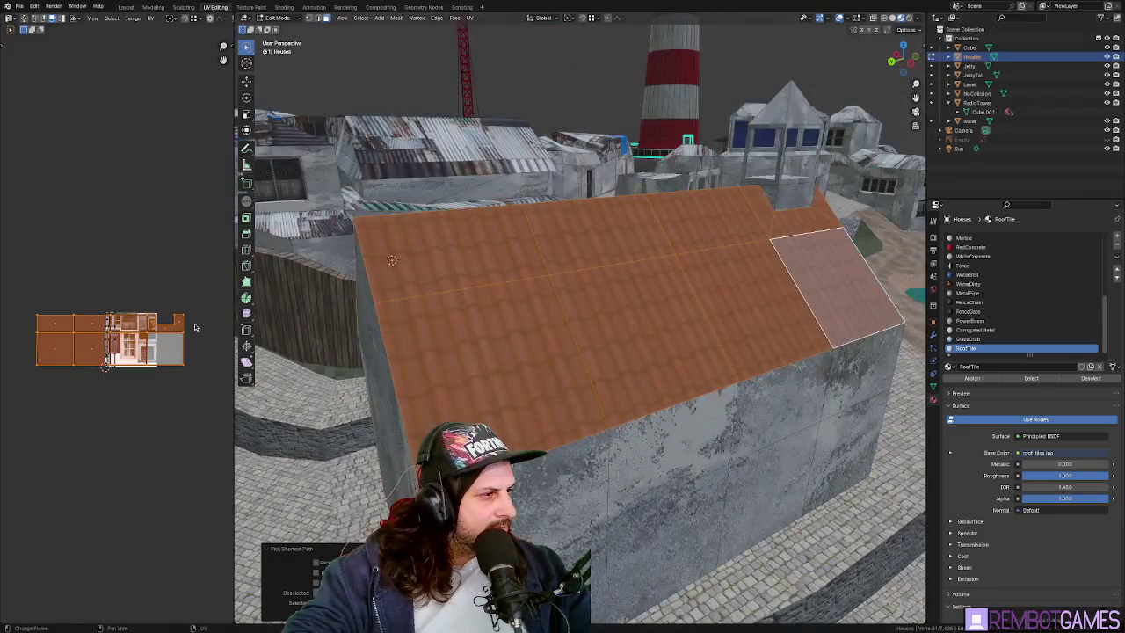
{"action": "middle_click_drag", "start_coordinate": [112, 318], "coordinate": [106, 303]}
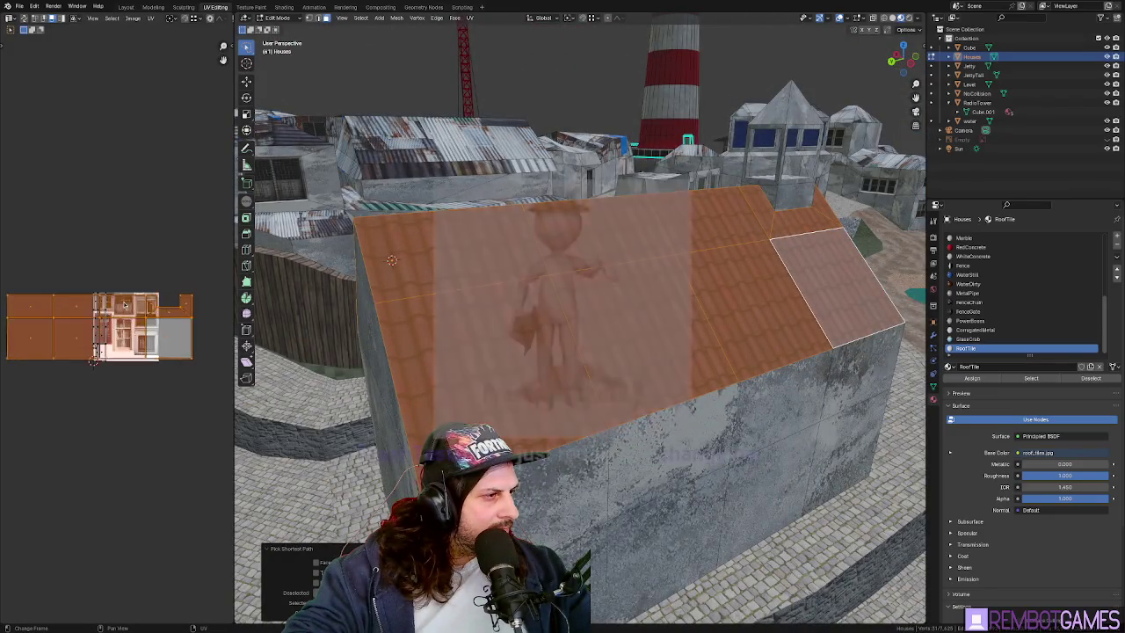
{"action": "scroll", "coordinate": [121, 290], "scroll_direction": "up", "scroll_amount": 2}
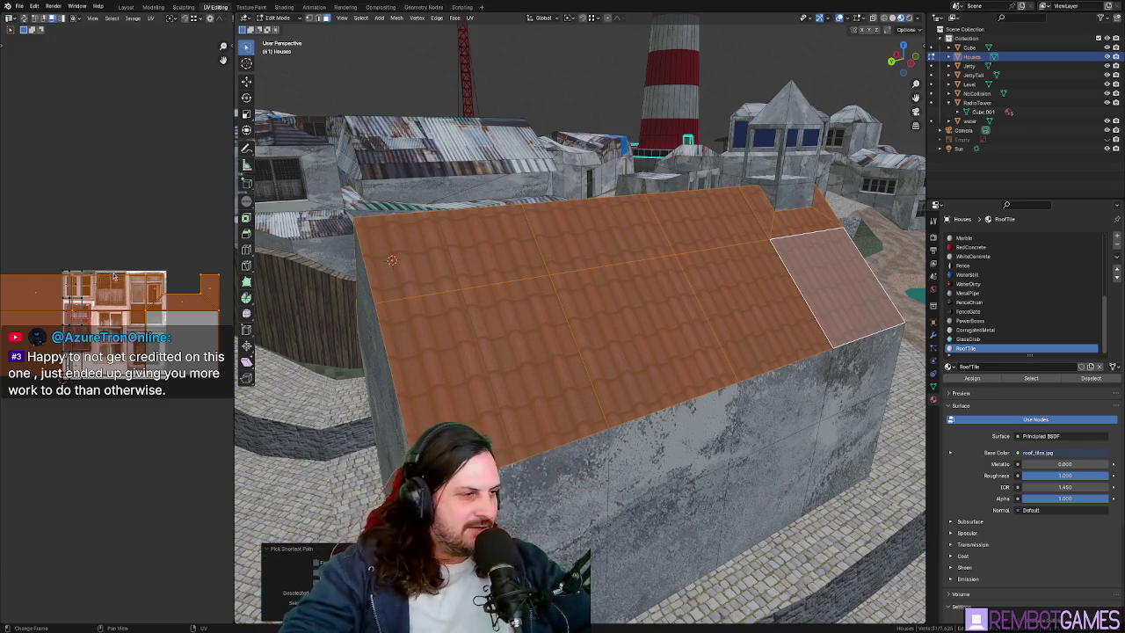
{"action": "key", "text": "s"}
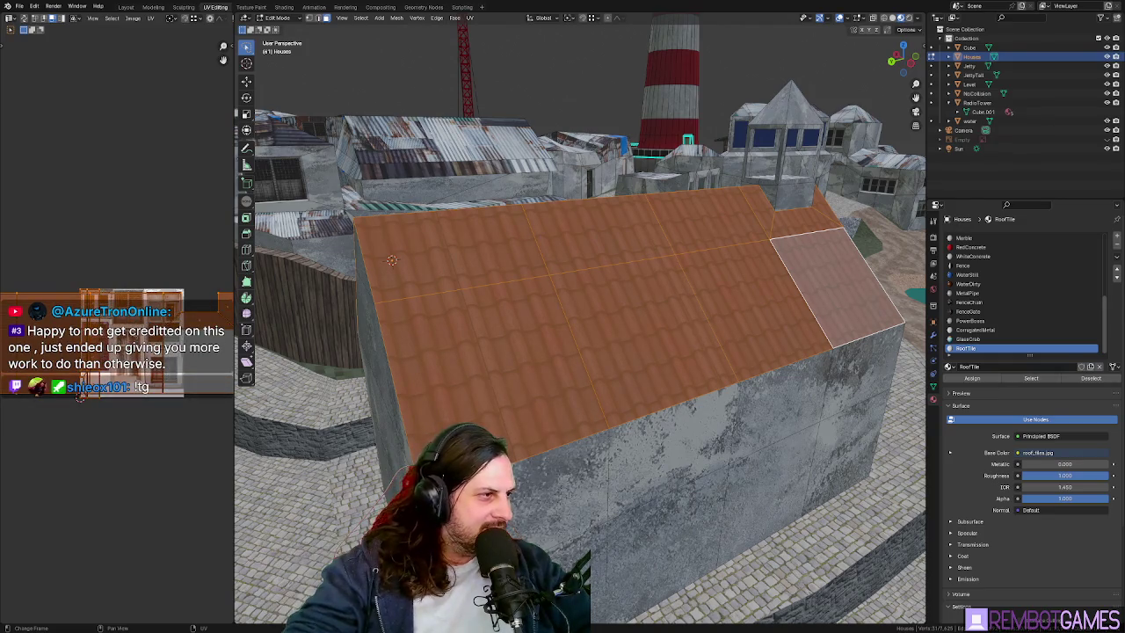
{"action": "mouse_move", "coordinate": [527, 352]}
{"action": "middle_mouse_down"}
{"action": "mouse_move", "coordinate": [632, 334]}
{"action": "mouse_move", "coordinate": [501, 302]}
{"action": "mouse_move", "coordinate": [545, 299]}
{"action": "middle_mouse_up"}
- Re-unwrap the selected roof faces and rotate their UVs by -90°
{"action": "key", "text": "u"}
{"action": "left_click", "coordinate": [630, 331]}
{"action": "key", "text": "g"}
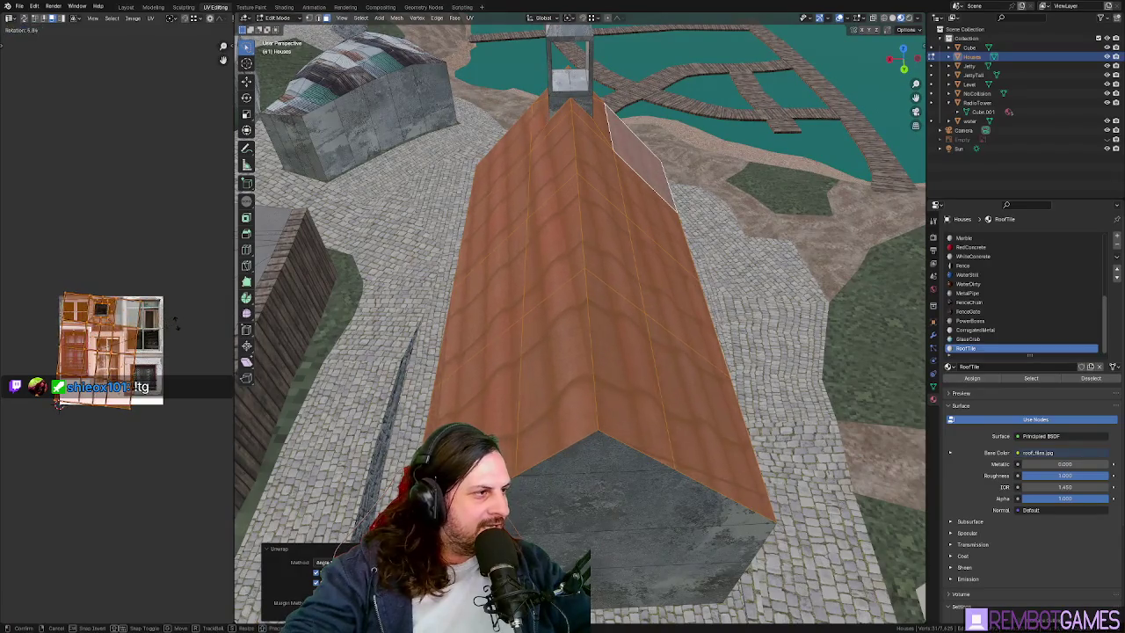
{"action": "key", "text": "r"}
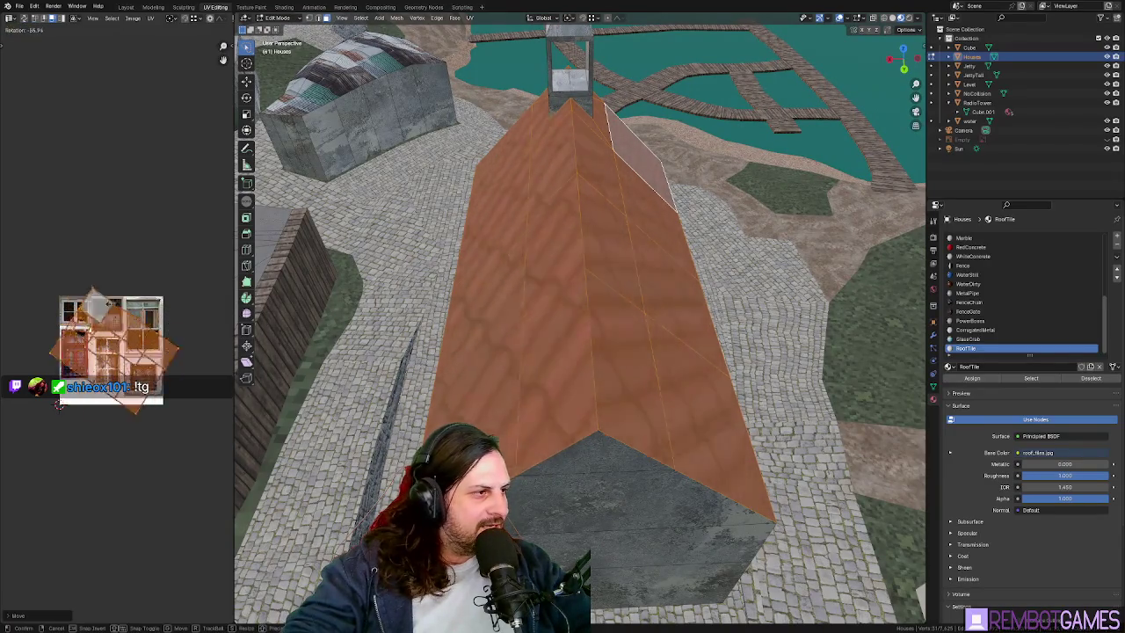
{"action": "type", "text": "-90"}
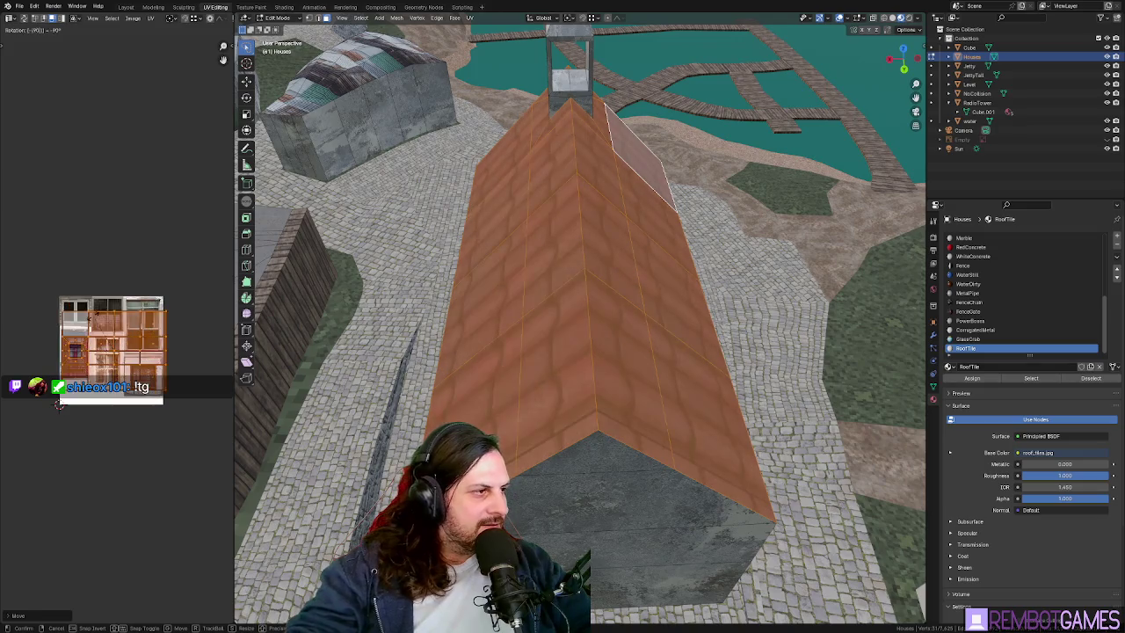
{"action": "type", "text": "90"}
{"action": "key", "text": "Return"}
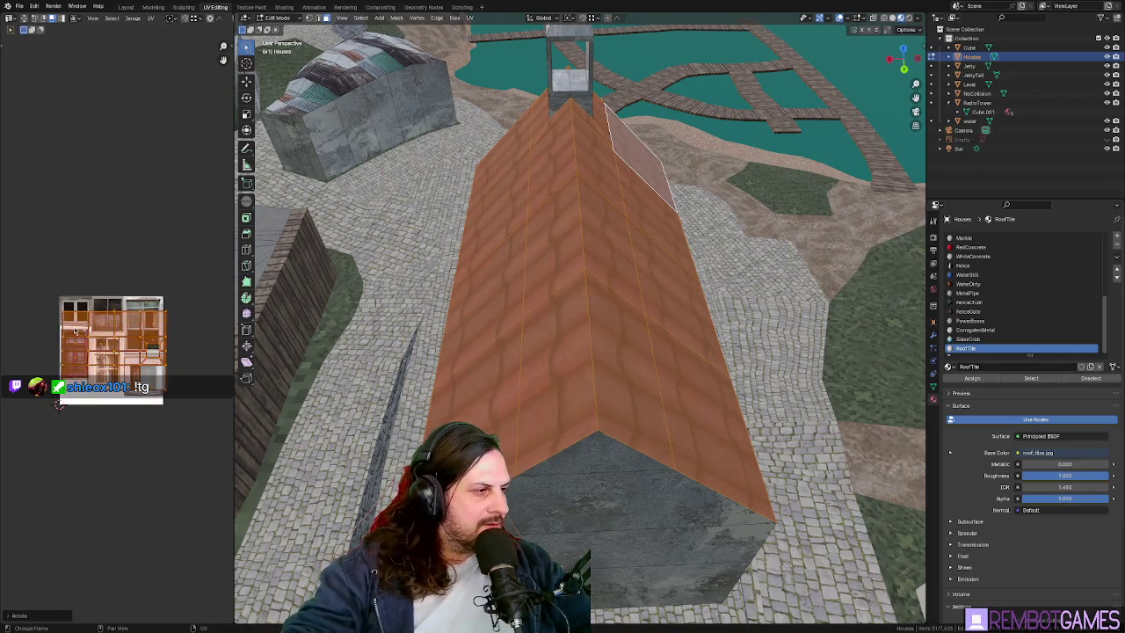
- Shift the roof UVs along X, scale them 2×, and return to Object Mode
{"action": "key", "text": "g"}
{"action": "key", "text": "x"}
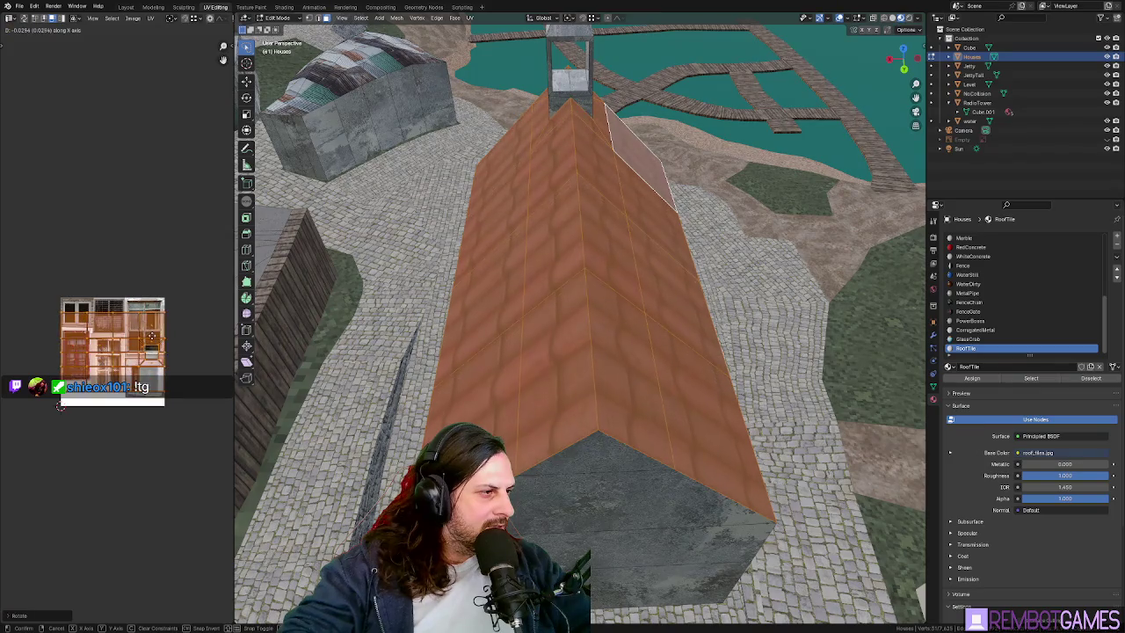
{"action": "key", "text": "s"}
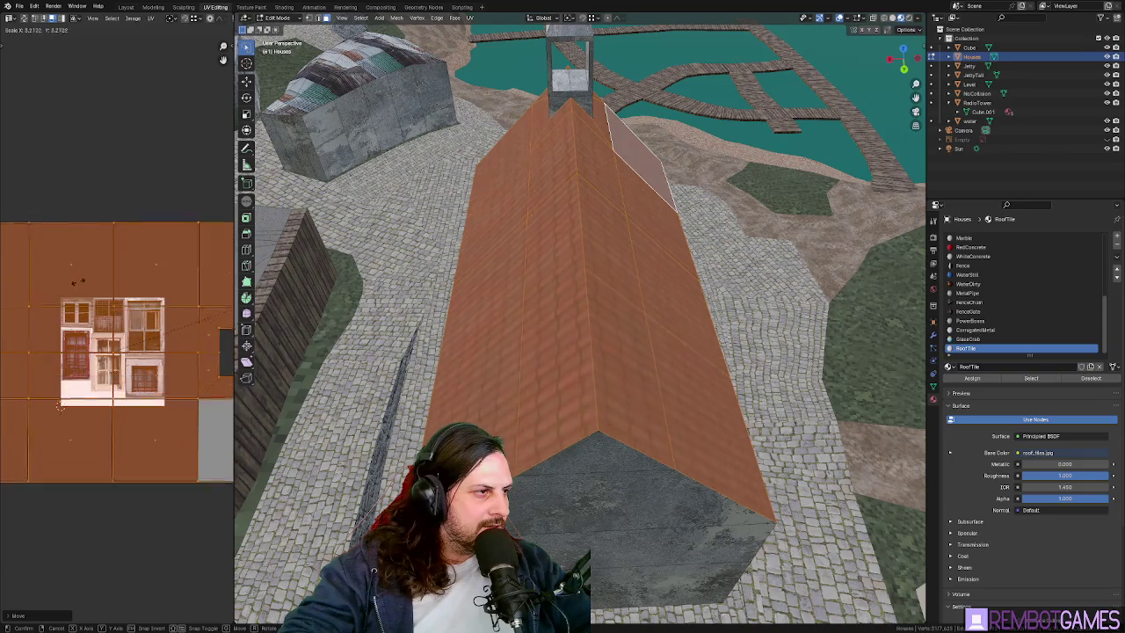
{"action": "type", "text": "2"}
{"action": "mouse_move", "coordinate": [563, 290]}
{"action": "middle_mouse_down"}
{"action": "mouse_move", "coordinate": [610, 289]}
{"action": "mouse_move", "coordinate": [577, 284]}
{"action": "mouse_move", "coordinate": [567, 295]}
{"action": "middle_mouse_up"}
{"action": "key", "text": "Tab"}
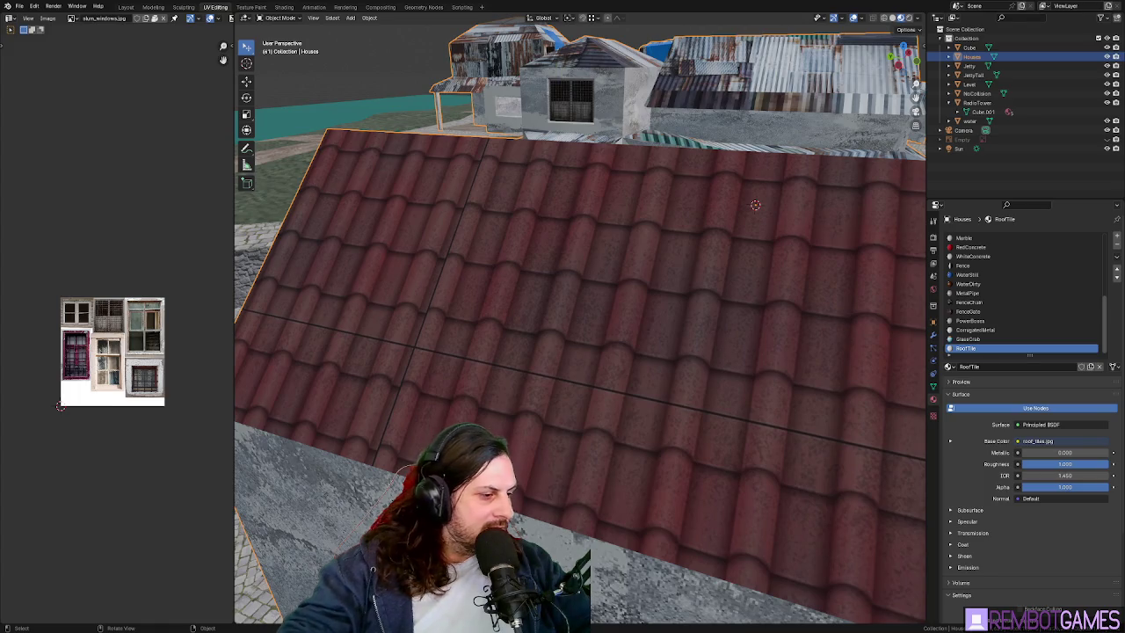
{"action": "key", "text": "alt+Tab"}
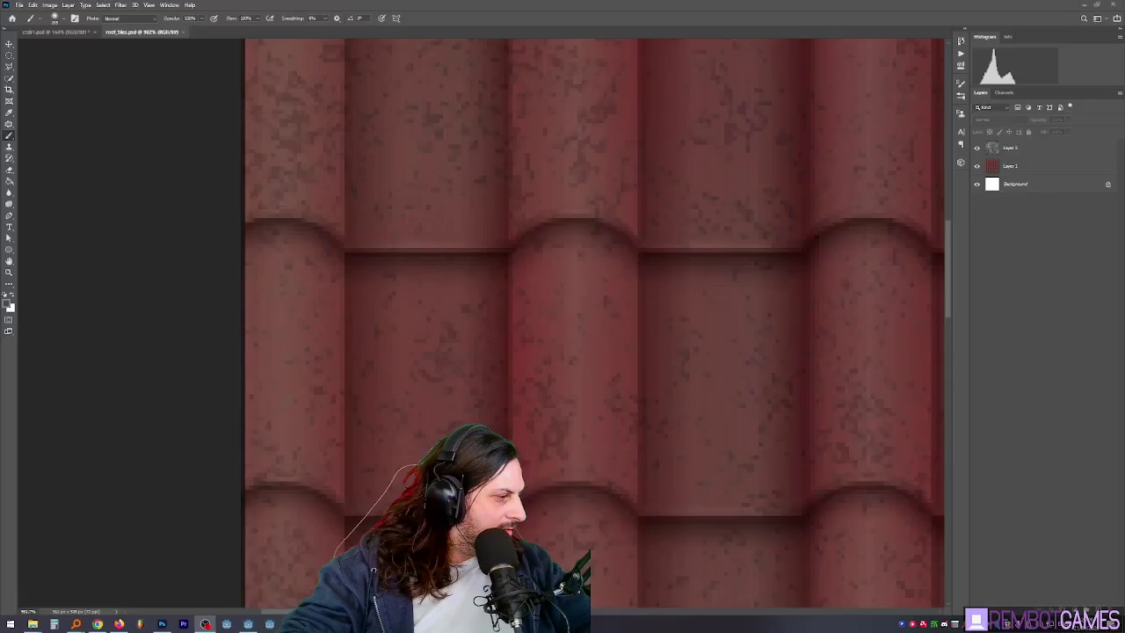
- Zoom to show the whole roof_tiles.psd texture and make Layer 1 the active layer
{"action": "scroll", "coordinate": [255, 254], "scroll_direction": "up", "scroll_amount": 5, "text": "alt"}
{"action": "scroll", "coordinate": [211, 297], "scroll_direction": "up", "scroll_amount": 5, "text": "alt"}
{"action": "scroll", "coordinate": [309, 171], "scroll_direction": "up", "scroll_amount": 5, "text": "alt"}
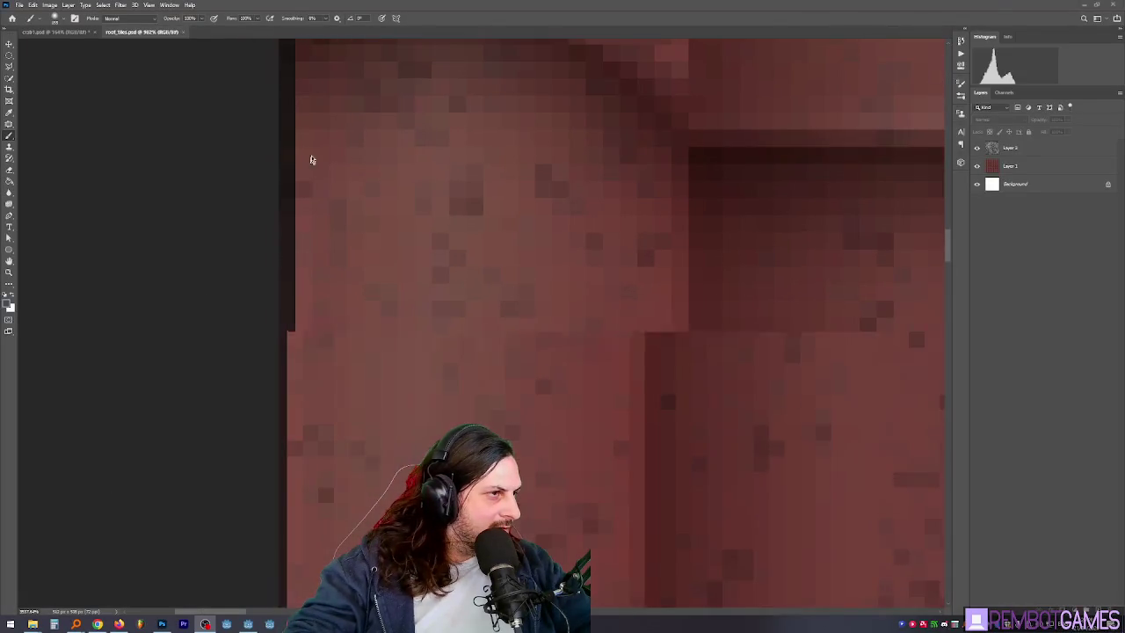
{"action": "scroll", "coordinate": [291, 363], "scroll_direction": "up", "scroll_amount": 3, "text": "alt"}
{"action": "scroll", "coordinate": [285, 317], "scroll_direction": "down", "scroll_amount": 2, "text": "alt"}
{"action": "scroll", "coordinate": [285, 314], "scroll_direction": "down", "scroll_amount": 2, "text": "alt"}
{"action": "scroll", "coordinate": [286, 315], "scroll_direction": "down", "scroll_amount": 2, "text": "alt"}
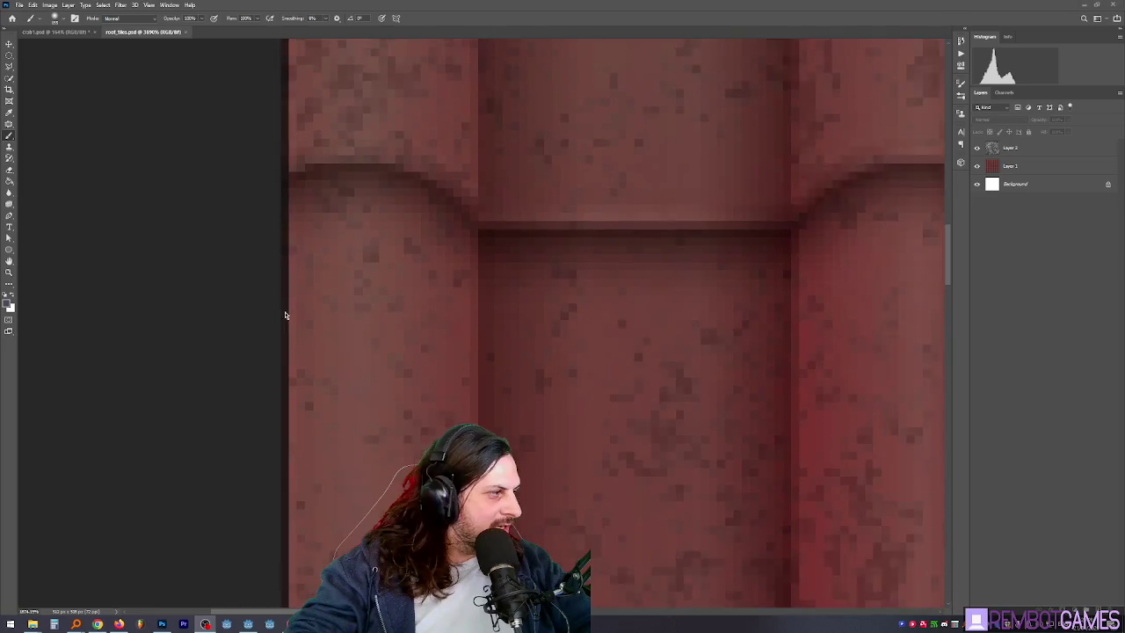
{"action": "scroll", "coordinate": [286, 315], "scroll_direction": "down", "scroll_amount": 2, "text": "alt"}
{"action": "scroll", "coordinate": [286, 315], "scroll_direction": "down", "scroll_amount": 2, "text": "alt"}
{"action": "scroll", "coordinate": [288, 315], "scroll_direction": "down", "scroll_amount": 2, "text": "alt"}
{"action": "scroll", "coordinate": [290, 315], "scroll_direction": "down", "scroll_amount": 2, "text": "alt"}
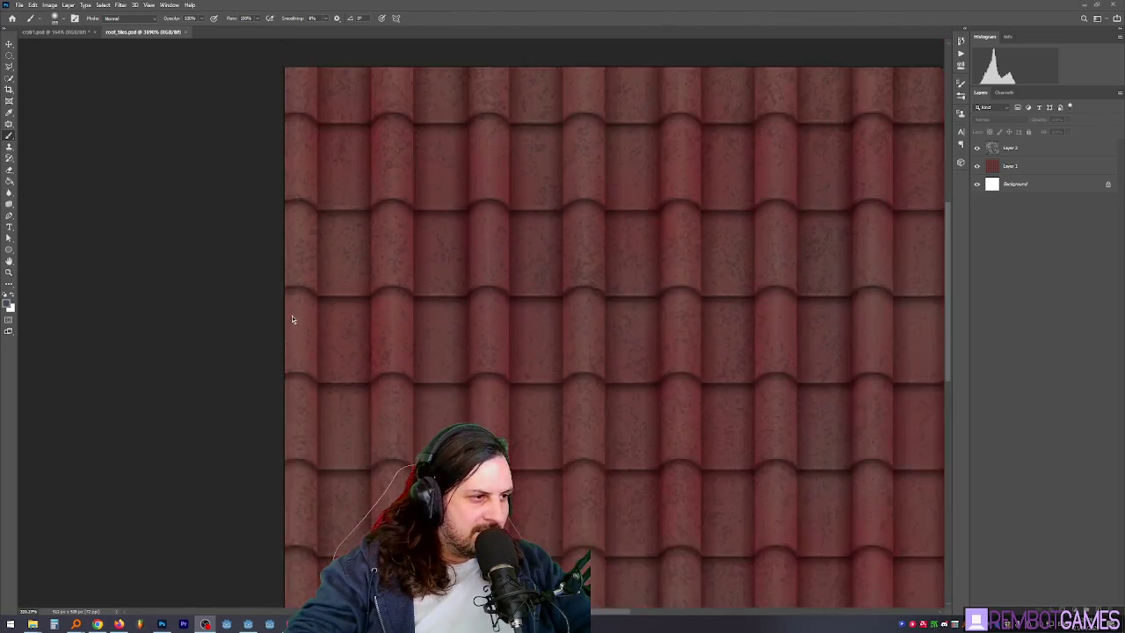
{"action": "scroll", "coordinate": [293, 299], "scroll_direction": "down", "scroll_amount": 4, "text": "alt"}
{"action": "scroll", "coordinate": [397, 299], "scroll_direction": "up", "scroll_amount": 2, "text": "alt"}
{"action": "scroll", "coordinate": [419, 322], "scroll_direction": "up", "scroll_amount": 2, "text": "alt"}
{"action": "scroll", "coordinate": [476, 329], "scroll_direction": "up", "scroll_amount": 2, "text": "alt"}
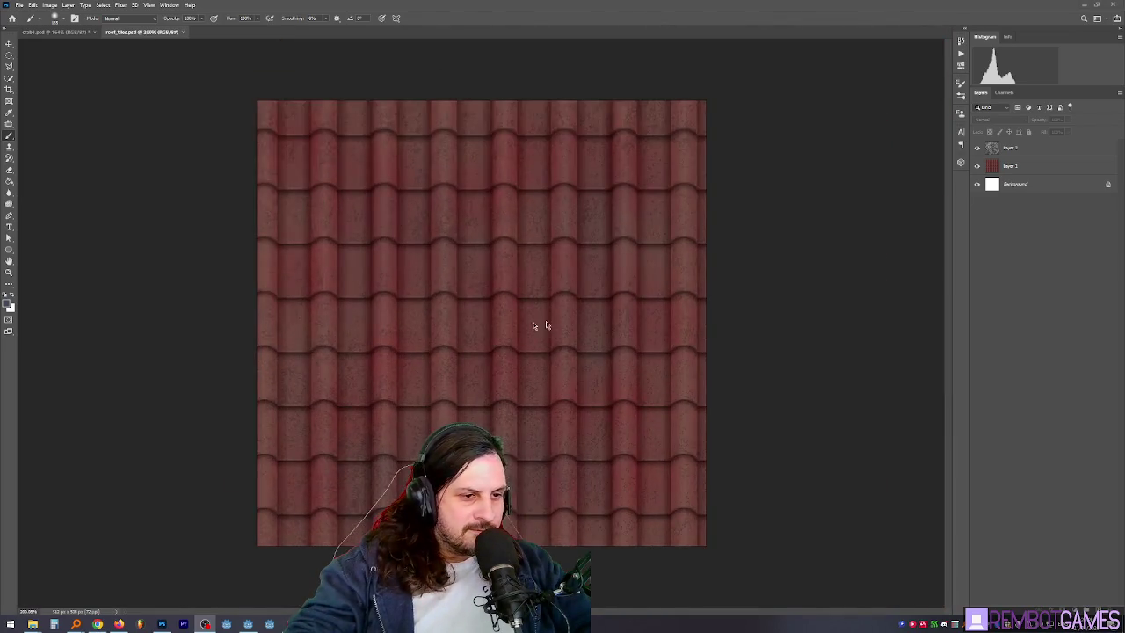
{"action": "left_click", "coordinate": [1011, 165]}
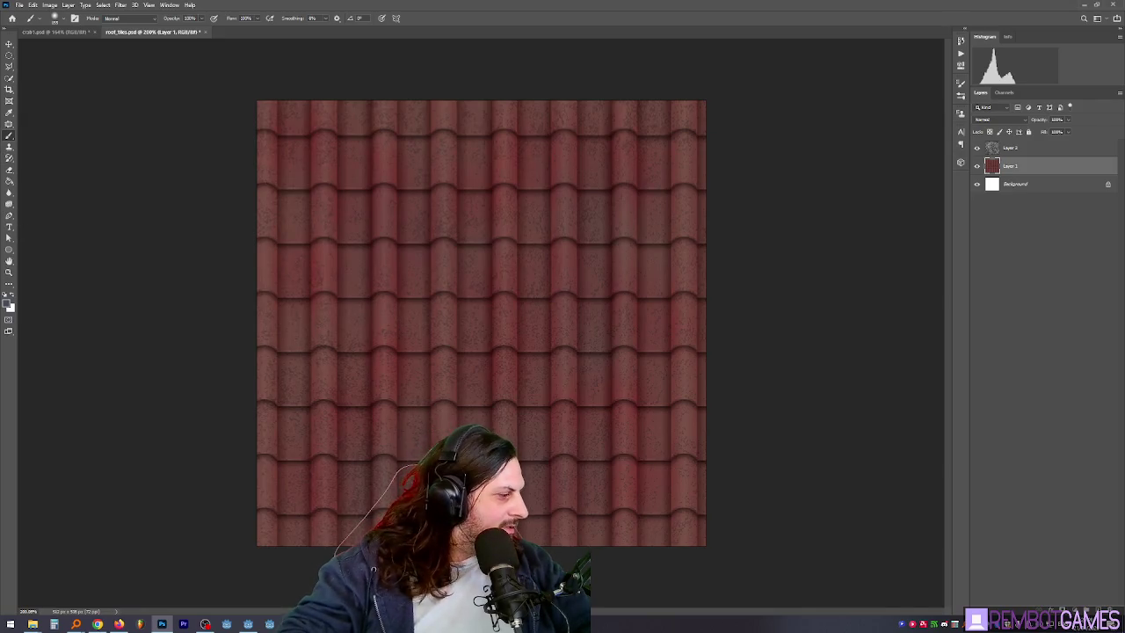
{"action": "key", "text": "alt+Tab"}
{"action": "key", "text": "alt+Tab"}
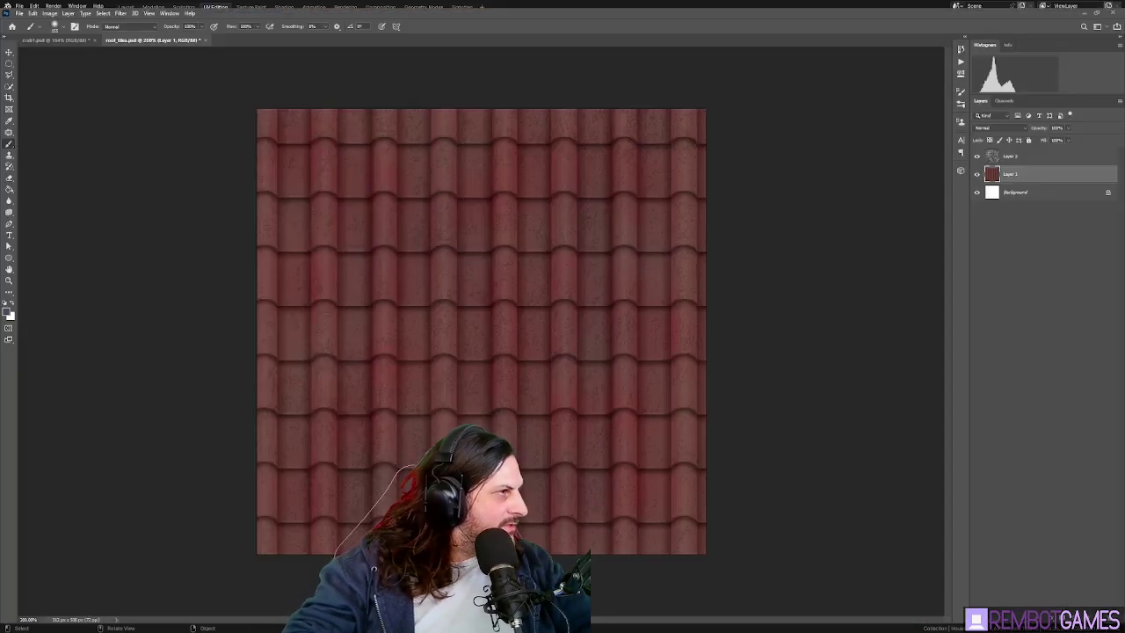
- Crop the roof tile texture slightly from its top-left corner
{"action": "left_click", "coordinate": [9, 98]}
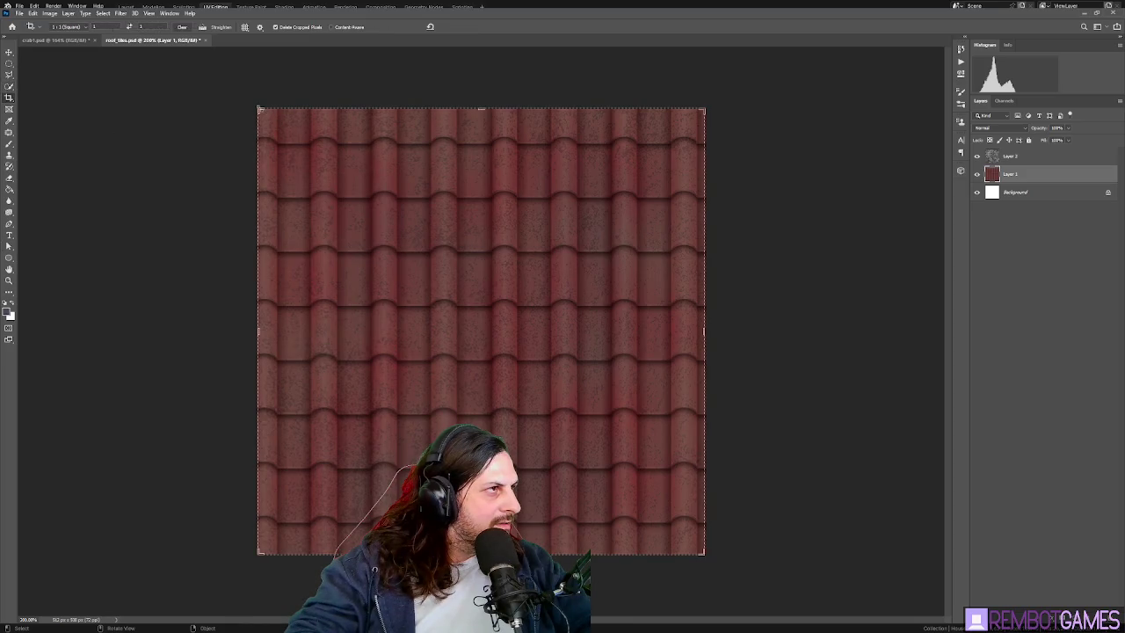
{"action": "left_click_drag", "start_coordinate": [260, 109], "coordinate": [261, 111]}
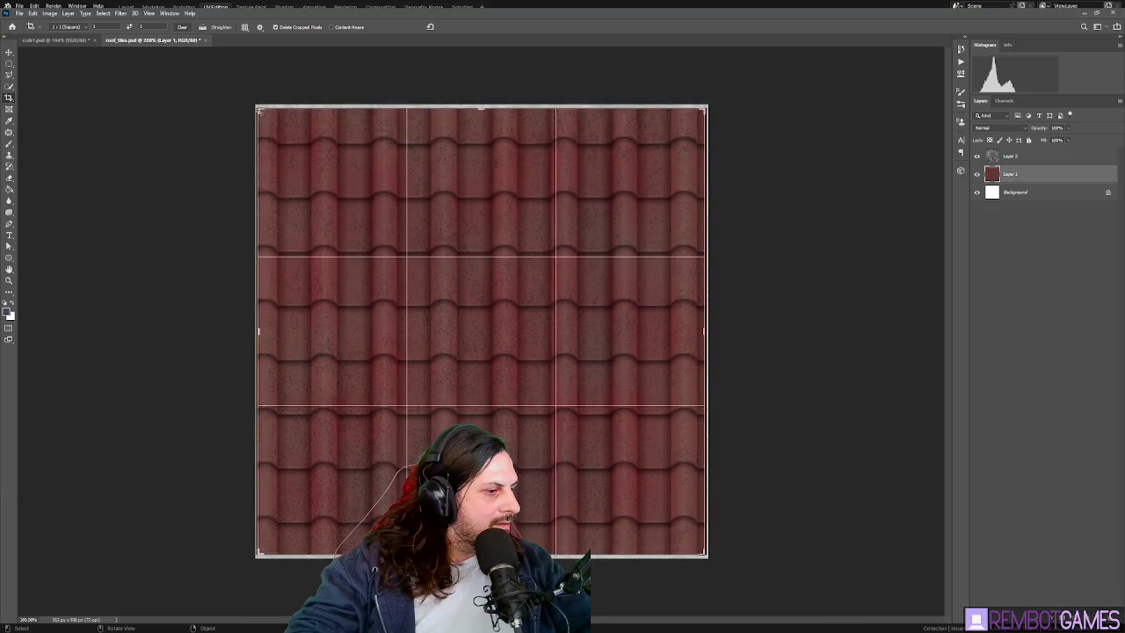
{"action": "key", "text": "Return"}
- Crop the texture again, trimming evenly just inside the canvas edges
{"action": "scroll", "coordinate": [527, 369], "scroll_direction": "up", "scroll_amount": 1, "text": "alt"}
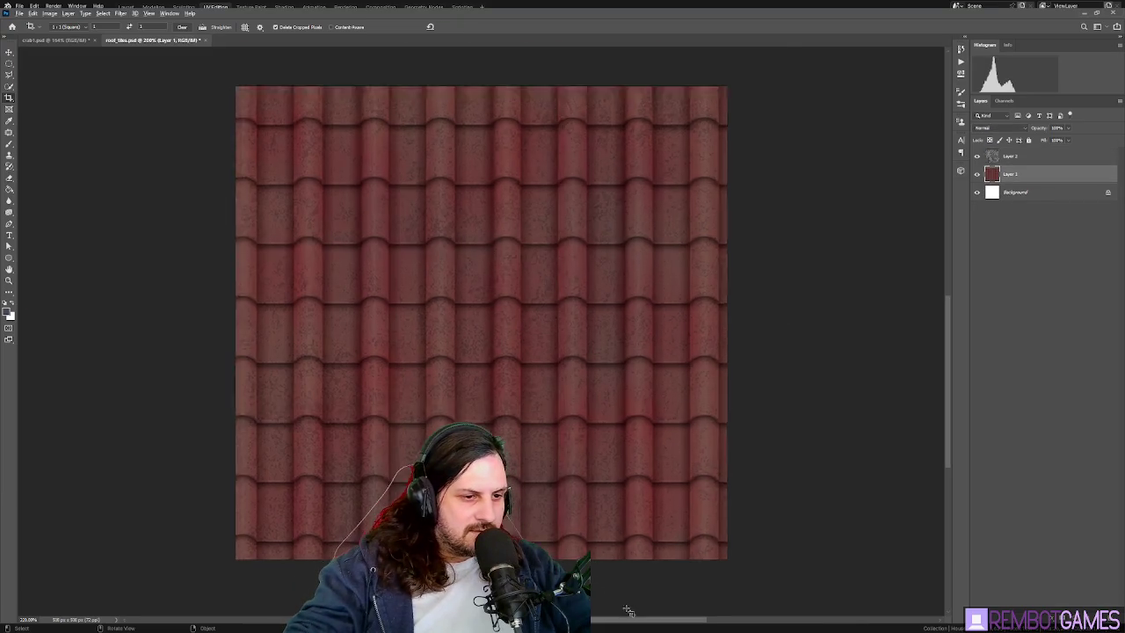
{"action": "scroll", "coordinate": [625, 597], "scroll_direction": "up", "scroll_amount": 3, "text": "alt"}
{"action": "scroll", "coordinate": [615, 498], "scroll_direction": "up", "scroll_amount": 2, "text": "alt"}
{"action": "scroll", "coordinate": [633, 463], "scroll_direction": "up", "scroll_amount": 2, "text": "alt"}
{"action": "scroll", "coordinate": [631, 462], "scroll_direction": "down", "scroll_amount": 2, "text": "alt"}
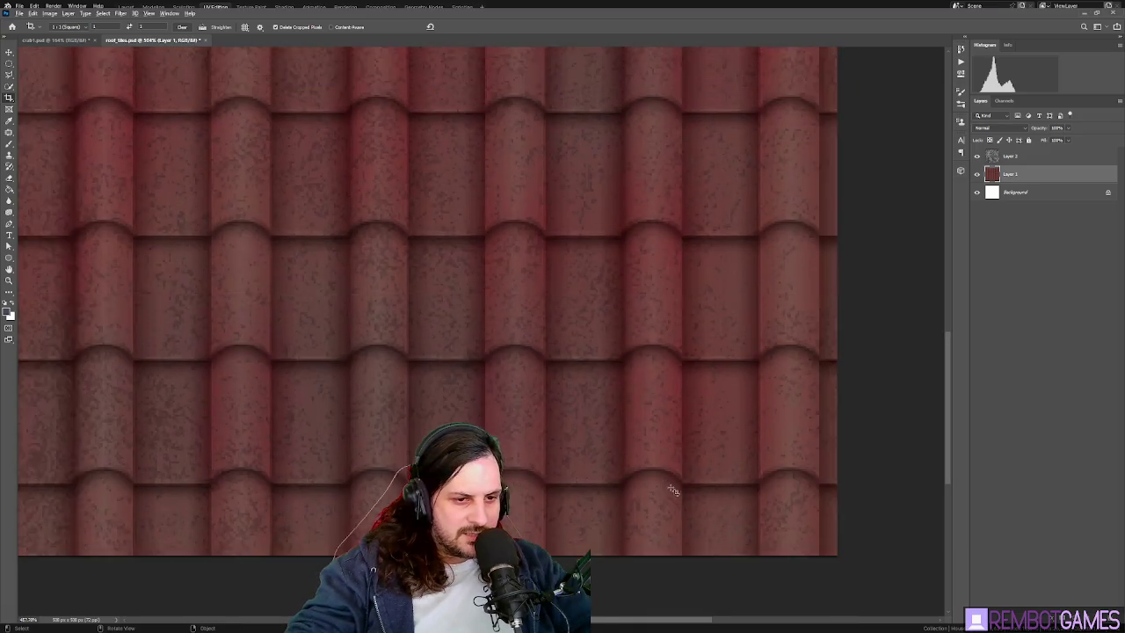
{"action": "scroll", "coordinate": [615, 459], "scroll_direction": "down", "scroll_amount": 2, "text": "alt"}
{"action": "scroll", "coordinate": [598, 453], "scroll_direction": "down", "scroll_amount": 1, "text": "alt"}
{"action": "scroll", "coordinate": [591, 454], "scroll_direction": "up", "scroll_amount": 1, "text": "alt"}
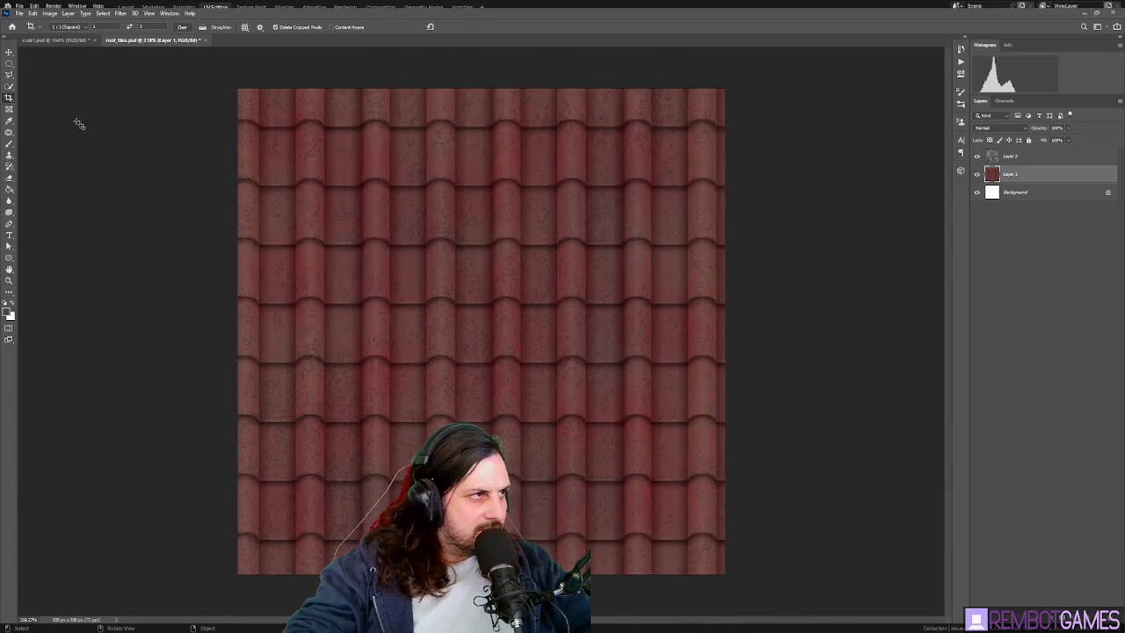
{"action": "left_click_drag", "start_coordinate": [239, 90], "coordinate": [248, 98], "text": "alt"}
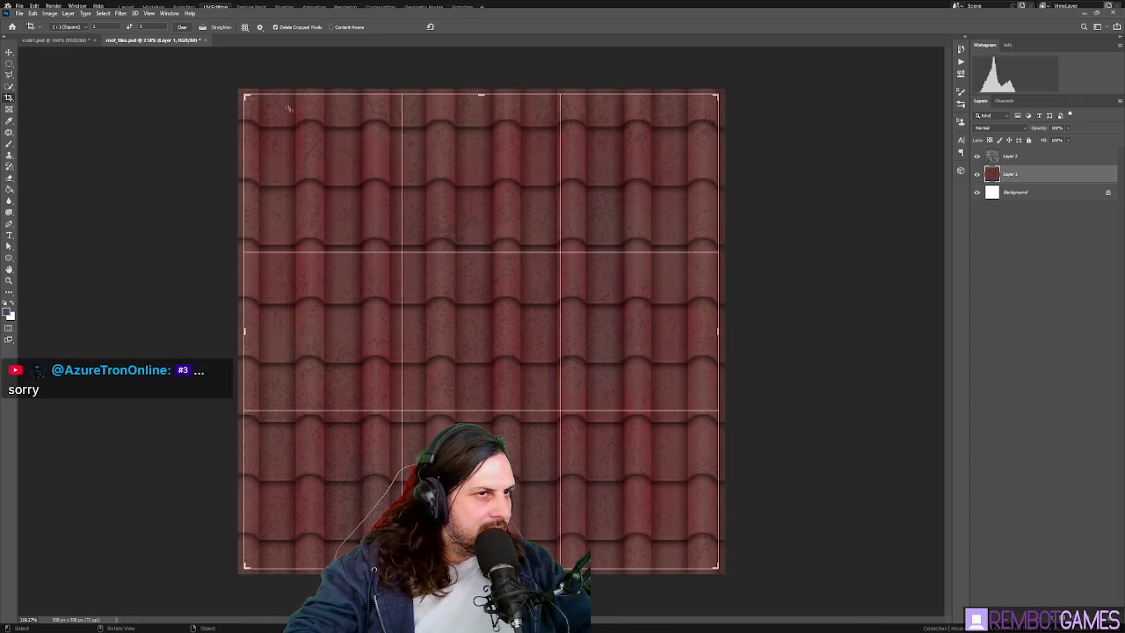
{"action": "left_click_drag", "start_coordinate": [718, 332], "coordinate": [709, 333], "text": "alt"}
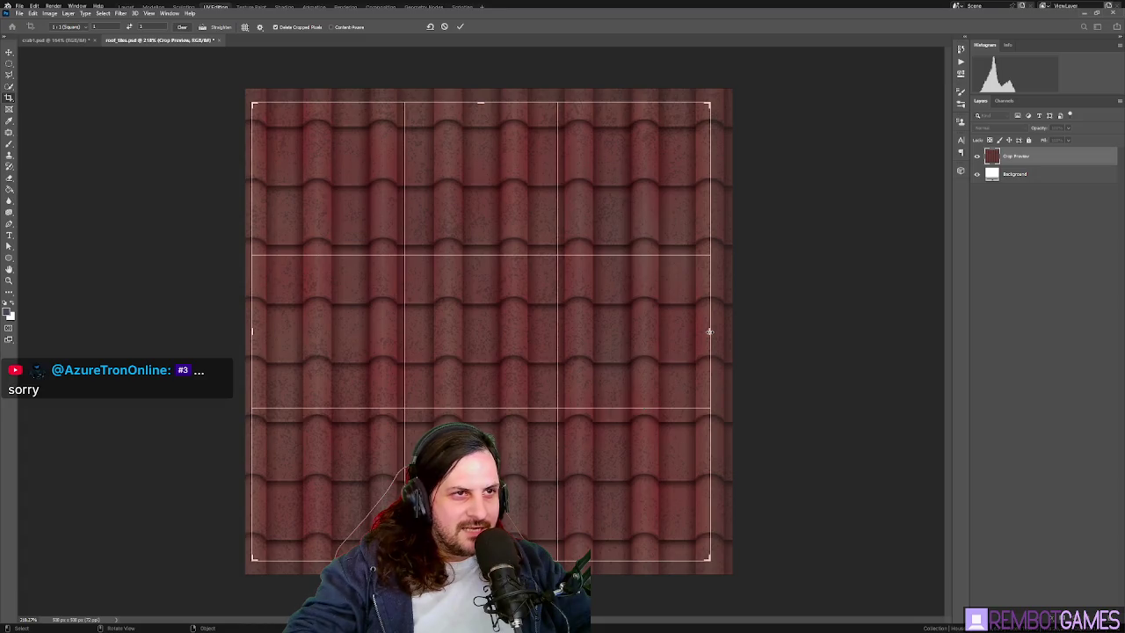
{"action": "key", "text": "Return"}
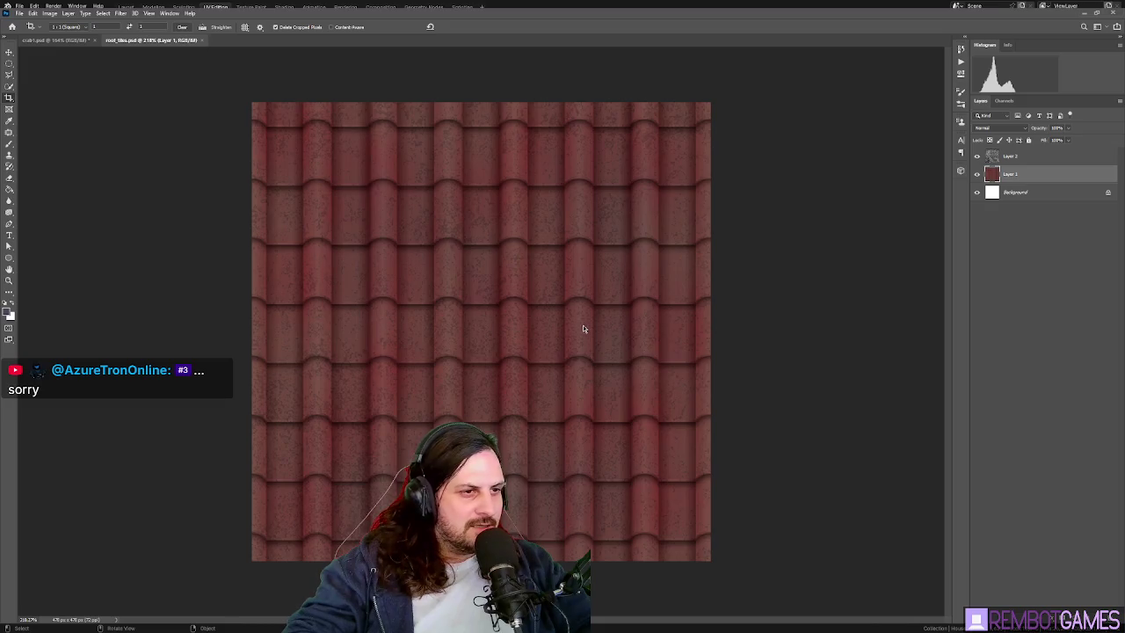
{"action": "key", "text": "alt+Tab"}
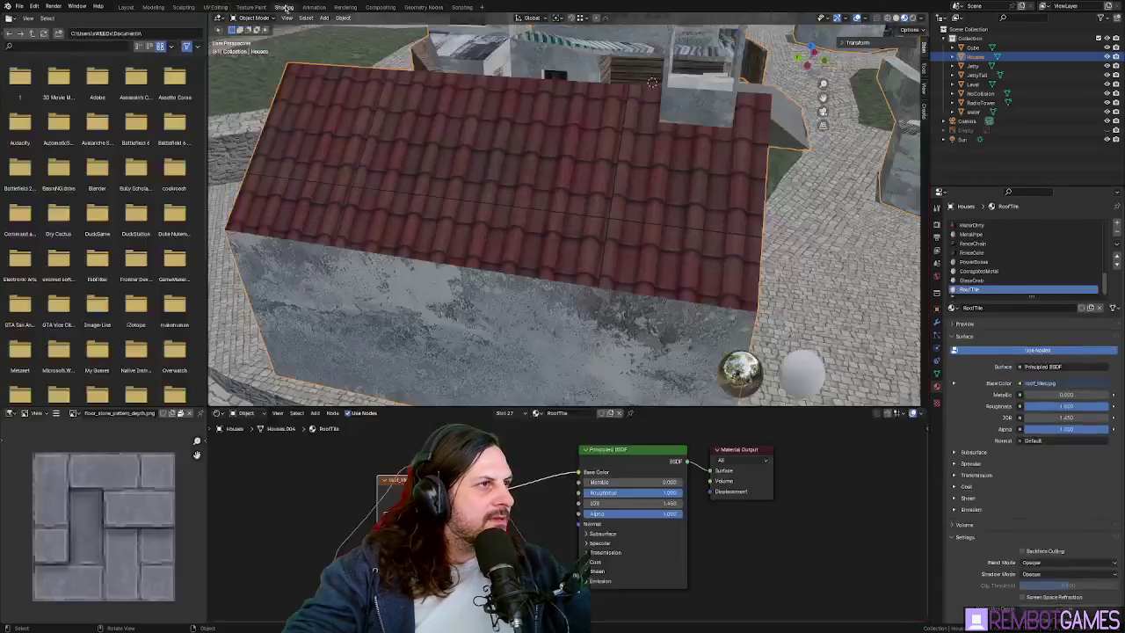
- In the Shading workspace, restore the roof Image Texture node and wire its Color into Base Color
{"action": "left_click", "coordinate": [284, 7]}
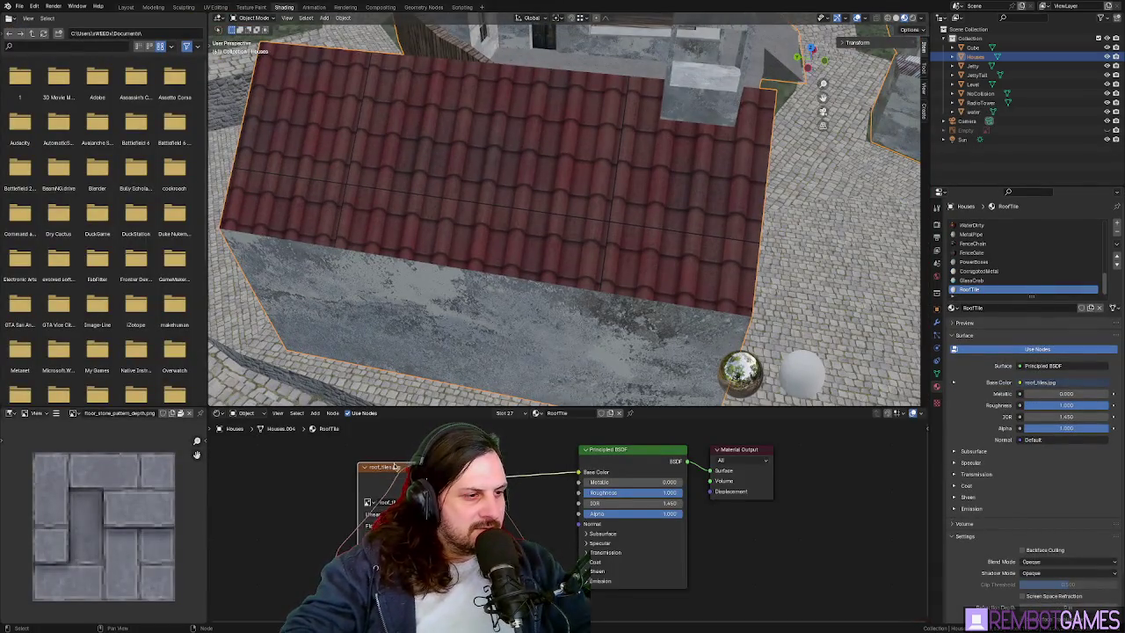
{"action": "key", "text": "x"}
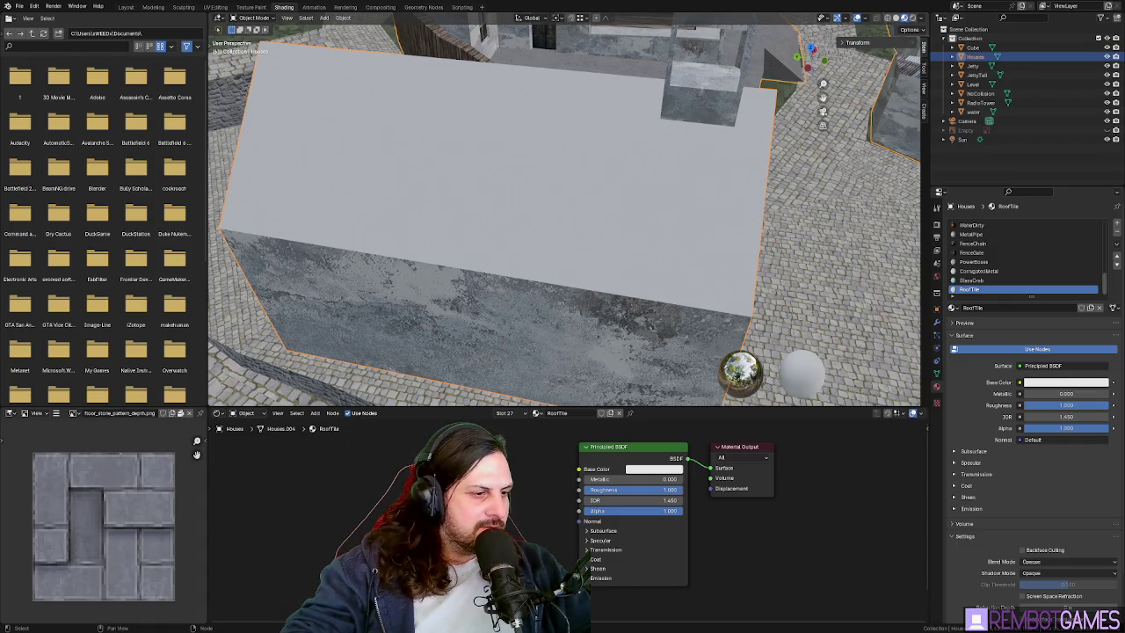
{"action": "key", "text": "ctrl+z"}
{"action": "left_click_drag", "start_coordinate": [559, 474], "coordinate": [579, 469]}
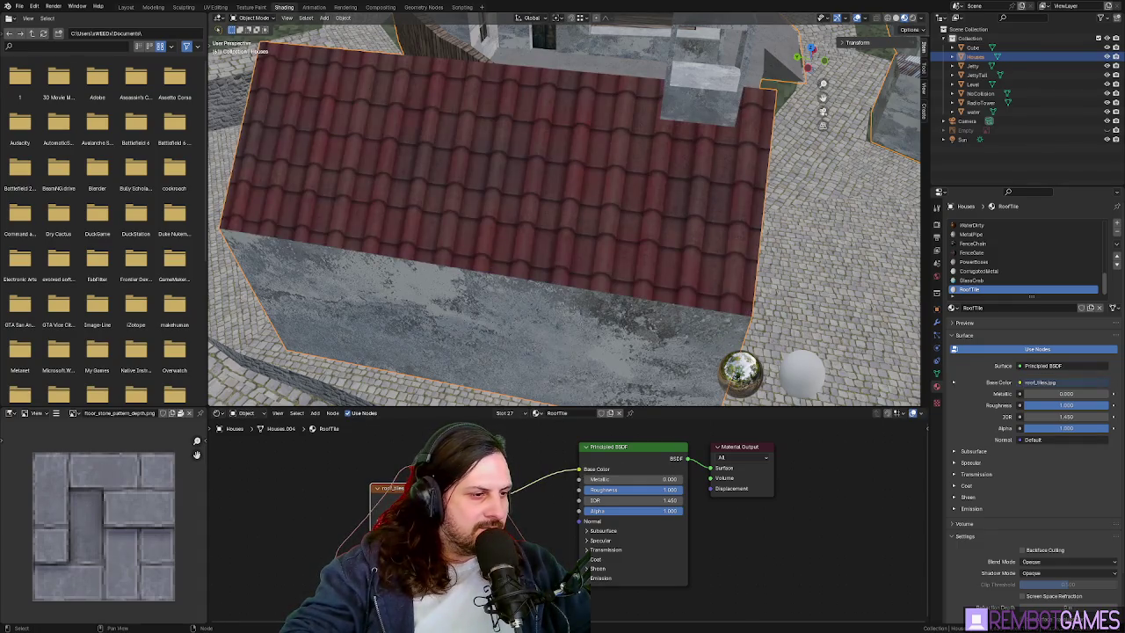
{"action": "mouse_move", "coordinate": [437, 300]}
{"action": "middle_mouse_down"}
{"action": "mouse_move", "coordinate": [555, 249]}
{"action": "mouse_move", "coordinate": [707, 116]}
{"action": "mouse_move", "coordinate": [600, 174]}
{"action": "mouse_move", "coordinate": [664, 235]}
{"action": "mouse_move", "coordinate": [431, 203]}
{"action": "mouse_move", "coordinate": [579, 243]}
{"action": "middle_mouse_up"}
- In Edit Mode, select all the church roof faces, top strip and roof sides
{"action": "mouse_move", "coordinate": [611, 179]}
{"action": "middle_mouse_down"}
{"action": "mouse_move", "coordinate": [610, 199]}
{"action": "mouse_move", "coordinate": [475, 223]}
{"action": "mouse_move", "coordinate": [570, 252]}
{"action": "mouse_move", "coordinate": [673, 228]}
{"action": "middle_mouse_up"}
{"action": "scroll", "coordinate": [475, 222], "scroll_direction": "down", "scroll_amount": 2}
{"action": "key", "text": "Tab"}
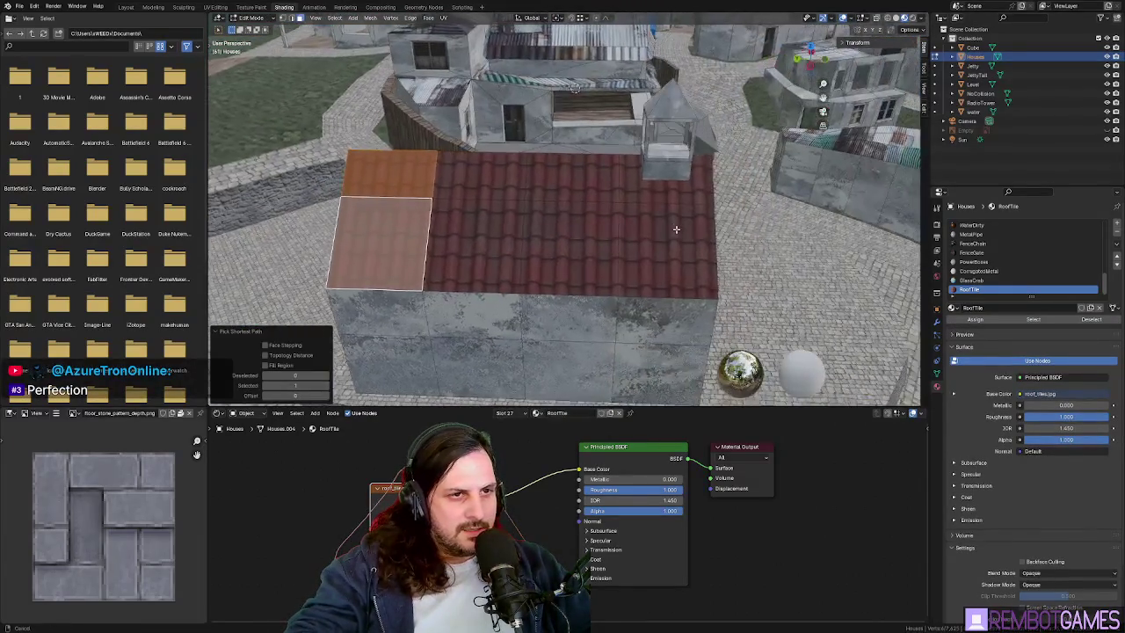
{"action": "left_click", "coordinate": [675, 230], "text": "ctrl"}
{"action": "left_click", "coordinate": [677, 189], "text": "shift"}
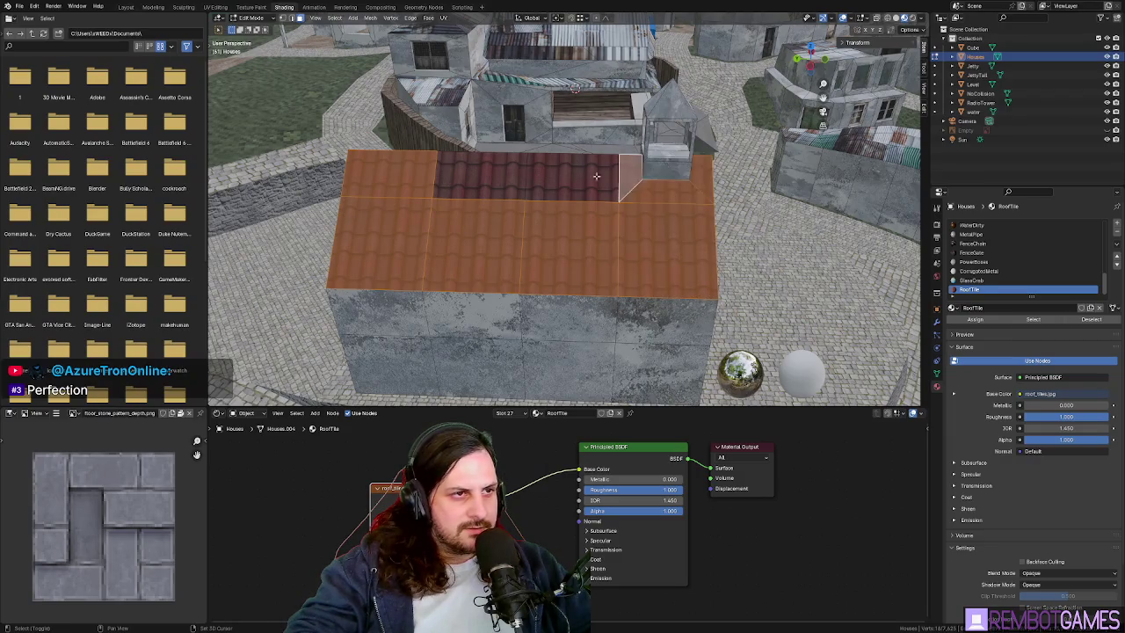
{"action": "left_click", "coordinate": [479, 177], "text": "shift"}
{"action": "left_click", "coordinate": [573, 186], "text": "shift"}
{"action": "middle_click_drag", "start_coordinate": [578, 197], "coordinate": [458, 178]}
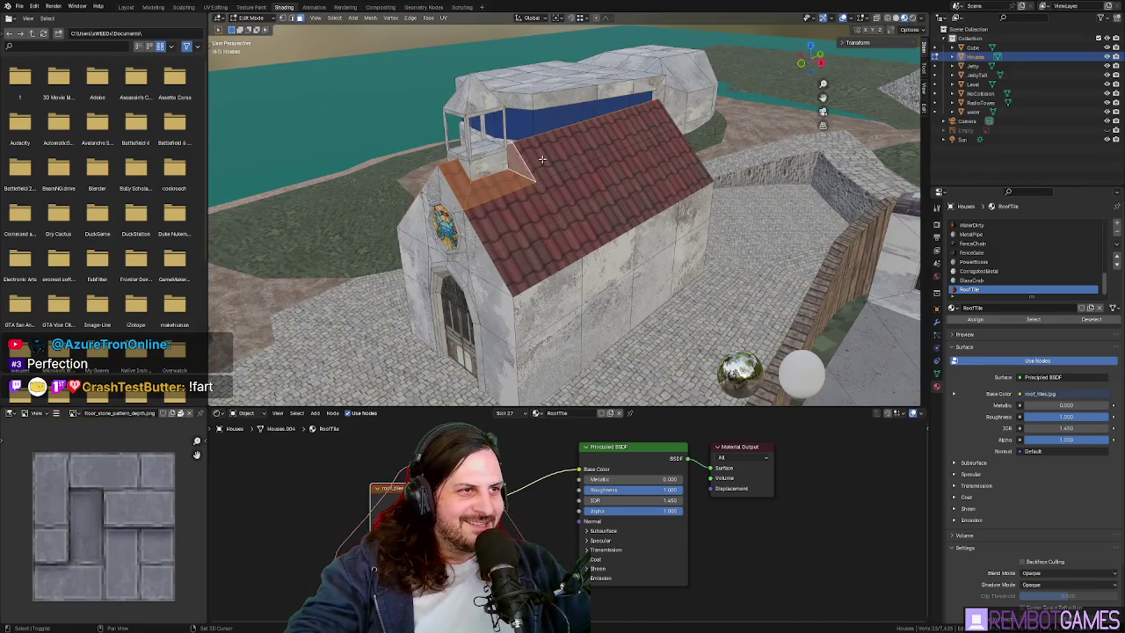
{"action": "left_click", "coordinate": [542, 160], "text": "shift"}
{"action": "left_click", "coordinate": [673, 133], "text": "ctrl"}
{"action": "left_click", "coordinate": [672, 167], "text": "shift"}
{"action": "left_click", "coordinate": [514, 233], "text": "ctrl+shift"}
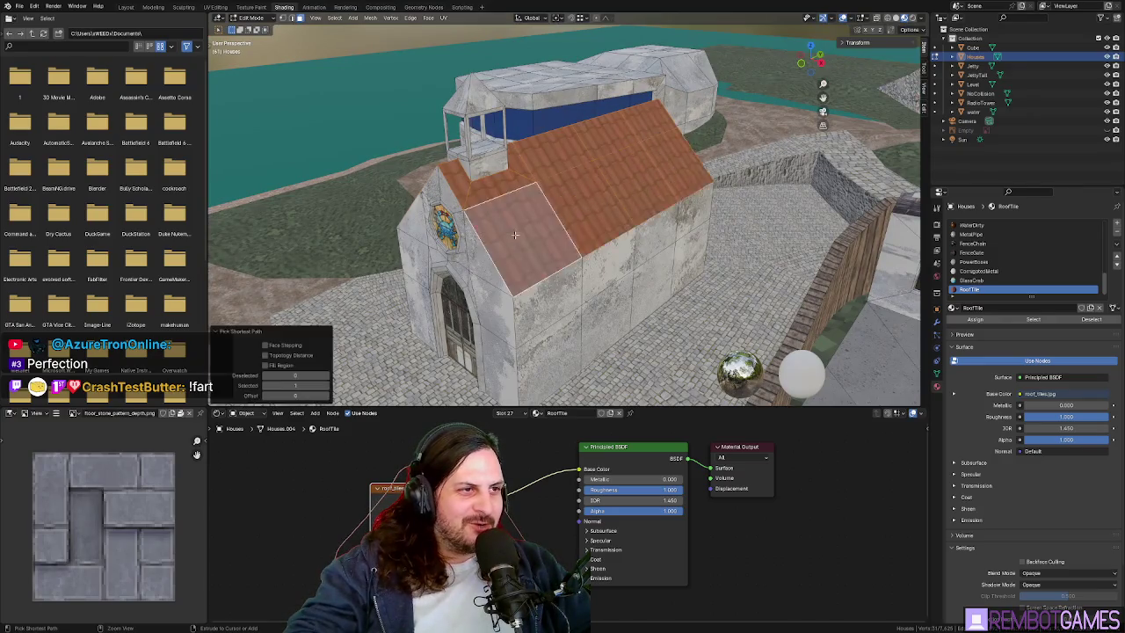
{"action": "middle_click_drag", "start_coordinate": [515, 233], "coordinate": [457, 220]}
{"action": "scroll", "coordinate": [457, 220], "scroll_direction": "up", "scroll_amount": 3}
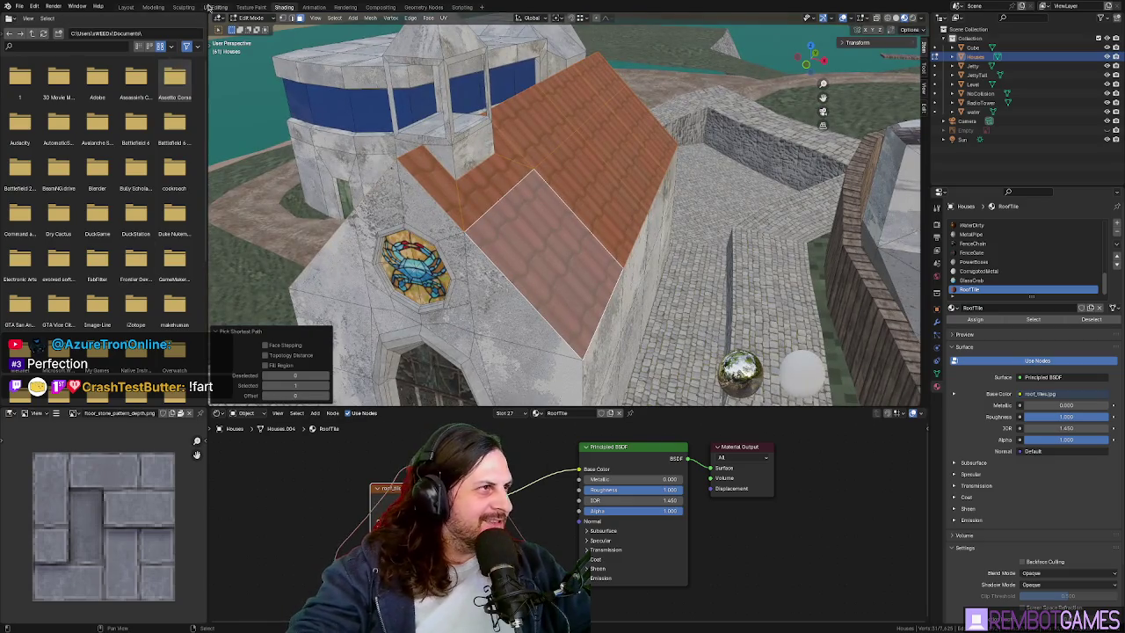
- In UV Editing, select the roof UV island and rotate it to a horizontal angle
{"action": "left_click", "coordinate": [211, 7]}
{"action": "mouse_move", "coordinate": [528, 326]}
{"action": "middle_mouse_down"}
{"action": "mouse_move", "coordinate": [646, 294]}
{"action": "mouse_move", "coordinate": [497, 303]}
{"action": "middle_mouse_up"}
{"action": "key", "text": "r"}
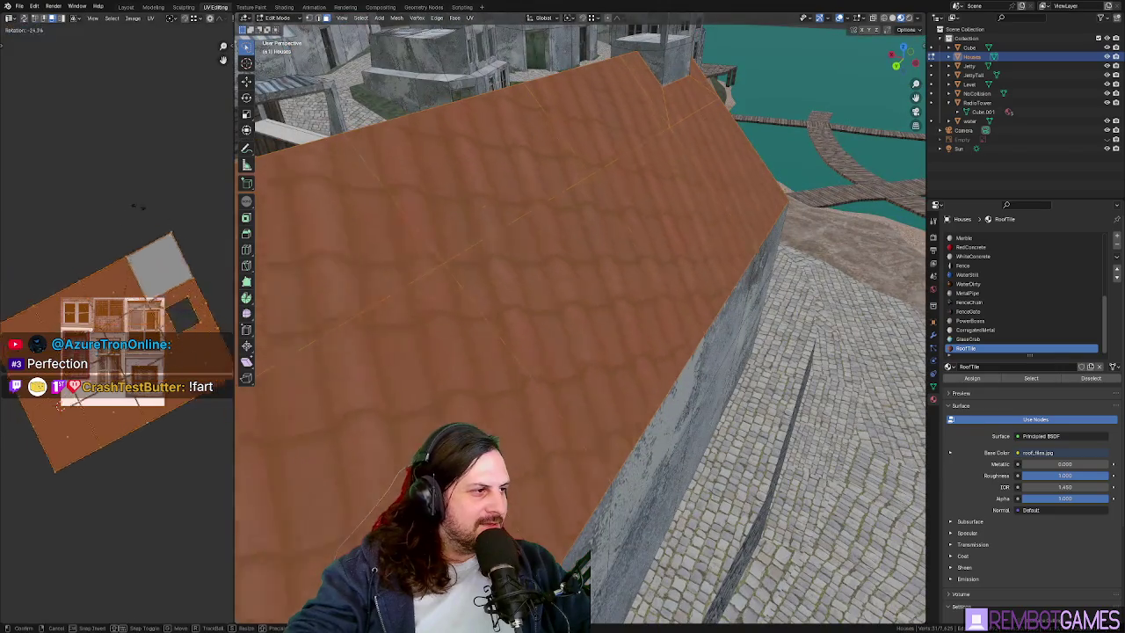
{"action": "key", "text": "Escape"}
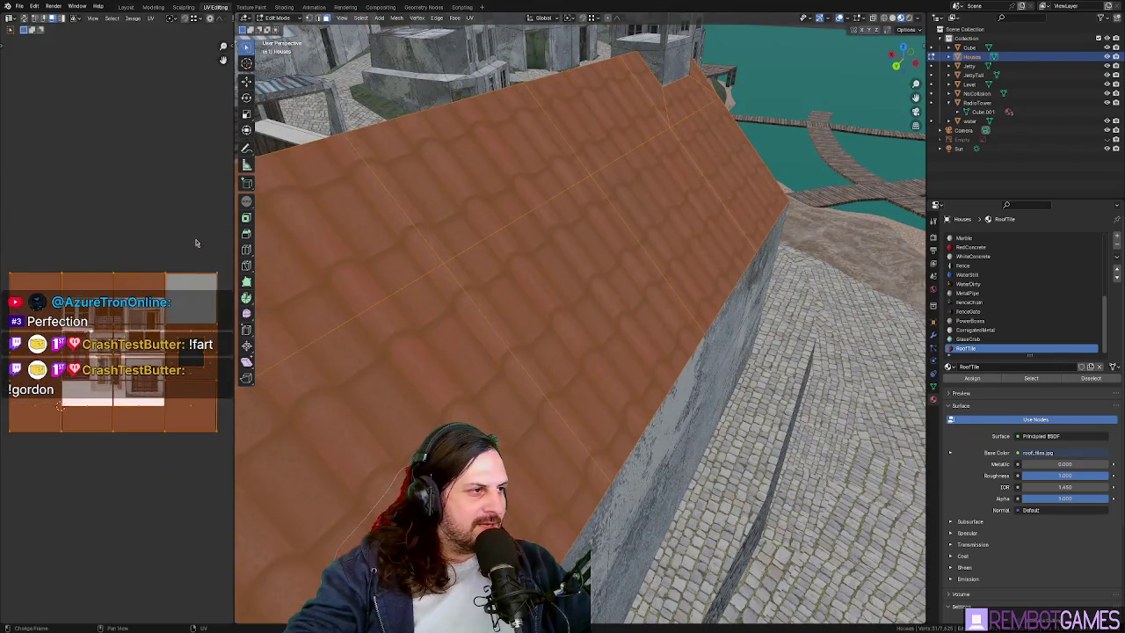
{"action": "middle_click_drag", "start_coordinate": [59, 407], "coordinate": [205, 325]}
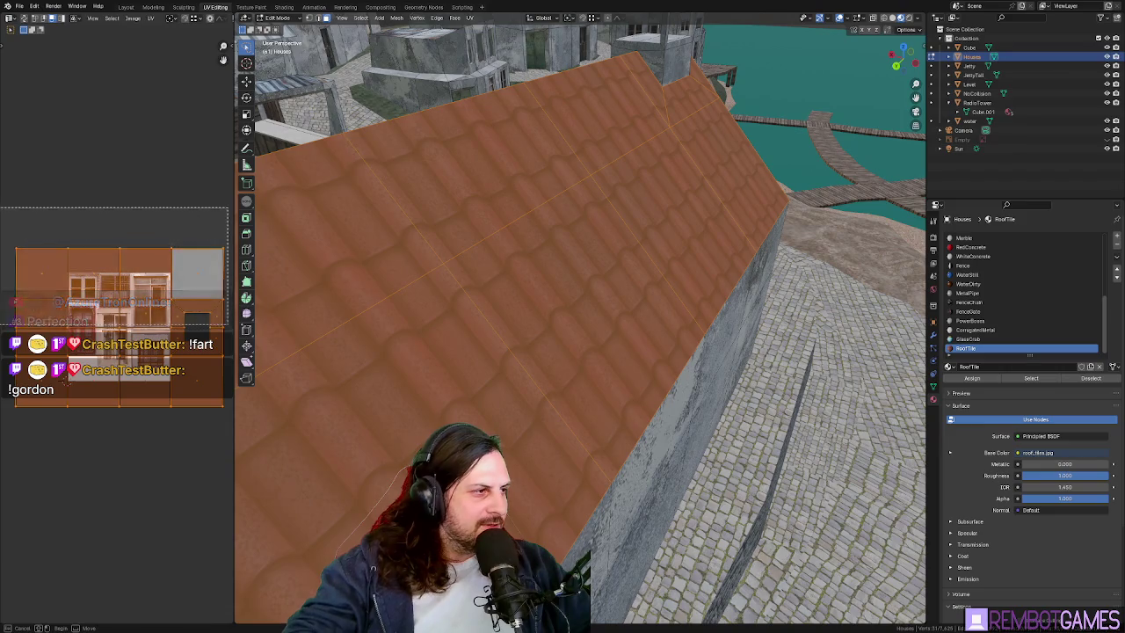
{"action": "key", "text": "a"}
{"action": "middle_click_drag", "start_coordinate": [147, 288], "coordinate": [147, 283]}
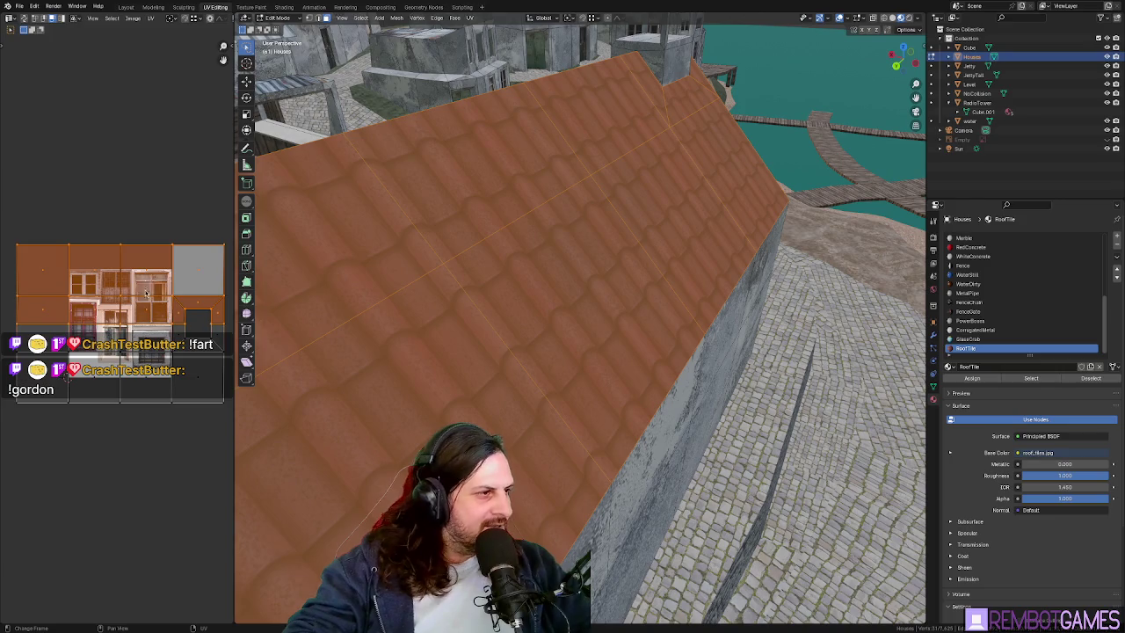
{"action": "key", "text": "g"}
{"action": "key", "text": "y"}
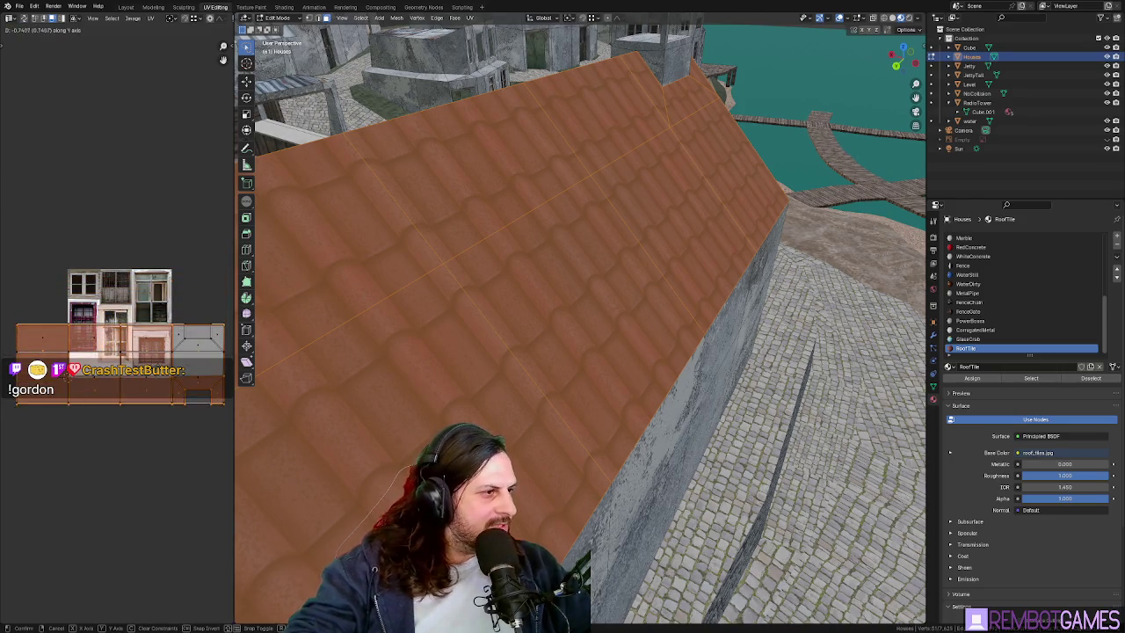
{"action": "key", "text": "Escape"}
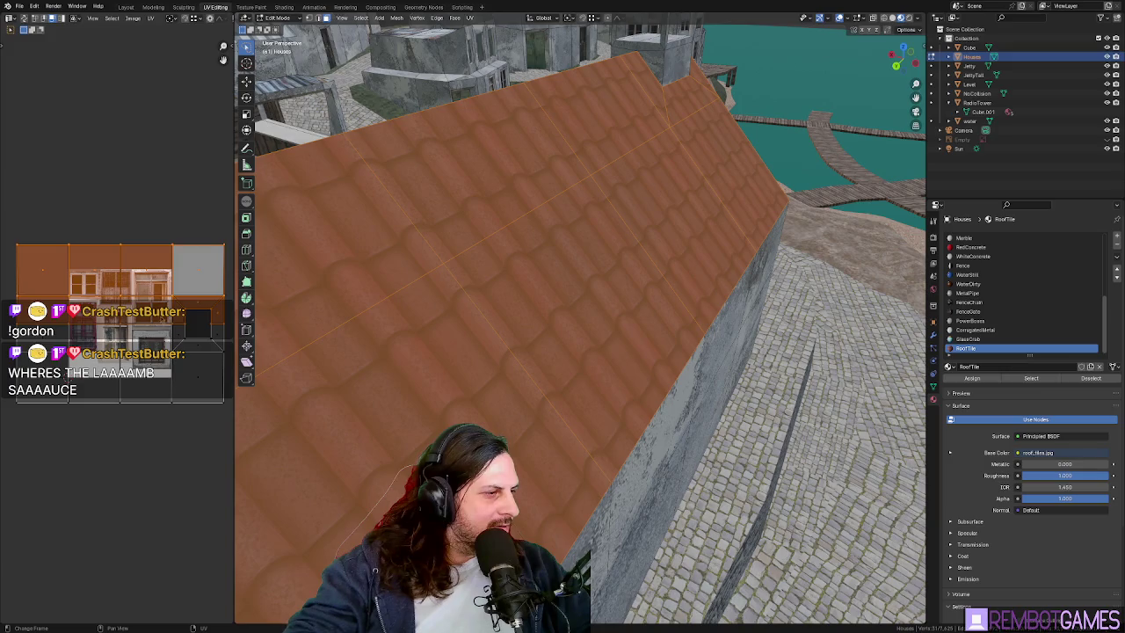
{"action": "key", "text": "r"}
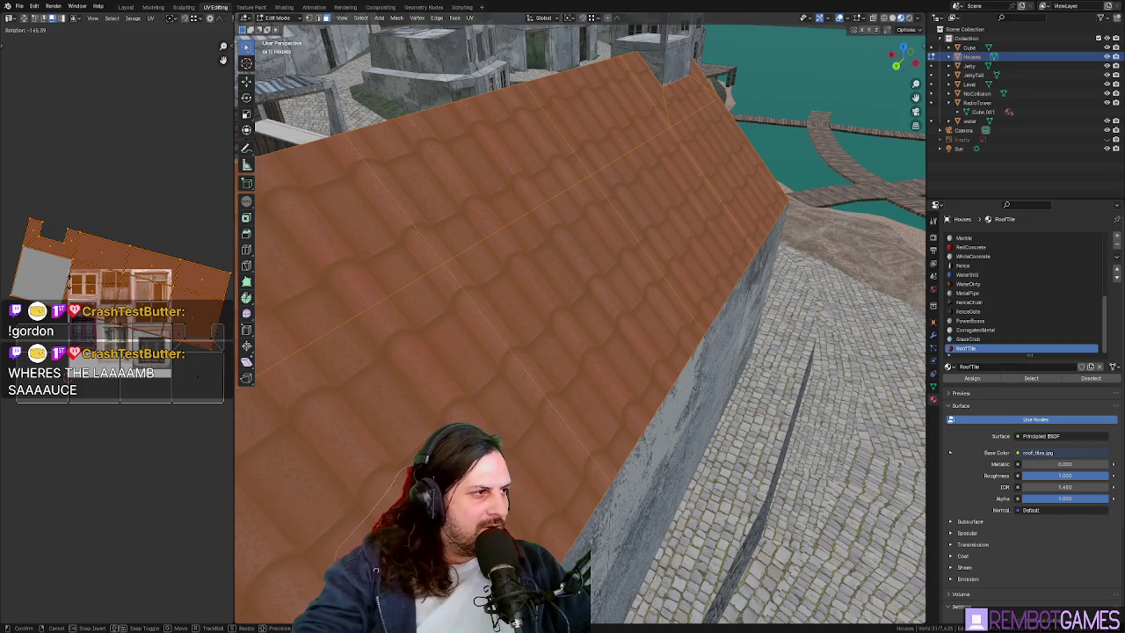
{"action": "key", "text": "Return"}
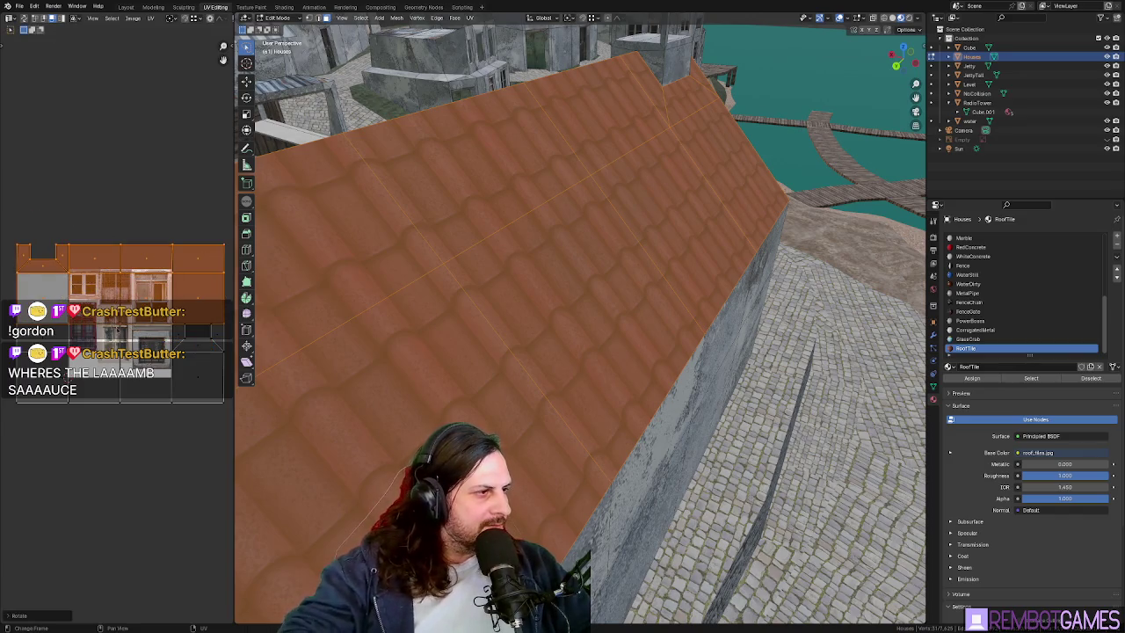
- Box-select all the roof UV islands, then review the tiled church roof in Object Mode
{"action": "middle_click_drag", "start_coordinate": [132, 351], "coordinate": [106, 359]}
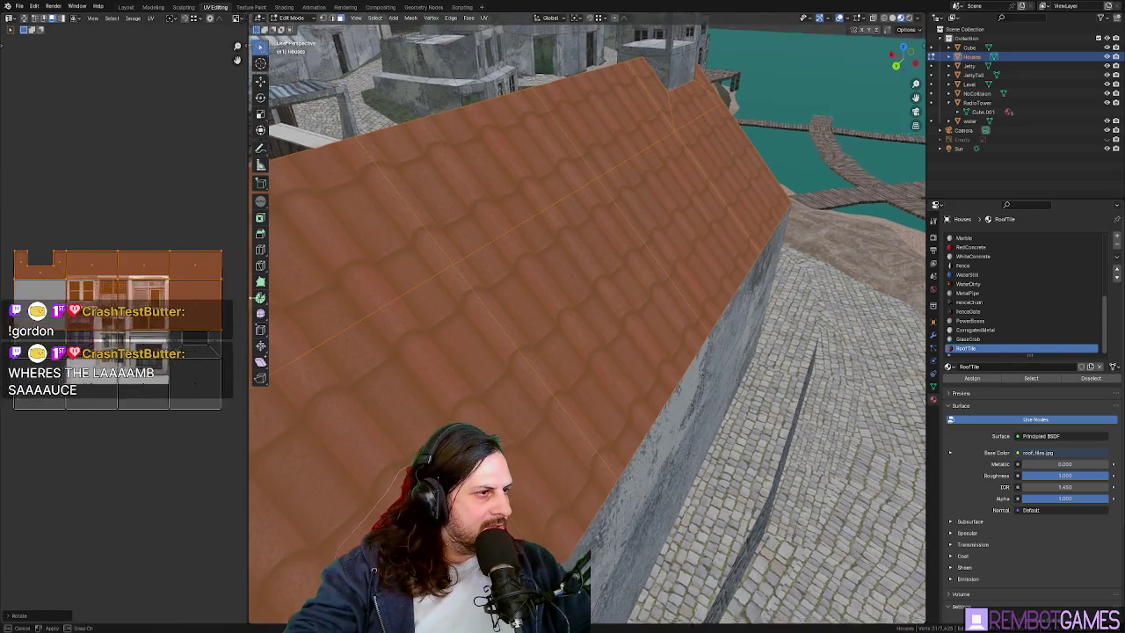
{"action": "left_click_drag", "start_coordinate": [237, 299], "coordinate": [312, 297]}
{"action": "mouse_move", "coordinate": [313, 296]}
{"action": "middle_mouse_down"}
{"action": "mouse_move", "coordinate": [569, 319]}
{"action": "mouse_move", "coordinate": [525, 275]}
{"action": "middle_mouse_up"}
{"action": "key", "text": "Tab"}
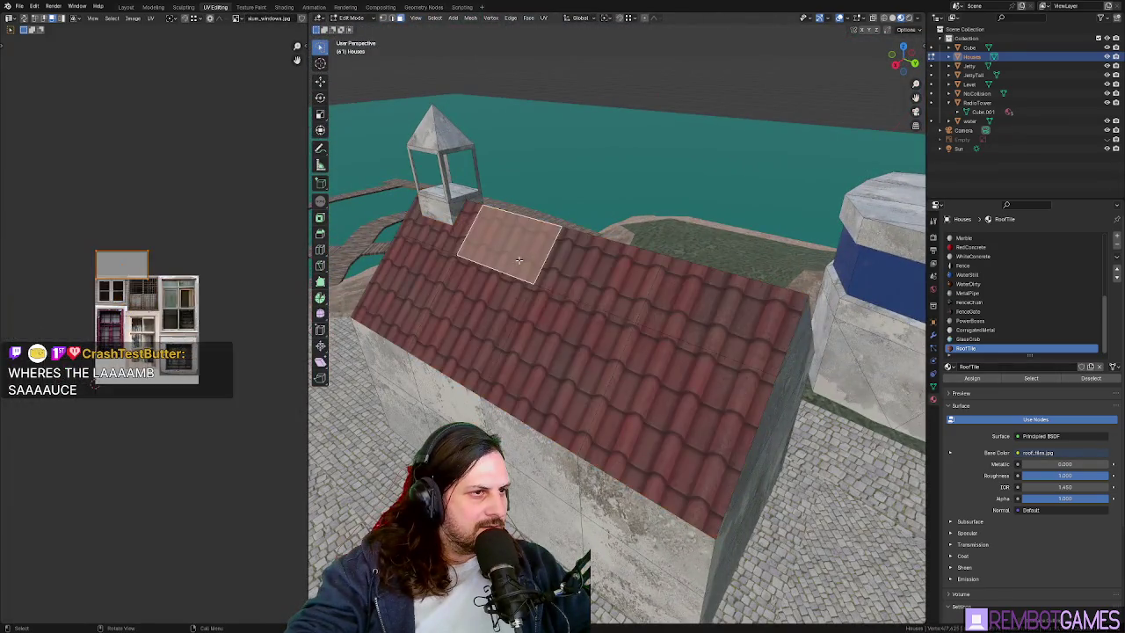
{"action": "key", "text": "Tab"}
{"action": "middle_click_drag", "start_coordinate": [193, 312], "coordinate": [217, 302]}
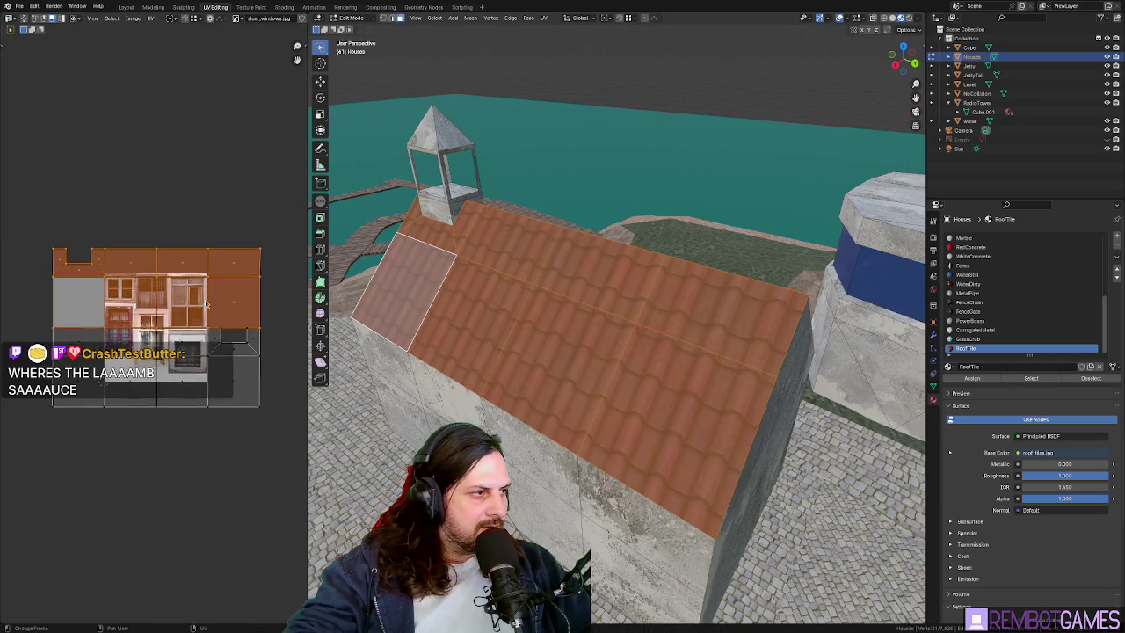
{"action": "left_click_drag", "start_coordinate": [47, 224], "coordinate": [261, 465]}
{"action": "mouse_move", "coordinate": [413, 334]}
{"action": "middle_mouse_down"}
{"action": "mouse_move", "coordinate": [443, 359]}
{"action": "mouse_move", "coordinate": [461, 339]}
{"action": "mouse_move", "coordinate": [530, 331]}
{"action": "mouse_move", "coordinate": [668, 343]}
{"action": "mouse_move", "coordinate": [638, 337]}
{"action": "middle_mouse_up"}
{"action": "scroll", "coordinate": [443, 359], "scroll_direction": "up", "scroll_amount": 3}
{"action": "key", "text": "Tab"}
{"action": "scroll", "coordinate": [561, 353], "scroll_direction": "down", "scroll_amount": 5}
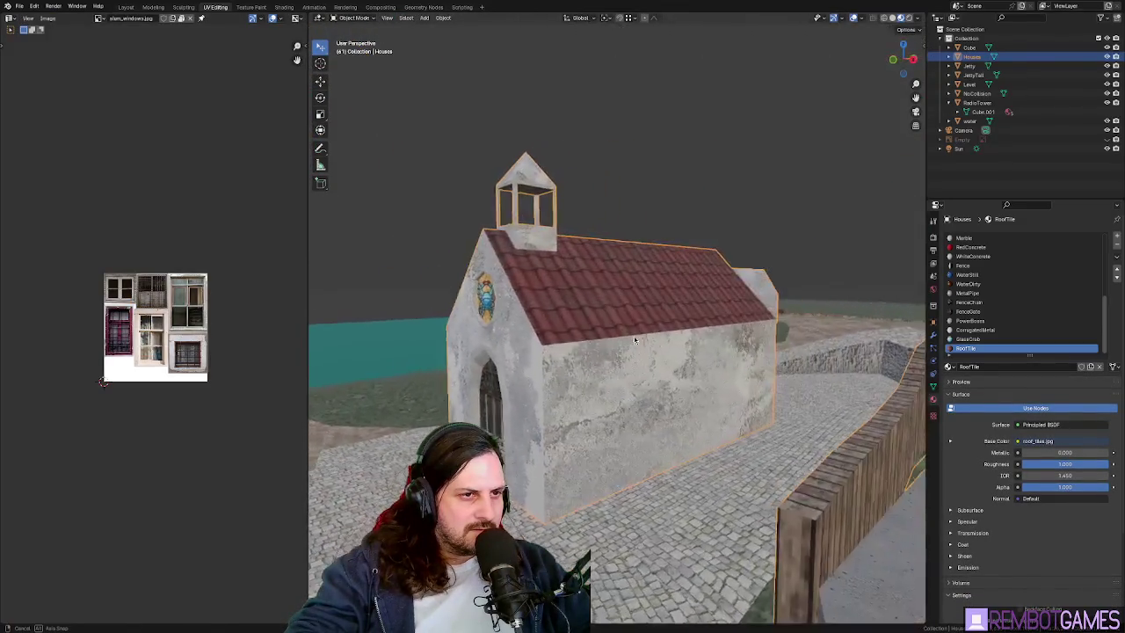
- Scale up the church roof UV islands so the tiles look smaller and denser
{"action": "scroll", "coordinate": [638, 337], "scroll_direction": "up", "scroll_amount": 5}
{"action": "key", "text": "Tab"}
{"action": "key", "text": "s"}
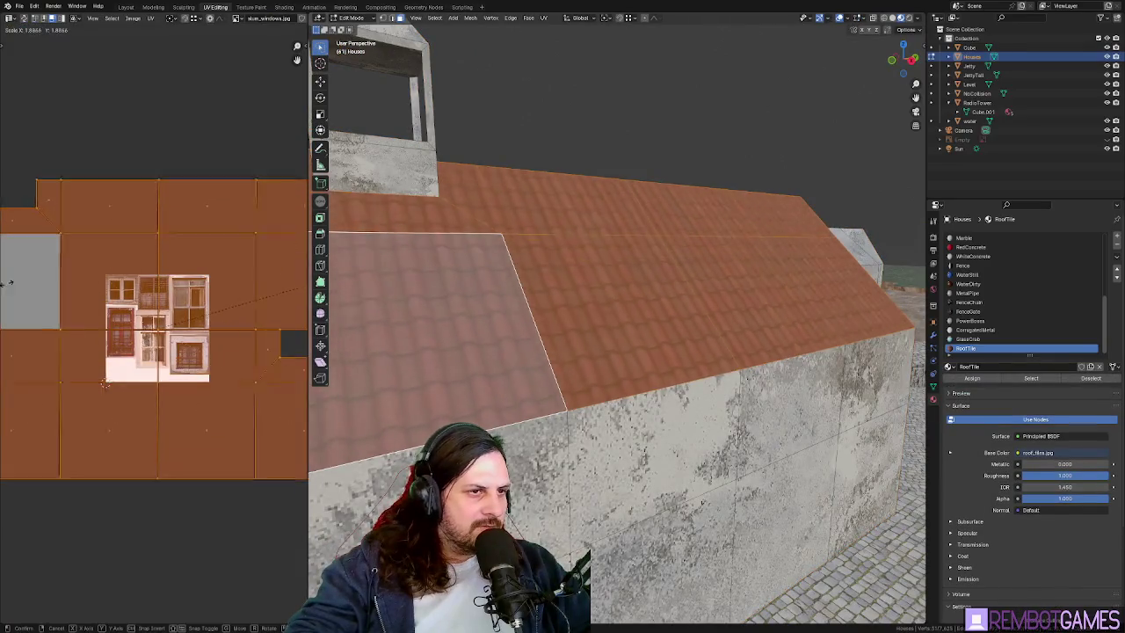
{"action": "left_click", "coordinate": [27, 287]}
{"action": "key", "text": "Tab"}
{"action": "scroll", "coordinate": [616, 331], "scroll_direction": "down", "scroll_amount": 5}
{"action": "mouse_move", "coordinate": [615, 331]}
{"action": "middle_mouse_down"}
{"action": "mouse_move", "coordinate": [723, 328]}
{"action": "mouse_move", "coordinate": [624, 325]}
{"action": "mouse_move", "coordinate": [668, 335]}
{"action": "middle_mouse_up"}
- Look through the File menu's export formats without exporting anything
{"action": "key", "text": "Tab"}
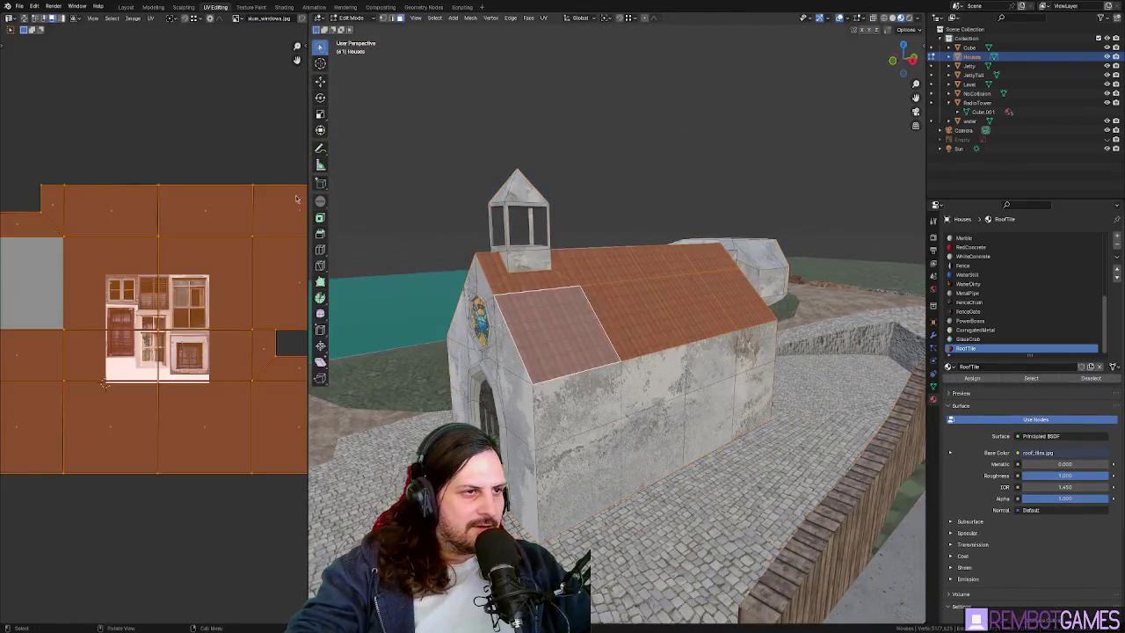
{"action": "left_click", "coordinate": [18, 6]}
{"action": "mouse_move", "coordinate": [35, 146]}
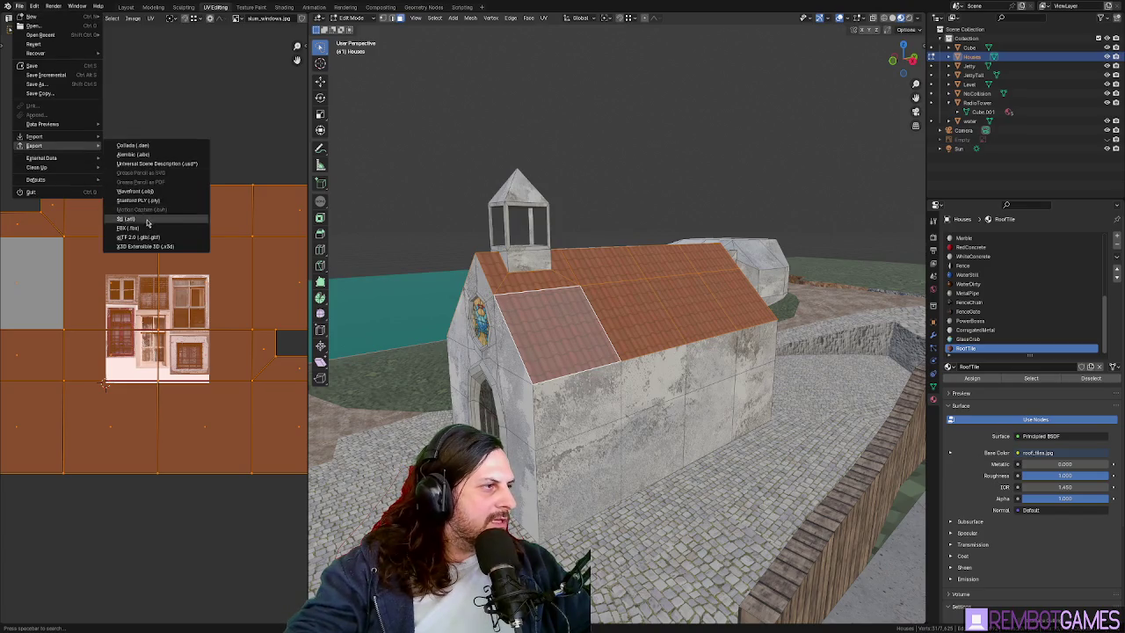
{"action": "left_click", "coordinate": [150, 239]}
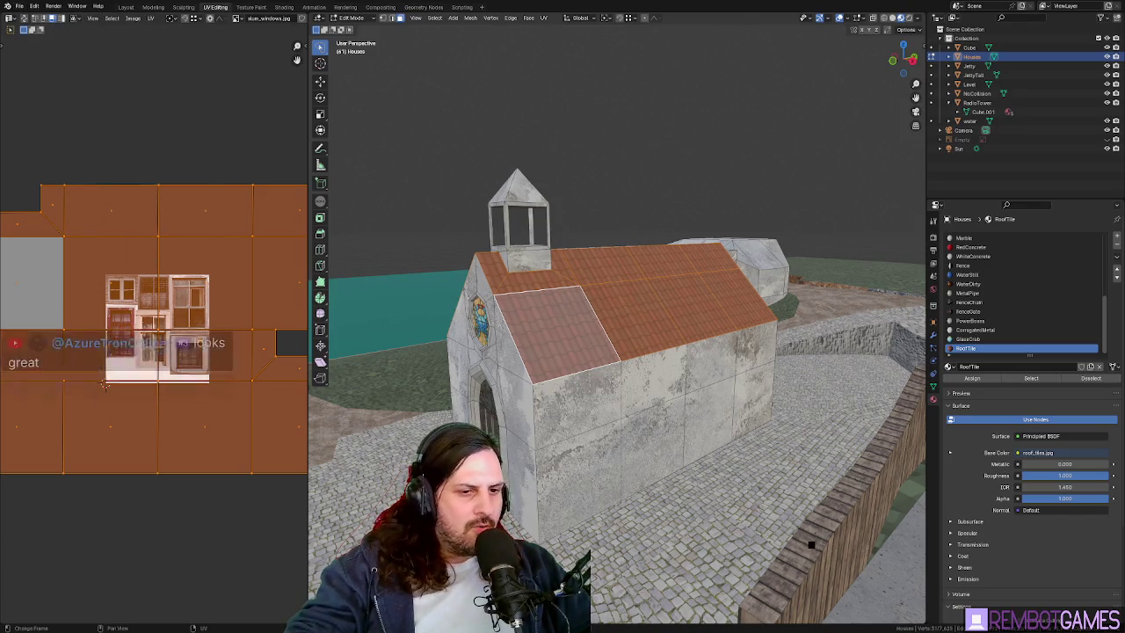
- Inspect the retextured church roof and deselect all the roof faces
{"action": "key", "text": "Tab"}
{"action": "middle_click_drag", "start_coordinate": [508, 156], "coordinate": [631, 172]}
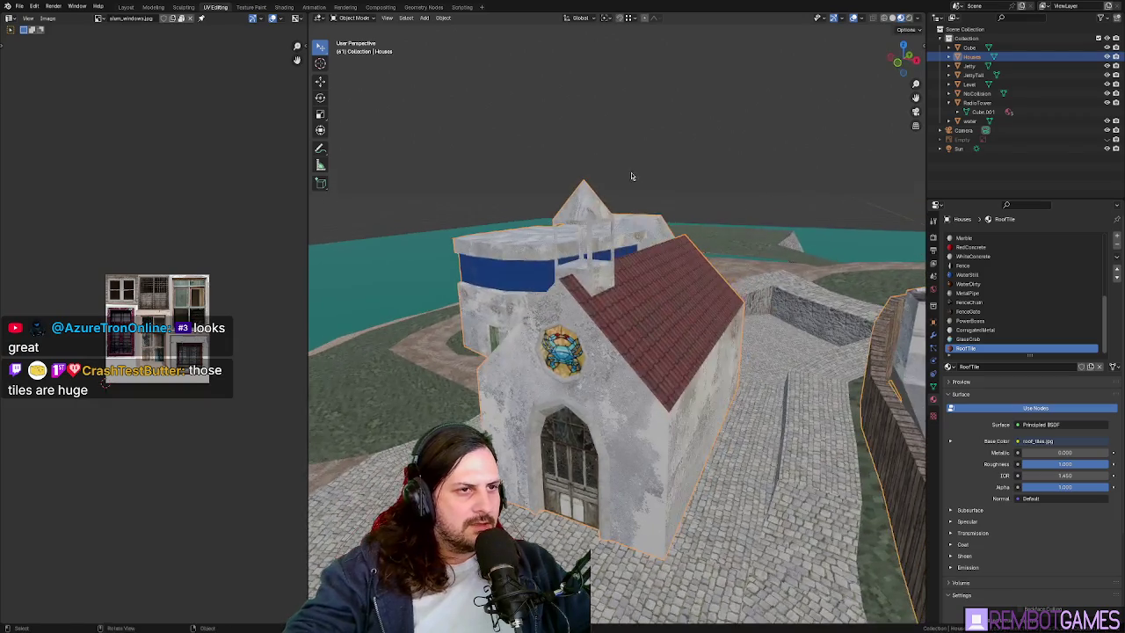
{"action": "key", "text": "Tab"}
{"action": "scroll", "coordinate": [499, 206], "scroll_direction": "up", "scroll_amount": 5}
{"action": "scroll", "coordinate": [499, 205], "scroll_direction": "down", "scroll_amount": 4}
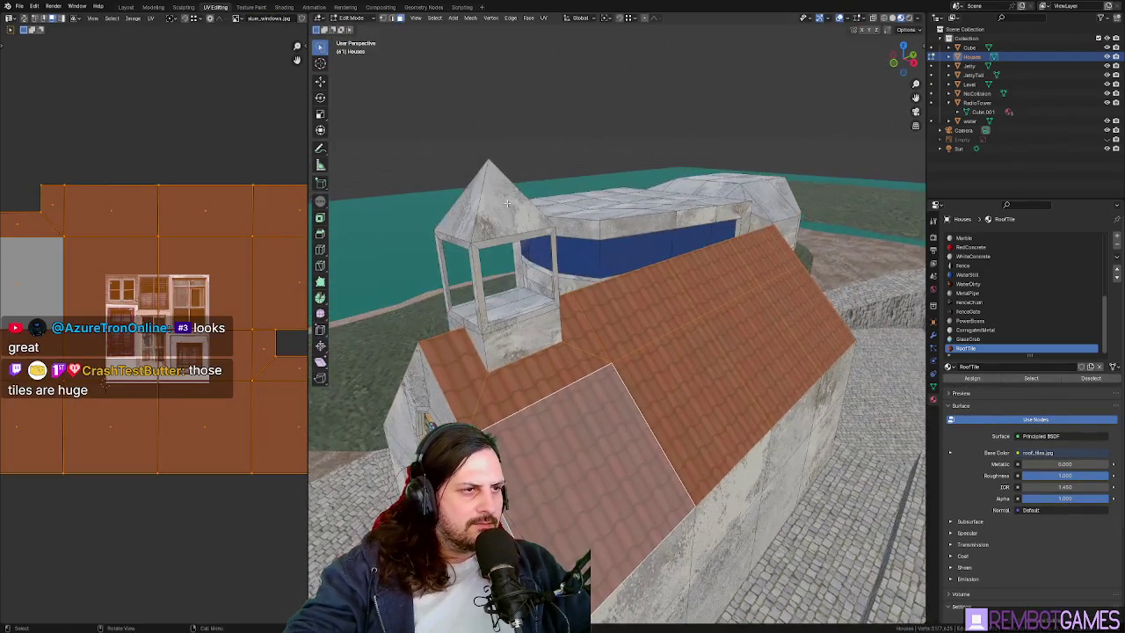
{"action": "key", "text": "alt+a"}
{"action": "mouse_move", "coordinate": [499, 206]}
{"action": "middle_mouse_down"}
{"action": "mouse_move", "coordinate": [833, 259]}
{"action": "mouse_move", "coordinate": [664, 214]}
{"action": "mouse_move", "coordinate": [647, 344]}
{"action": "mouse_move", "coordinate": [280, 376]}
{"action": "middle_mouse_up"}
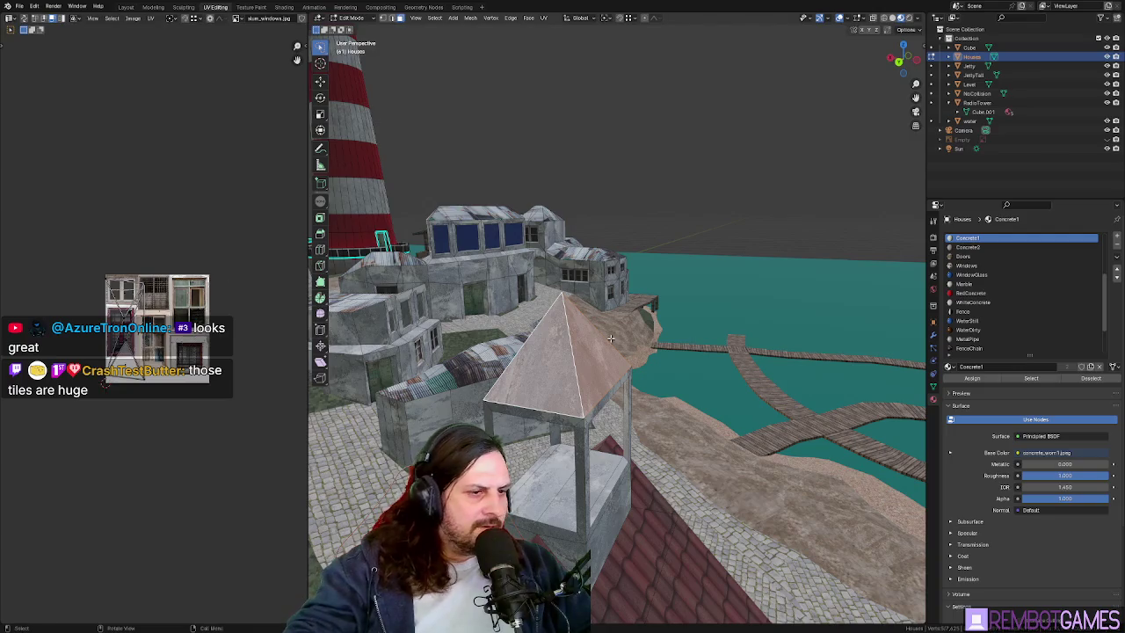
- Assign the RoofTile material to the selected pyramid roof and face the orange roof
{"action": "scroll", "coordinate": [990, 334], "scroll_direction": "down", "scroll_amount": 3}
{"action": "left_click", "coordinate": [973, 378]}
{"action": "middle_click_drag", "start_coordinate": [616, 352], "coordinate": [530, 344]}
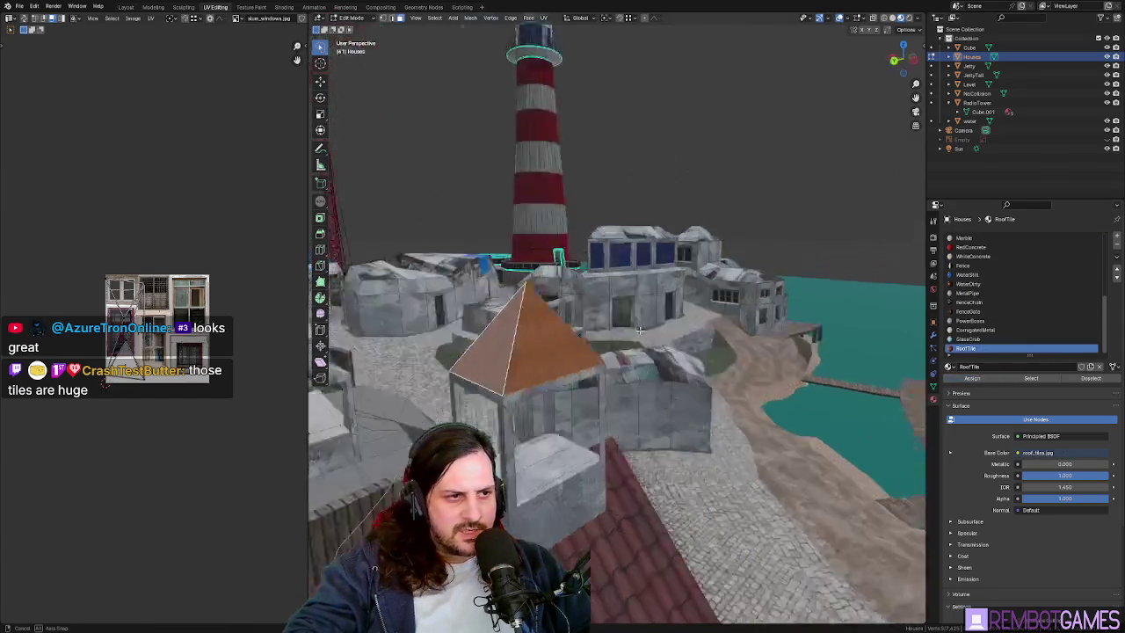
{"action": "scroll", "coordinate": [527, 342], "scroll_direction": "up", "scroll_amount": 5}
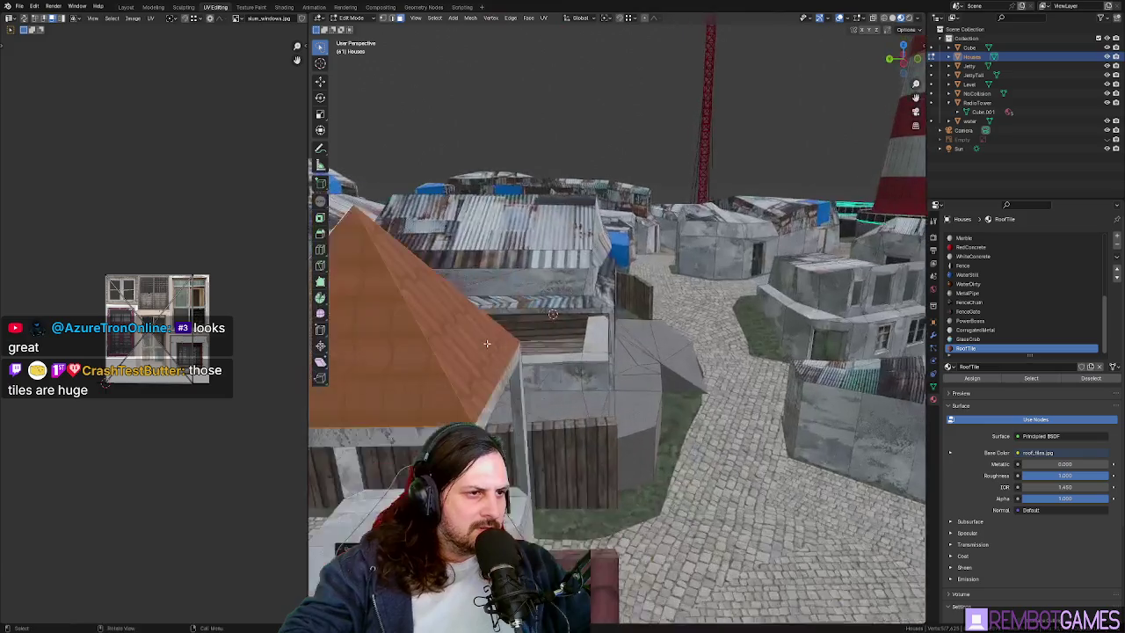
{"action": "mouse_move", "coordinate": [527, 342]}
{"action": "middle_mouse_down"}
{"action": "mouse_move", "coordinate": [597, 302]}
{"action": "mouse_move", "coordinate": [731, 318]}
{"action": "middle_mouse_up"}
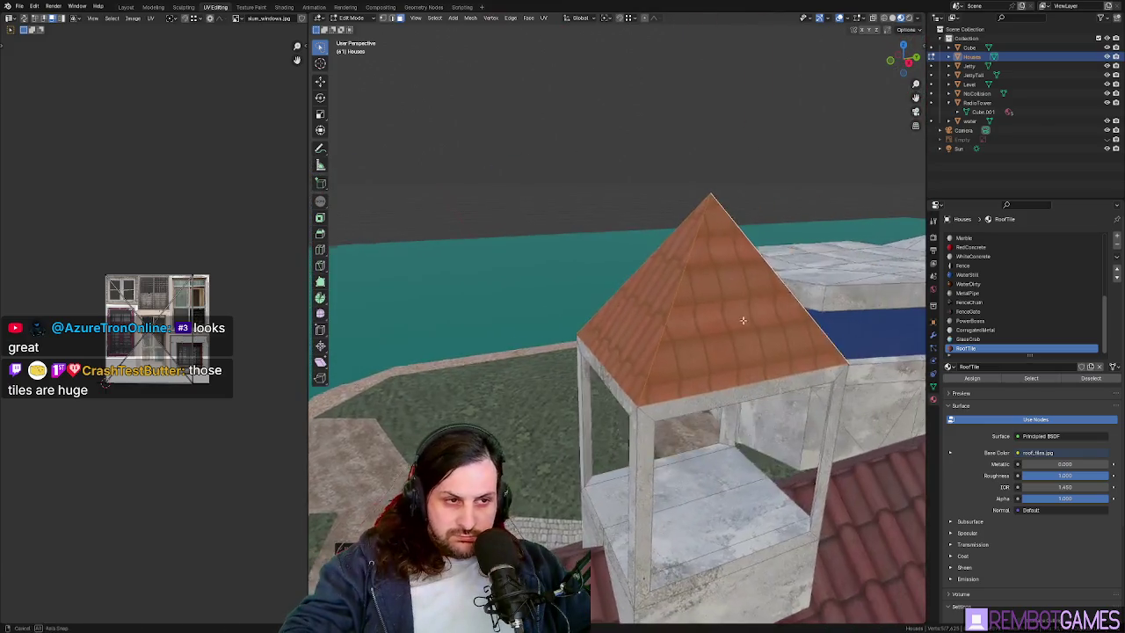
- Reproject the roof's tile texture from a view aligned to the roof, retrying different mappings
{"action": "left_click", "coordinate": [720, 330]}
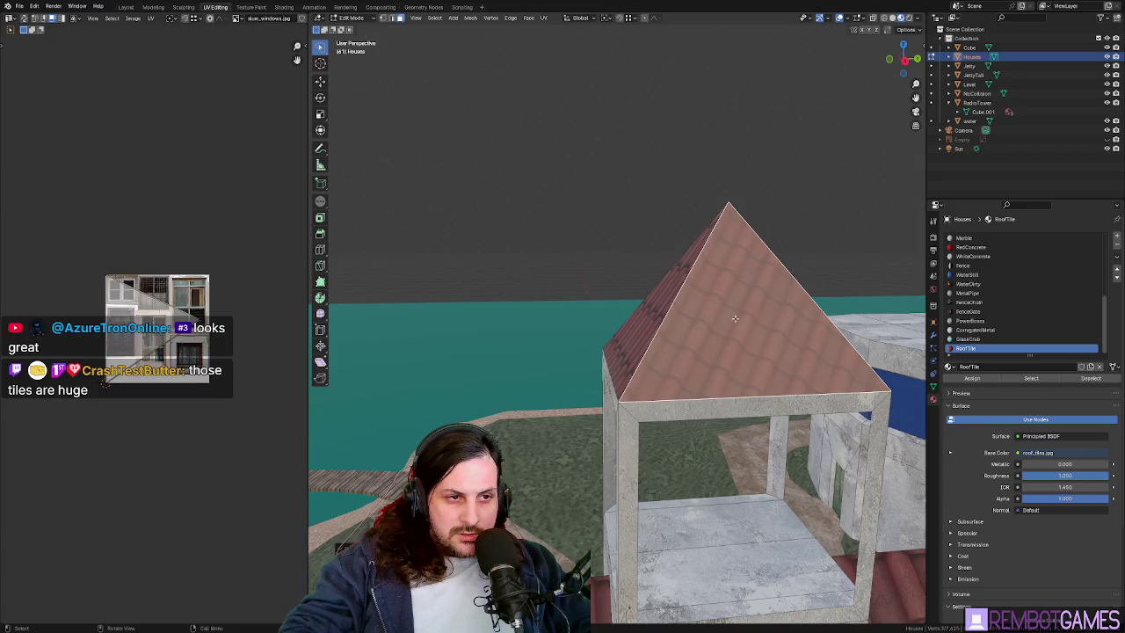
{"action": "left_click", "coordinate": [736, 409]}
{"action": "key", "text": "shift+KP_7"}
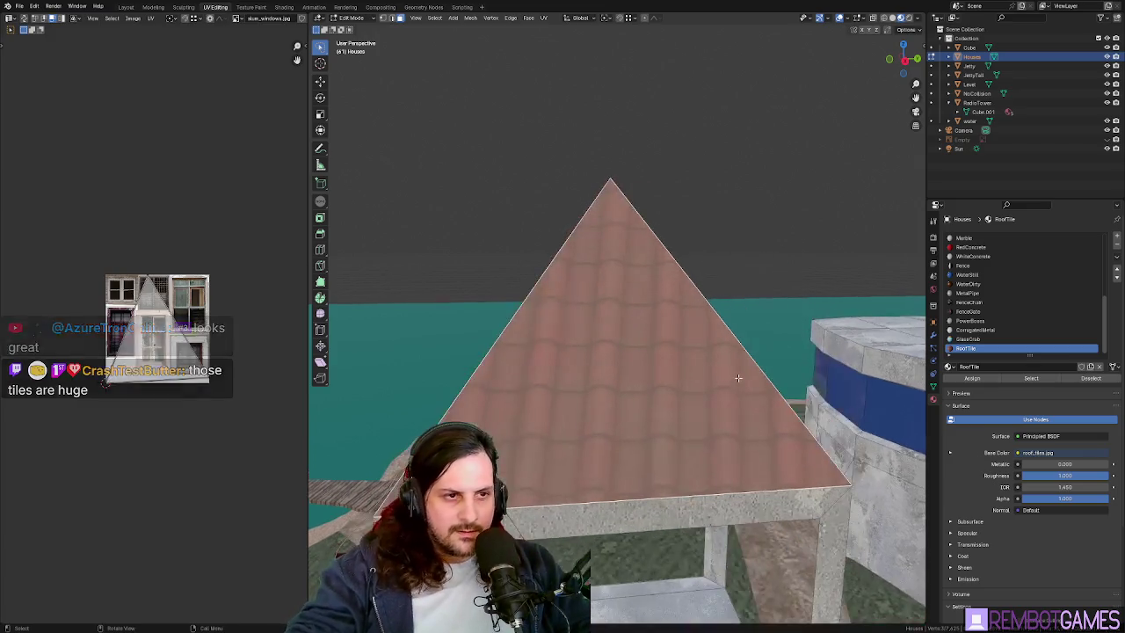
{"action": "key", "text": "u"}
{"action": "left_click", "coordinate": [693, 372]}
{"action": "key", "text": "u"}
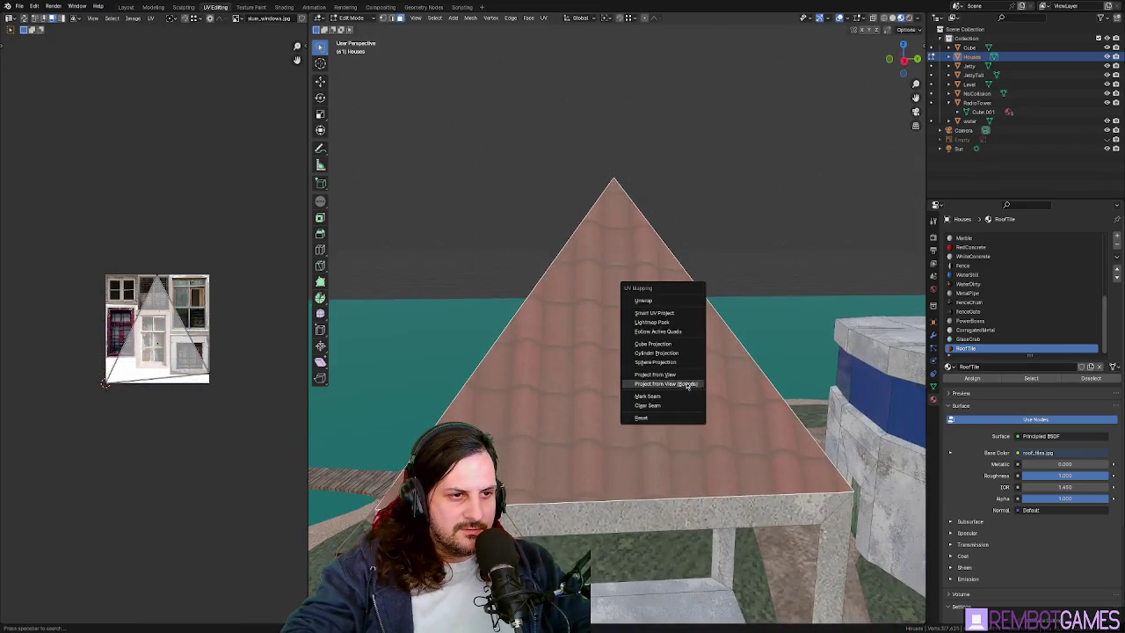
{"action": "left_click", "coordinate": [680, 372]}
{"action": "mouse_move", "coordinate": [668, 372]}
{"action": "middle_mouse_down"}
{"action": "mouse_move", "coordinate": [680, 362]}
{"action": "mouse_move", "coordinate": [619, 375]}
{"action": "mouse_move", "coordinate": [624, 383]}
{"action": "mouse_move", "coordinate": [690, 356]}
{"action": "middle_mouse_up"}
{"action": "key", "text": "u"}
{"action": "left_click", "coordinate": [668, 303]}
{"action": "key", "text": "u"}
{"action": "left_click", "coordinate": [681, 360]}
{"action": "key", "text": "u"}
{"action": "left_click", "coordinate": [661, 371]}
{"action": "key", "text": "u"}
{"action": "left_click", "coordinate": [619, 372]}
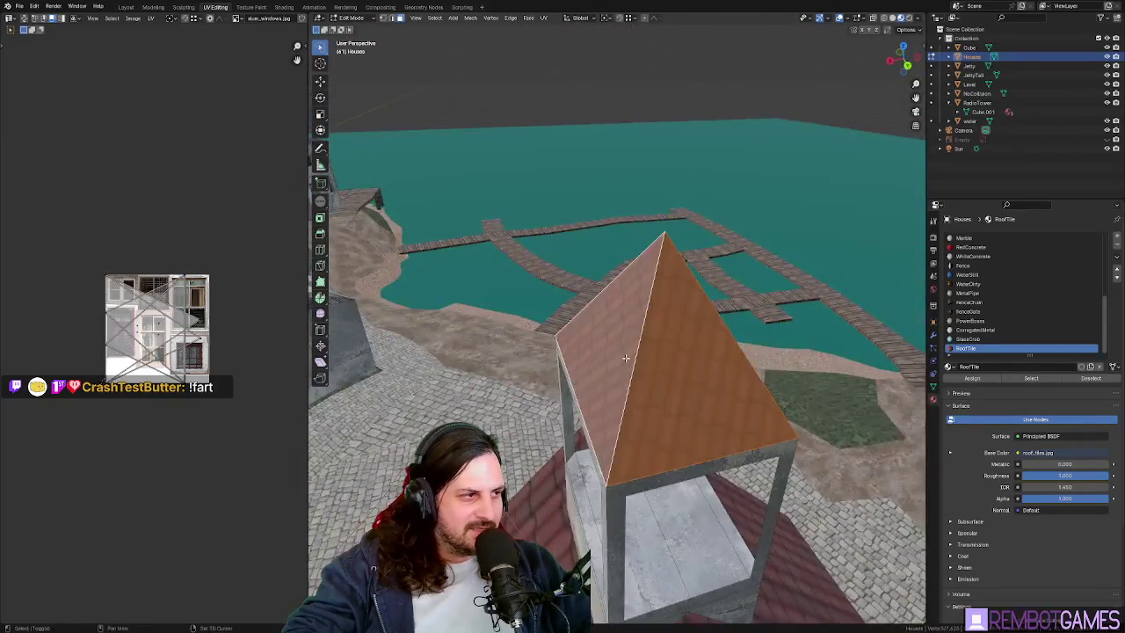
- Select other pyramid roof faces and project the tile texture onto them from view
{"action": "middle_click_drag", "start_coordinate": [228, 308], "coordinate": [221, 310]}
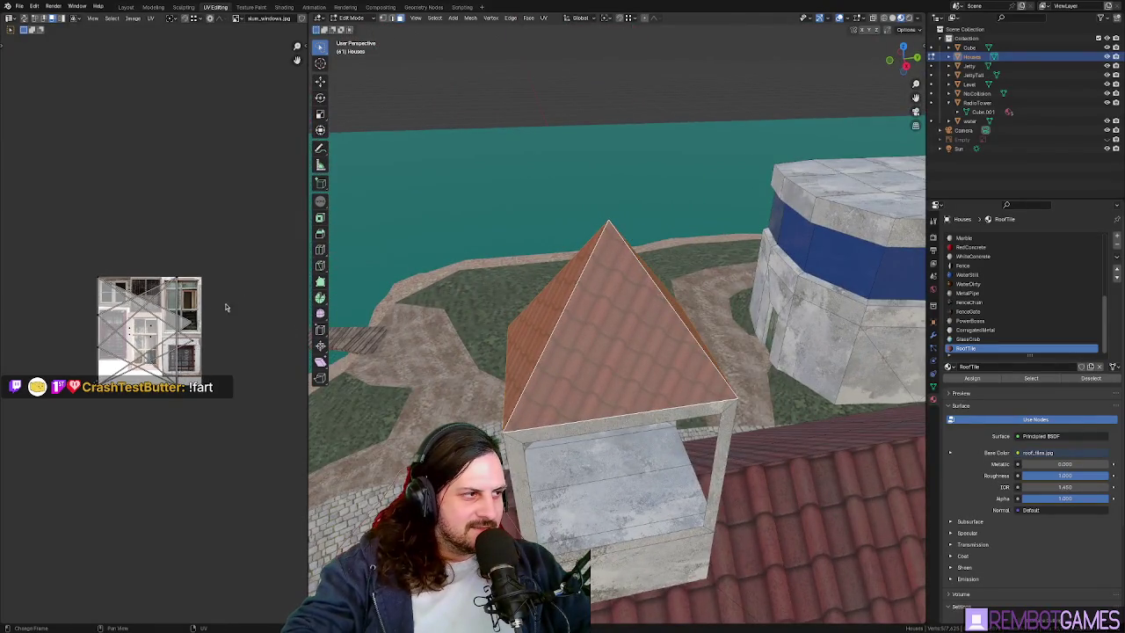
{"action": "middle_click_drag", "start_coordinate": [527, 325], "coordinate": [555, 329]}
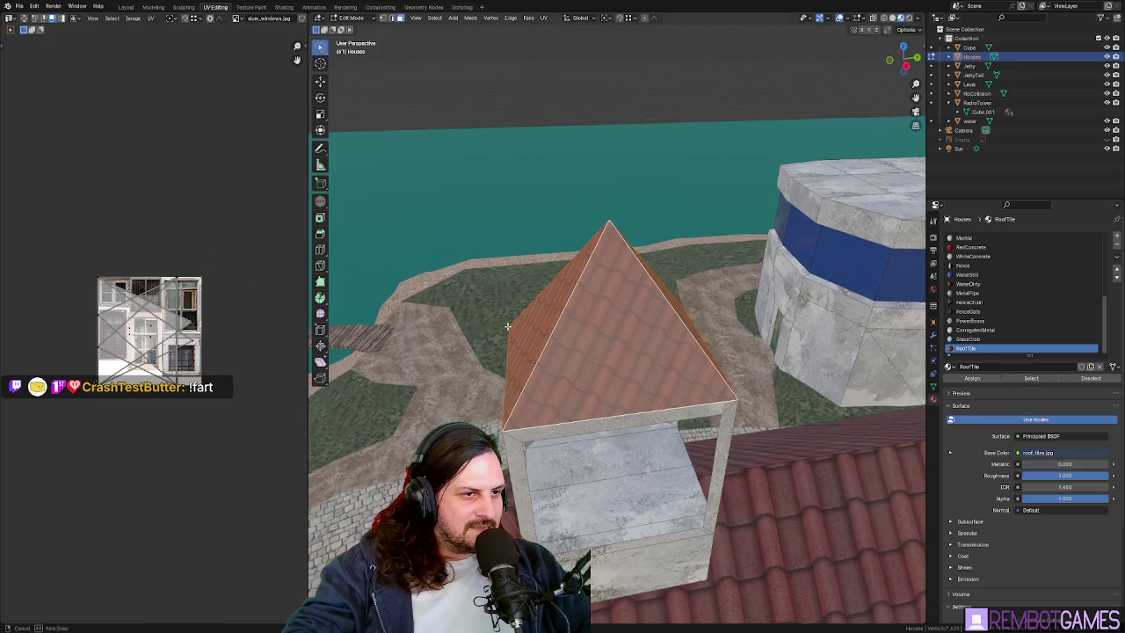
{"action": "middle_click_drag", "start_coordinate": [672, 350], "coordinate": [556, 365]}
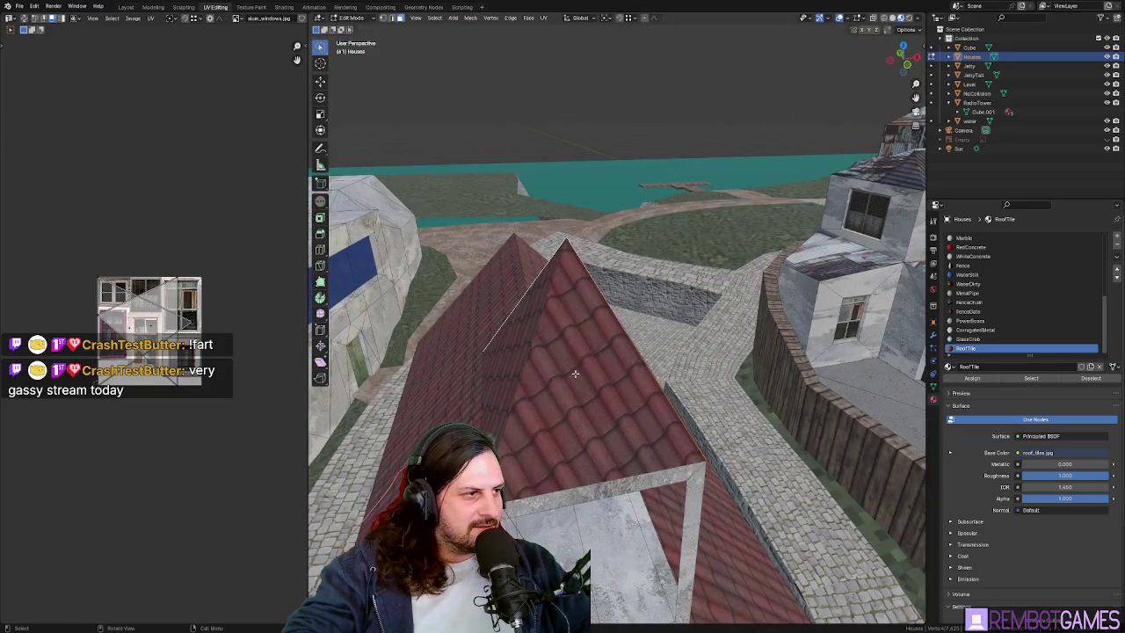
{"action": "left_click", "coordinate": [575, 374]}
{"action": "mouse_move", "coordinate": [575, 374]}
{"action": "middle_mouse_down"}
{"action": "mouse_move", "coordinate": [616, 369]}
{"action": "mouse_move", "coordinate": [571, 363]}
{"action": "mouse_move", "coordinate": [596, 352]}
{"action": "middle_mouse_up"}
{"action": "left_click", "coordinate": [615, 352]}
{"action": "left_click", "coordinate": [619, 342]}
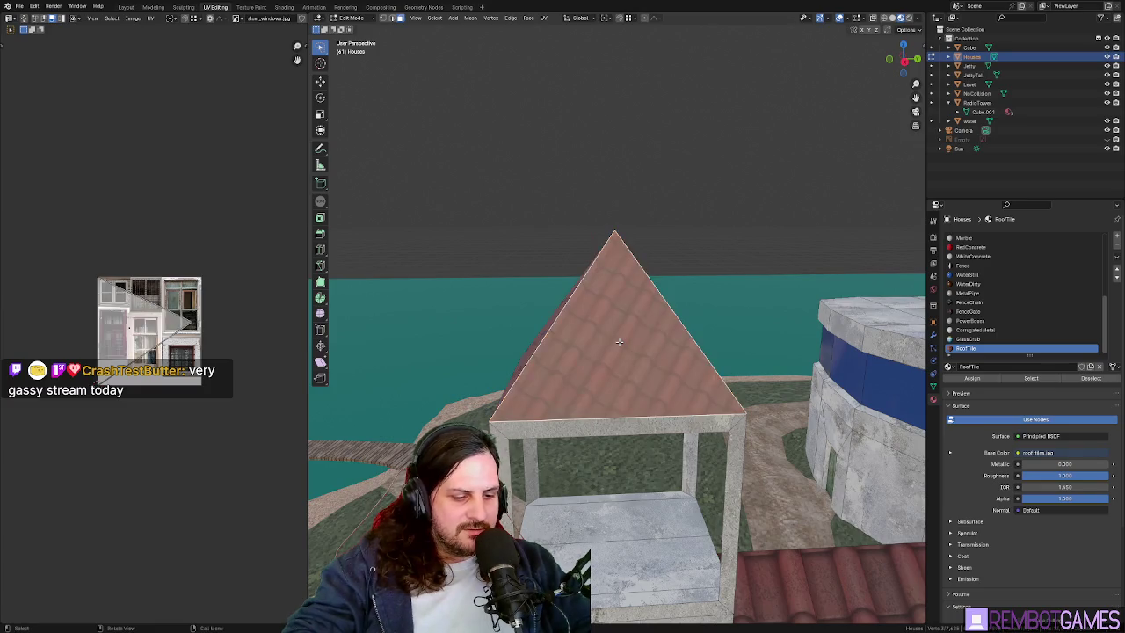
{"action": "key", "text": "u"}
{"action": "left_click", "coordinate": [601, 416]}
- Reproject another roof face from further angles, including a straight right-side view
{"action": "mouse_move", "coordinate": [630, 372]}
{"action": "middle_mouse_down"}
{"action": "mouse_move", "coordinate": [723, 371]}
{"action": "mouse_move", "coordinate": [694, 381]}
{"action": "mouse_move", "coordinate": [668, 363]}
{"action": "middle_mouse_up"}
{"action": "left_click", "coordinate": [682, 370]}
{"action": "key", "text": "u"}
{"action": "left_click", "coordinate": [682, 370]}
{"action": "key", "text": "u"}
{"action": "left_click", "coordinate": [676, 376]}
{"action": "scroll", "coordinate": [693, 382], "scroll_direction": "up", "scroll_amount": 2}
{"action": "left_click", "coordinate": [731, 362]}
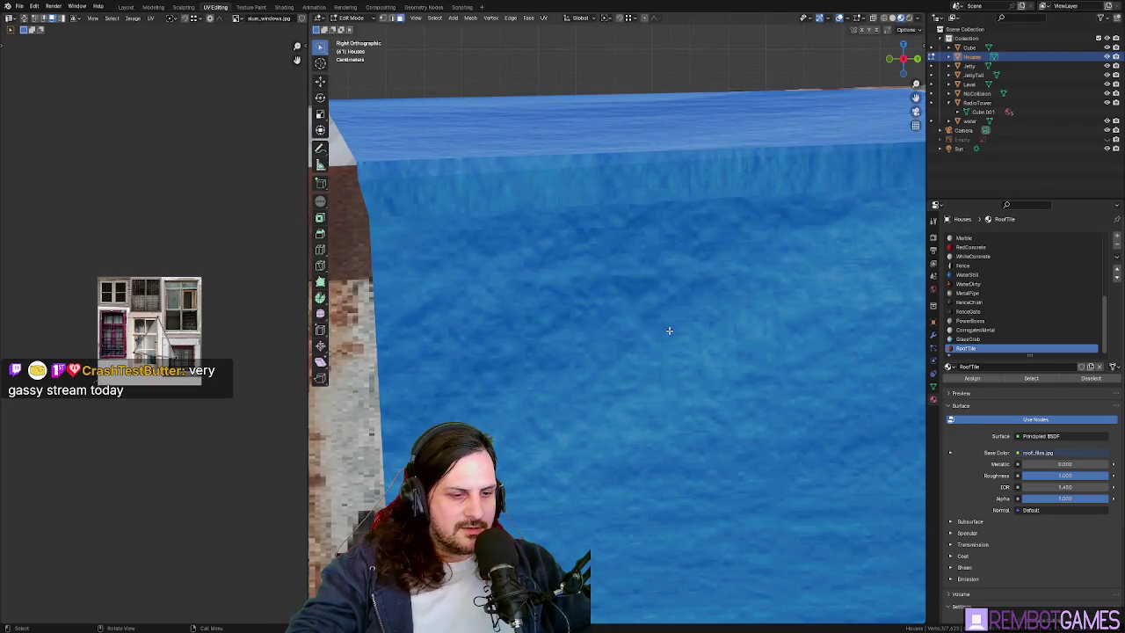
{"action": "key", "text": "u"}
{"action": "left_click", "coordinate": [667, 331]}
{"action": "key", "text": "u"}
{"action": "left_click", "coordinate": [671, 346]}
{"action": "mouse_move", "coordinate": [495, 336]}
{"action": "middle_mouse_down"}
{"action": "mouse_move", "coordinate": [585, 337]}
{"action": "mouse_move", "coordinate": [611, 352]}
{"action": "middle_mouse_up"}
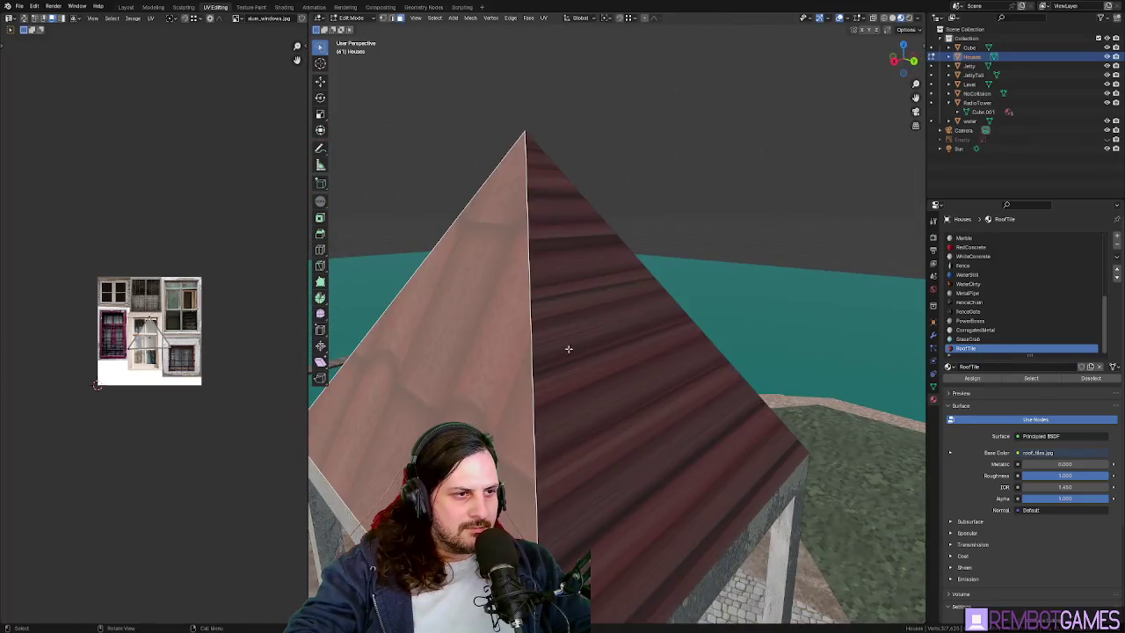
- Project the left triangular roof face's tiles from a straight left view
{"action": "key", "text": "grave"}
{"action": "left_click", "coordinate": [553, 349]}
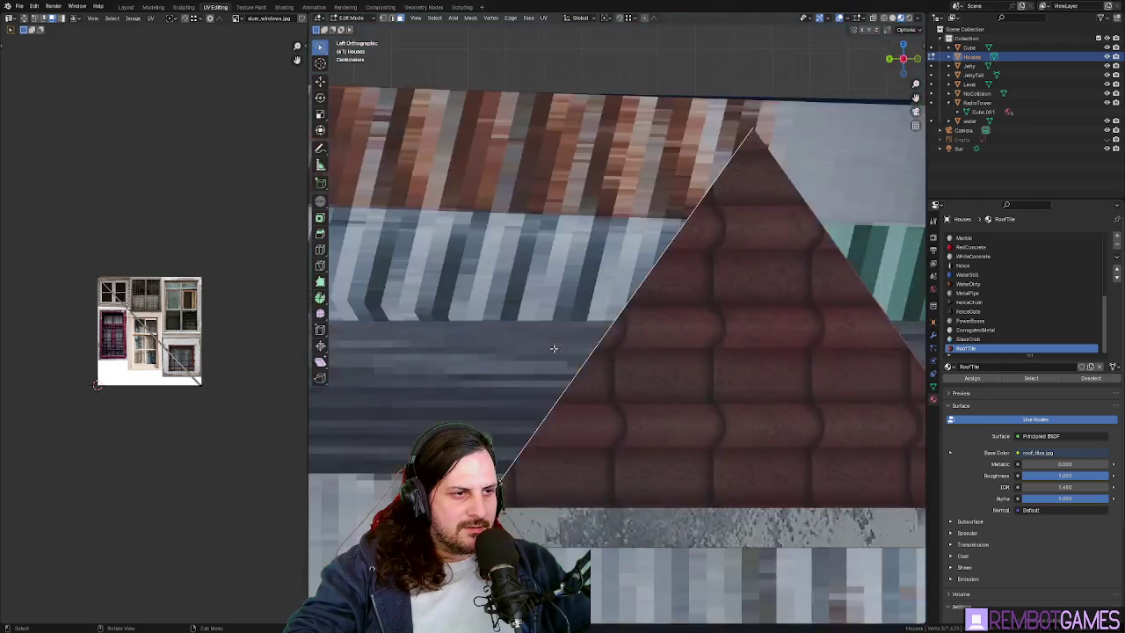
{"action": "left_click", "coordinate": [705, 354]}
{"action": "key", "text": "u"}
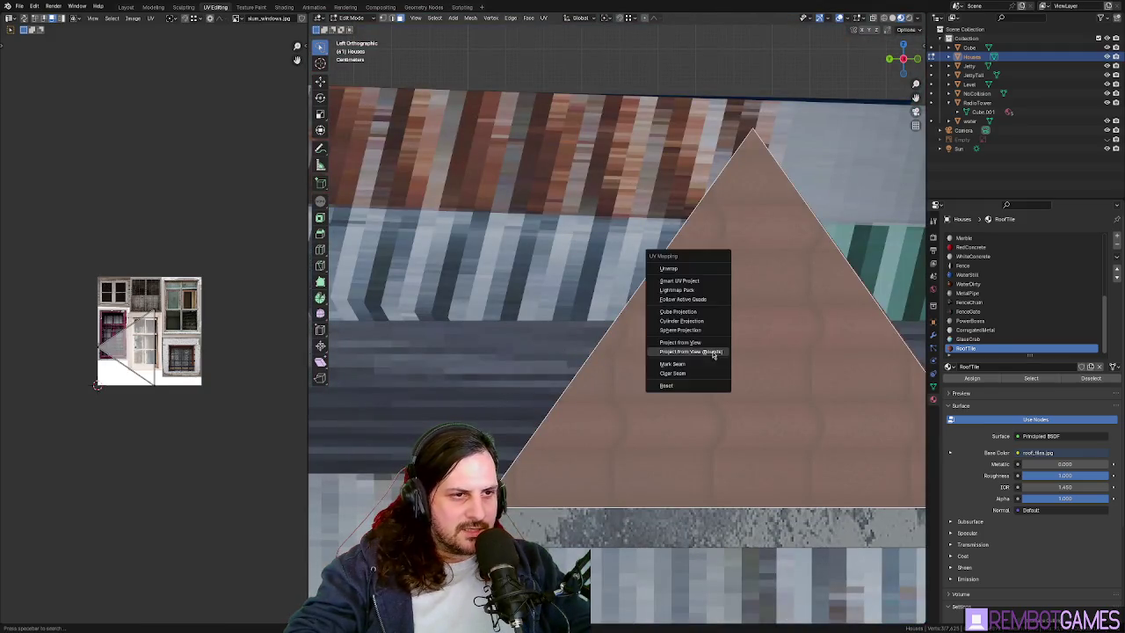
{"action": "left_click", "coordinate": [714, 352]}
{"action": "mouse_move", "coordinate": [798, 362]}
{"action": "middle_mouse_down"}
{"action": "mouse_move", "coordinate": [614, 362]}
{"action": "mouse_move", "coordinate": [665, 384]}
{"action": "mouse_move", "coordinate": [646, 389]}
{"action": "mouse_move", "coordinate": [642, 369]}
{"action": "mouse_move", "coordinate": [626, 378]}
{"action": "middle_mouse_up"}
- Project the right roof face's tiles from a straight right-side view
{"action": "left_click", "coordinate": [705, 382]}
{"action": "left_click", "coordinate": [626, 378]}
{"action": "key", "text": "grave"}
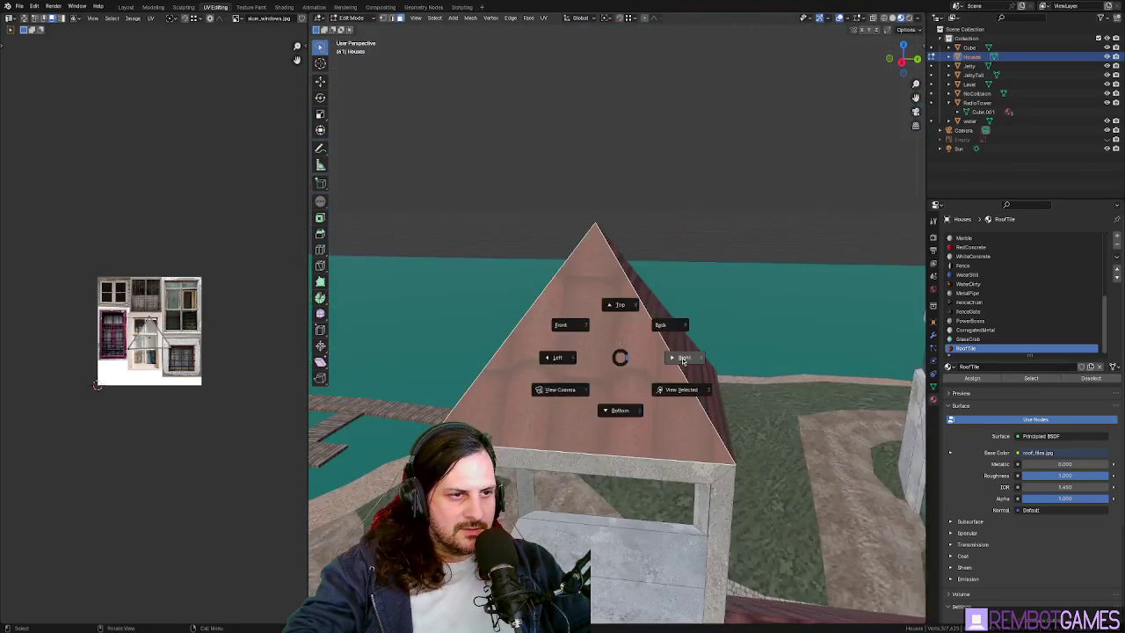
{"action": "left_click", "coordinate": [683, 360]}
{"action": "key", "text": "u"}
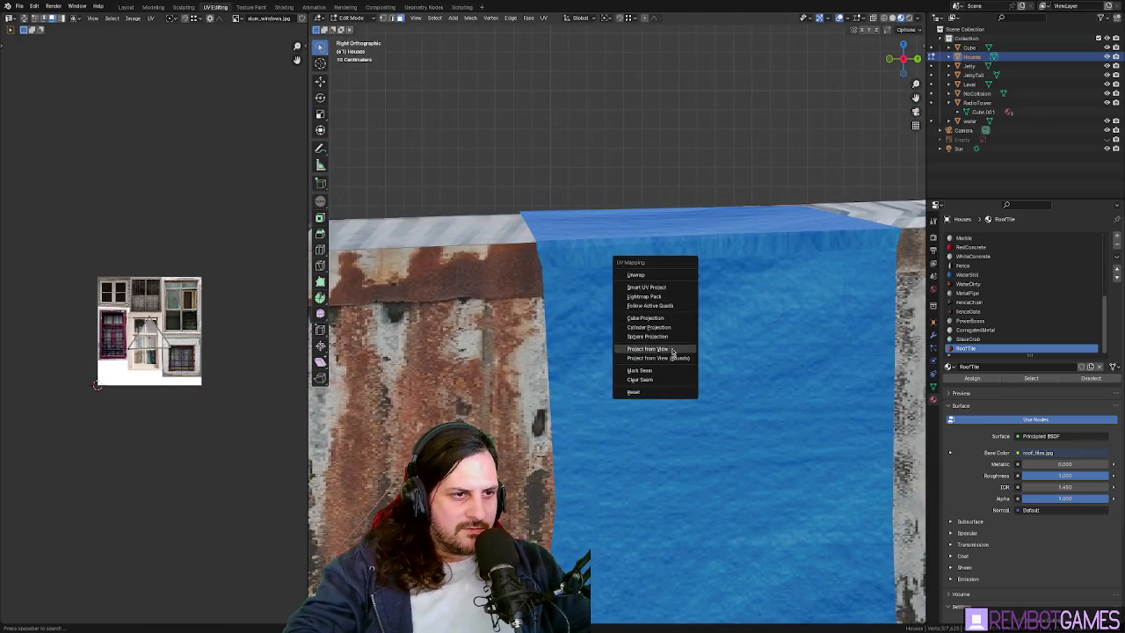
{"action": "left_click", "coordinate": [673, 351]}
{"action": "mouse_move", "coordinate": [672, 351]}
{"action": "middle_mouse_down"}
{"action": "mouse_move", "coordinate": [528, 357]}
{"action": "mouse_move", "coordinate": [640, 360]}
{"action": "middle_mouse_up"}
- Project the back roof face's tiles from a straight back view
{"action": "left_click", "coordinate": [636, 336]}
{"action": "key", "text": "grave"}
{"action": "left_click", "coordinate": [691, 303]}
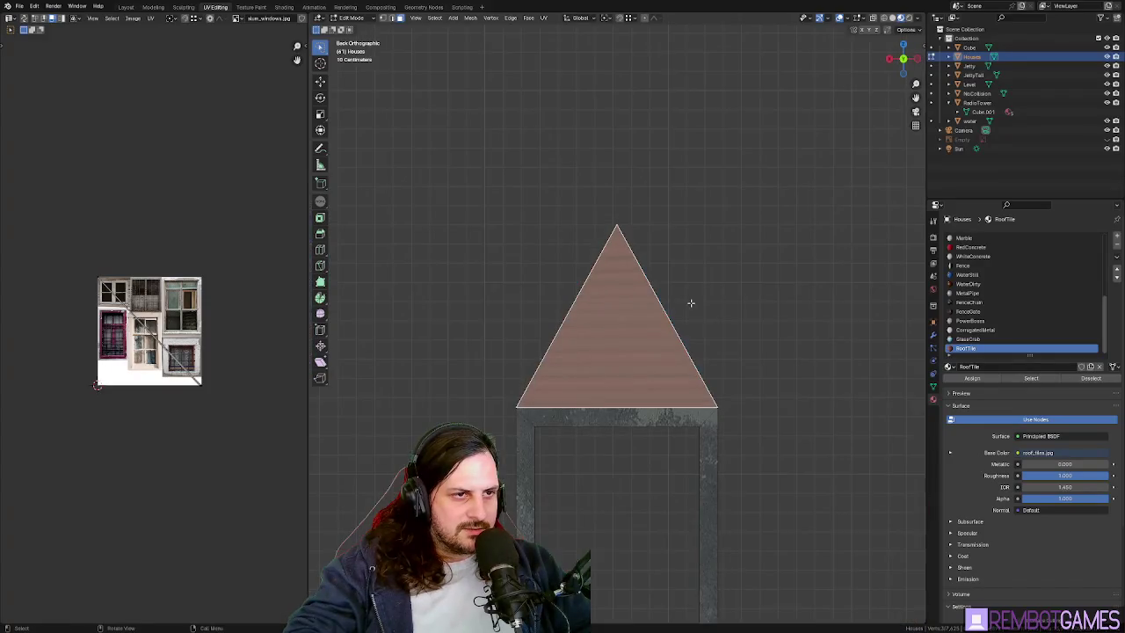
{"action": "key", "text": "u"}
{"action": "left_click", "coordinate": [646, 318]}
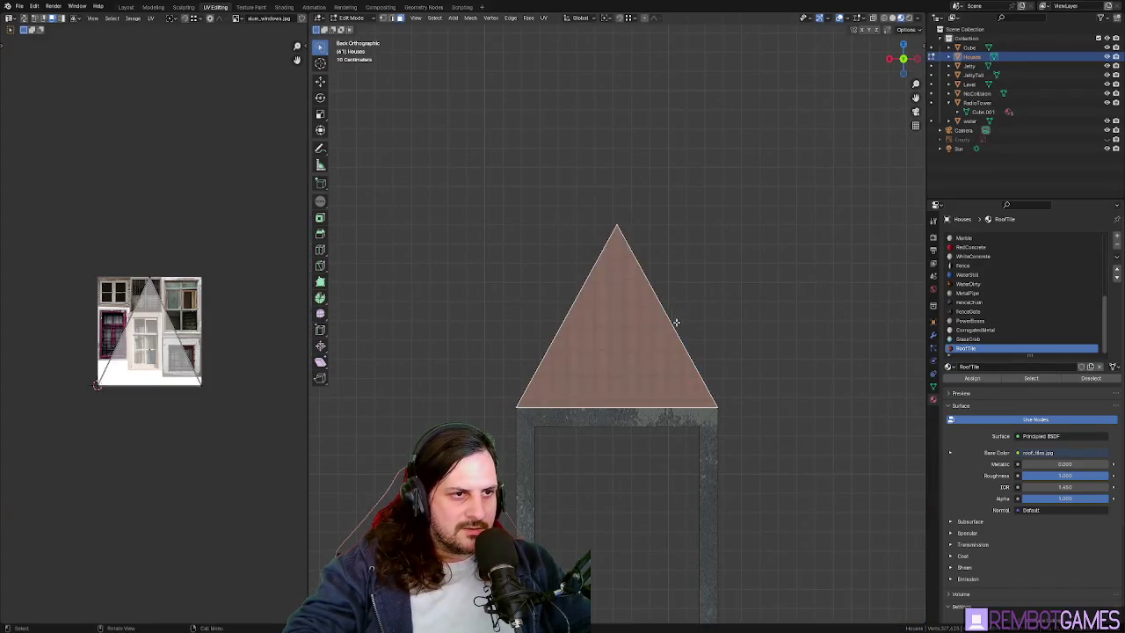
{"action": "middle_click_drag", "start_coordinate": [673, 322], "coordinate": [540, 331]}
- Reselect a roof face and reproject its tiles at a different scale
{"action": "left_click", "coordinate": [680, 345]}
{"action": "middle_click_drag", "start_coordinate": [680, 344], "coordinate": [703, 349]}
{"action": "key", "text": "u"}
{"action": "left_click", "coordinate": [699, 343]}
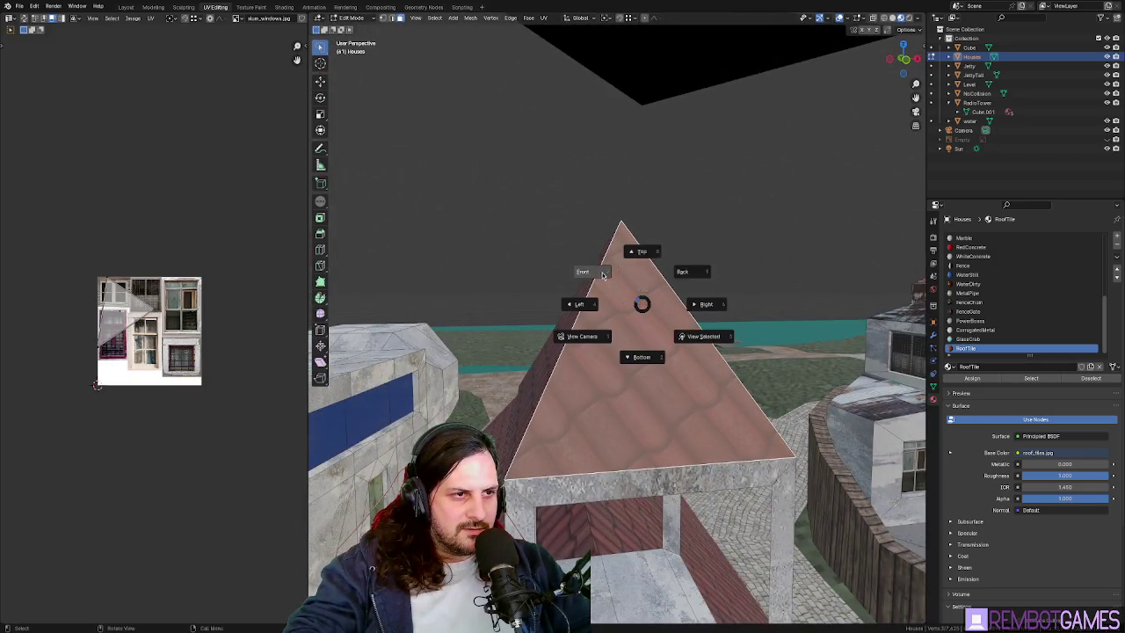
- Project the front roof face from the front view, then check the result in object mode
{"action": "left_click", "coordinate": [603, 275]}
{"action": "key", "text": "u"}
{"action": "left_click", "coordinate": [605, 279]}
{"action": "key", "text": "Tab"}
{"action": "mouse_move", "coordinate": [604, 279]}
{"action": "middle_mouse_down"}
{"action": "mouse_move", "coordinate": [620, 364]}
{"action": "mouse_move", "coordinate": [677, 381]}
{"action": "mouse_move", "coordinate": [619, 352]}
{"action": "mouse_move", "coordinate": [610, 364]}
{"action": "mouse_move", "coordinate": [551, 293]}
{"action": "middle_mouse_up"}
{"action": "key", "text": "Tab"}
- Leave edit mode, re-enter it to orbit around the church, then return to object mode
{"action": "scroll", "coordinate": [610, 363], "scroll_direction": "down", "scroll_amount": 3}
{"action": "key", "text": "Tab"}
{"action": "scroll", "coordinate": [610, 363], "scroll_direction": "down", "scroll_amount": 4}
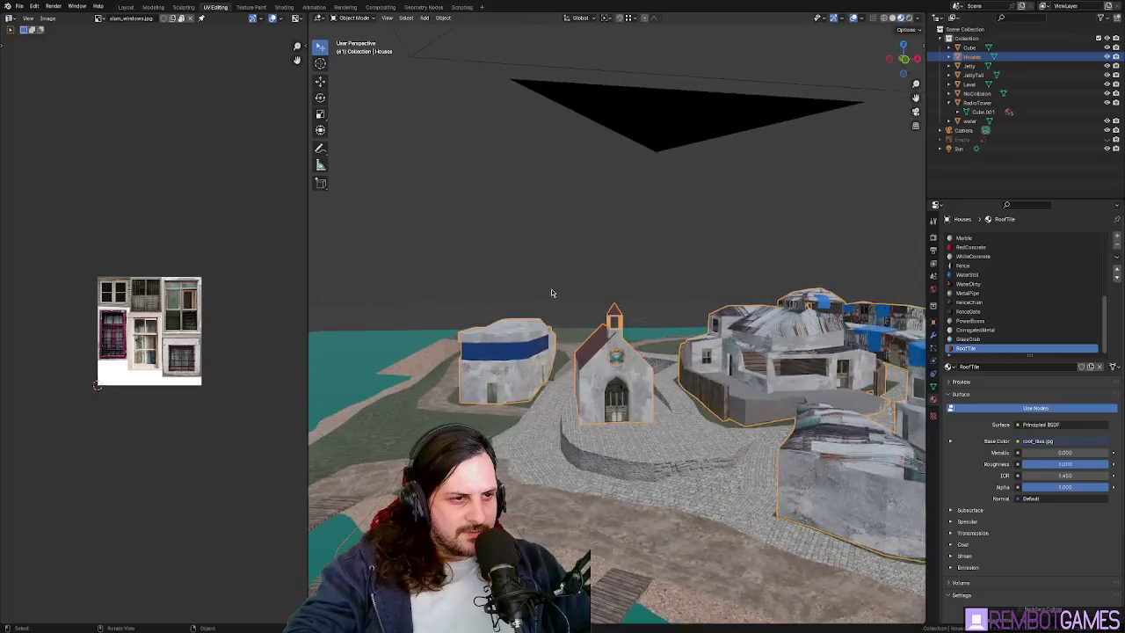
{"action": "scroll", "coordinate": [551, 293], "scroll_direction": "up", "scroll_amount": 3}
{"action": "scroll", "coordinate": [567, 256], "scroll_direction": "up", "scroll_amount": 2}
{"action": "scroll", "coordinate": [567, 255], "scroll_direction": "up", "scroll_amount": 2}
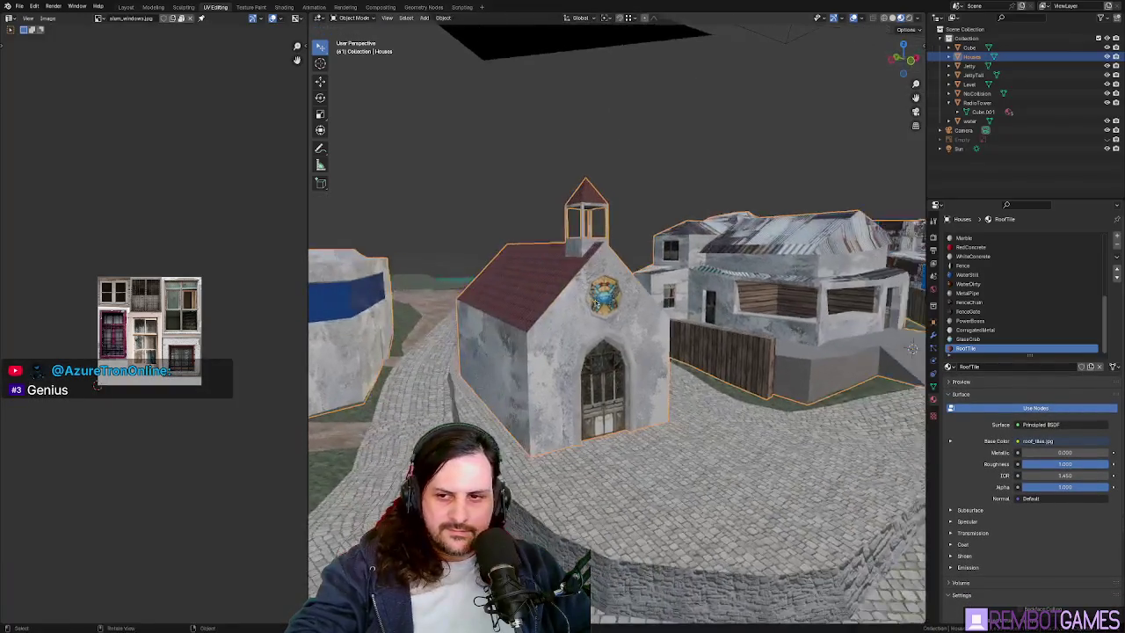
{"action": "key", "text": "Tab"}
{"action": "mouse_move", "coordinate": [598, 301]}
{"action": "middle_mouse_down"}
{"action": "mouse_move", "coordinate": [651, 369]}
{"action": "mouse_move", "coordinate": [591, 378]}
{"action": "mouse_move", "coordinate": [591, 345]}
{"action": "middle_mouse_up"}
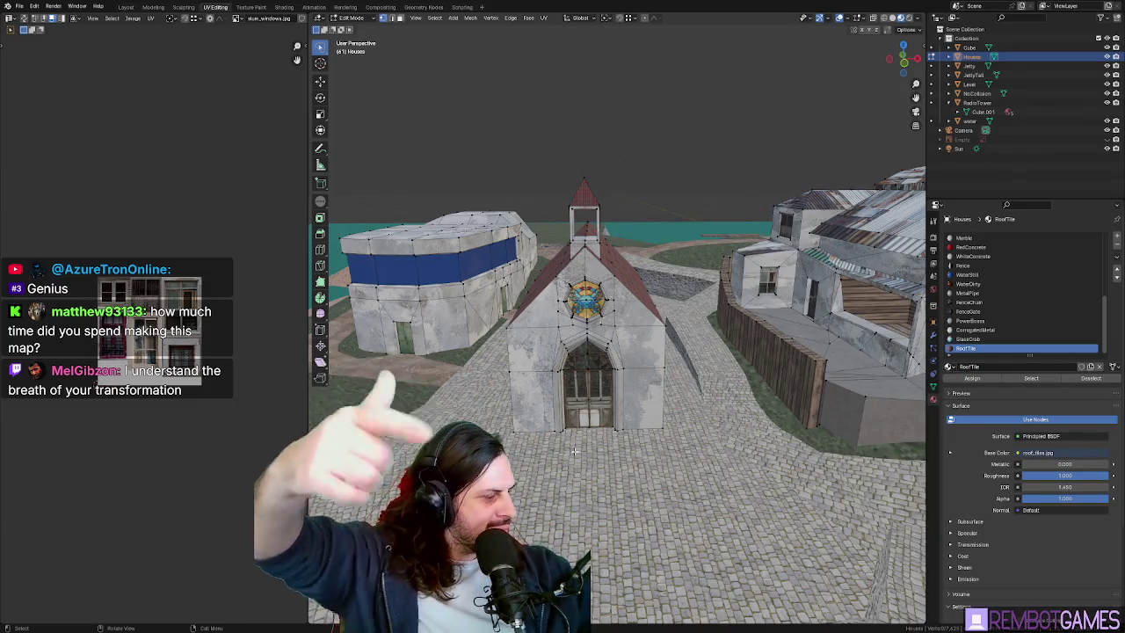
{"action": "mouse_move", "coordinate": [575, 397]}
{"action": "middle_mouse_down"}
{"action": "mouse_move", "coordinate": [592, 358]}
{"action": "mouse_move", "coordinate": [667, 382]}
{"action": "mouse_move", "coordinate": [586, 407]}
{"action": "mouse_move", "coordinate": [662, 379]}
{"action": "mouse_move", "coordinate": [661, 364]}
{"action": "mouse_move", "coordinate": [573, 376]}
{"action": "mouse_move", "coordinate": [645, 392]}
{"action": "middle_mouse_up"}
{"action": "key", "text": "Tab"}
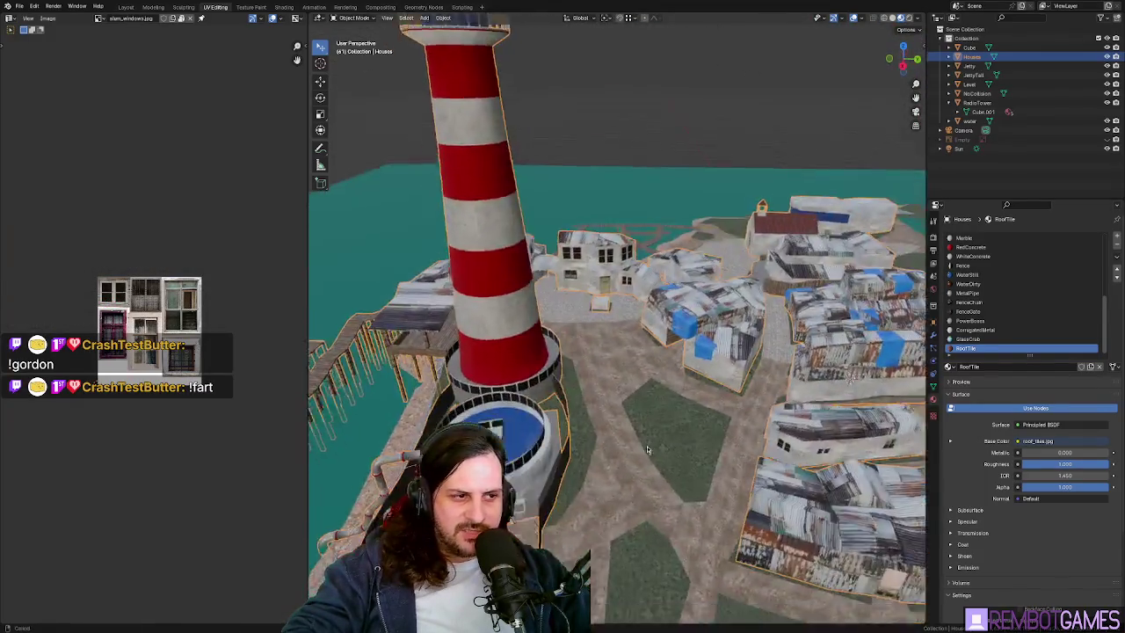
- Orbit around the lighthouse base and power box panels, toggling edit mode on and off
{"action": "scroll", "coordinate": [681, 401], "scroll_direction": "up", "scroll_amount": 3}
{"action": "scroll", "coordinate": [718, 408], "scroll_direction": "up", "scroll_amount": 2}
{"action": "mouse_move", "coordinate": [717, 409]}
{"action": "middle_mouse_down"}
{"action": "mouse_move", "coordinate": [667, 400]}
{"action": "mouse_move", "coordinate": [619, 364]}
{"action": "middle_mouse_up"}
{"action": "key", "text": "Tab"}
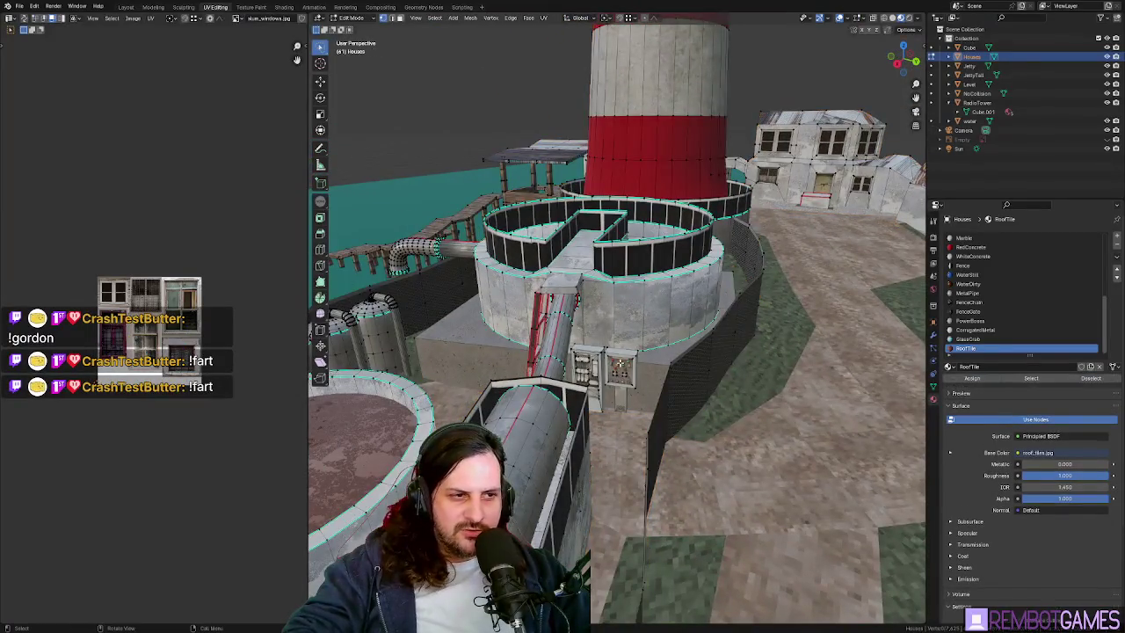
{"action": "key", "text": "Tab"}
{"action": "scroll", "coordinate": [652, 367], "scroll_direction": "up", "scroll_amount": 8}
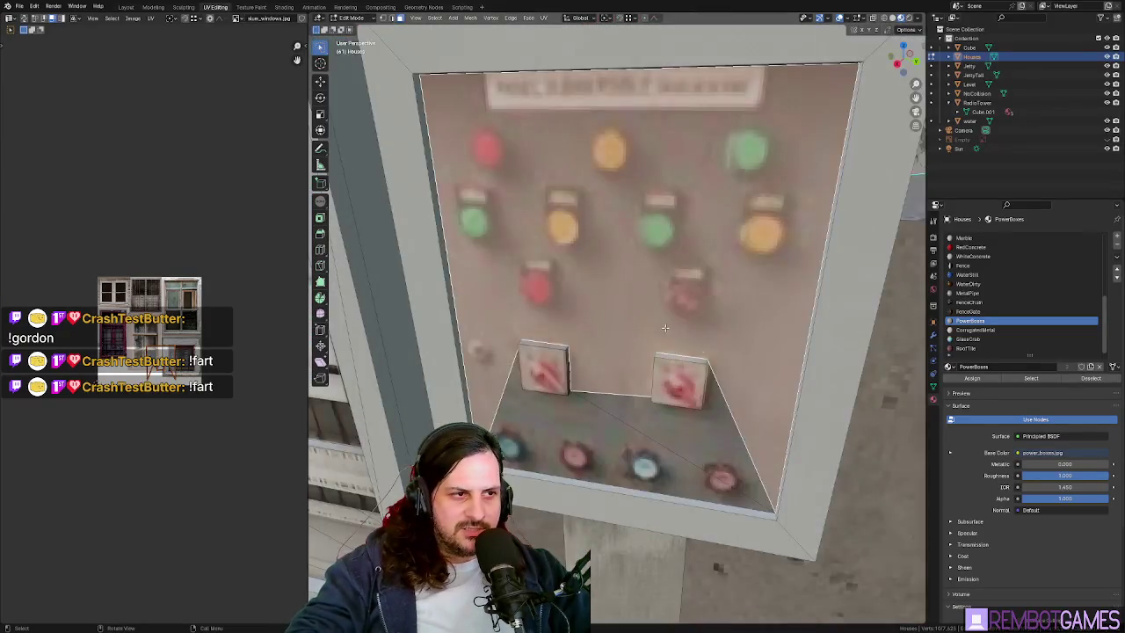
{"action": "scroll", "coordinate": [616, 334], "scroll_direction": "down", "scroll_amount": 2}
{"action": "mouse_move", "coordinate": [615, 334]}
{"action": "middle_mouse_down"}
{"action": "mouse_move", "coordinate": [533, 292]}
{"action": "mouse_move", "coordinate": [552, 289]}
{"action": "mouse_move", "coordinate": [595, 377]}
{"action": "mouse_move", "coordinate": [622, 343]}
{"action": "mouse_move", "coordinate": [615, 363]}
{"action": "mouse_move", "coordinate": [588, 275]}
{"action": "mouse_move", "coordinate": [651, 325]}
{"action": "middle_mouse_up"}
{"action": "key", "text": "Tab"}
{"action": "scroll", "coordinate": [588, 275], "scroll_direction": "up", "scroll_amount": 5}
{"action": "scroll", "coordinate": [588, 275], "scroll_direction": "down", "scroll_amount": 5}
{"action": "scroll", "coordinate": [651, 326], "scroll_direction": "up", "scroll_amount": 2}
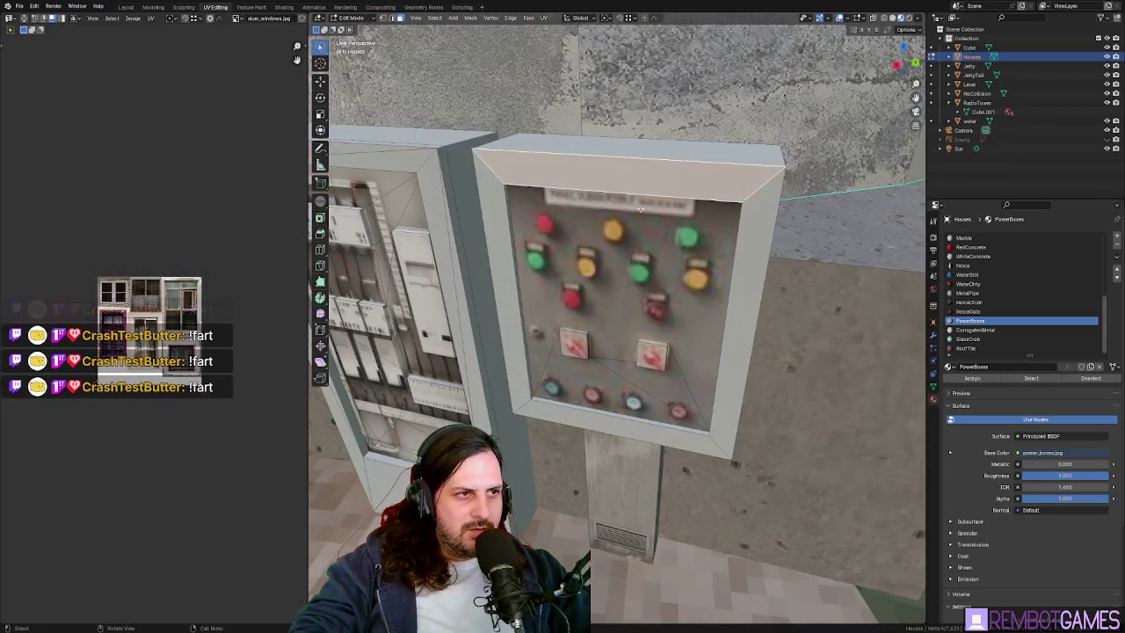
{"action": "key", "text": "Tab"}
- View the power box from above and zoom around the houses in edit mode
{"action": "scroll", "coordinate": [641, 207], "scroll_direction": "down", "scroll_amount": 5}
{"action": "mouse_move", "coordinate": [641, 208]}
{"action": "middle_mouse_down"}
{"action": "mouse_move", "coordinate": [651, 387]}
{"action": "mouse_move", "coordinate": [563, 374]}
{"action": "mouse_move", "coordinate": [622, 400]}
{"action": "mouse_move", "coordinate": [527, 316]}
{"action": "mouse_move", "coordinate": [720, 325]}
{"action": "mouse_move", "coordinate": [657, 406]}
{"action": "middle_mouse_up"}
{"action": "scroll", "coordinate": [650, 364], "scroll_direction": "up", "scroll_amount": 5}
{"action": "scroll", "coordinate": [642, 387], "scroll_direction": "down", "scroll_amount": 4}
{"action": "scroll", "coordinate": [625, 401], "scroll_direction": "down", "scroll_amount": 3}
{"action": "scroll", "coordinate": [652, 387], "scroll_direction": "down", "scroll_amount": 3}
{"action": "scroll", "coordinate": [605, 376], "scroll_direction": "up", "scroll_amount": 3}
{"action": "key", "text": "Tab"}
{"action": "scroll", "coordinate": [611, 386], "scroll_direction": "down", "scroll_amount": 3}
{"action": "scroll", "coordinate": [622, 400], "scroll_direction": "up", "scroll_amount": 3}
{"action": "scroll", "coordinate": [622, 400], "scroll_direction": "down", "scroll_amount": 2}
{"action": "scroll", "coordinate": [521, 310], "scroll_direction": "up", "scroll_amount": 3}
{"action": "scroll", "coordinate": [562, 317], "scroll_direction": "up", "scroll_amount": 3}
{"action": "scroll", "coordinate": [744, 327], "scroll_direction": "up", "scroll_amount": 2}
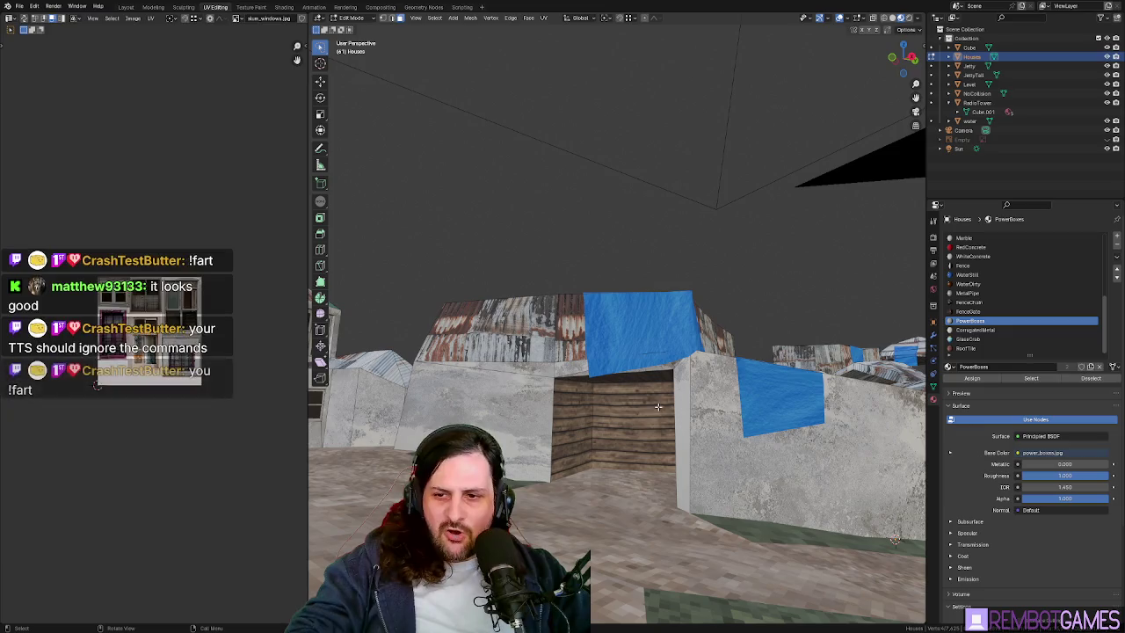
{"action": "scroll", "coordinate": [658, 406], "scroll_direction": "down", "scroll_amount": 2}
{"action": "scroll", "coordinate": [657, 406], "scroll_direction": "down", "scroll_amount": 3}
{"action": "mouse_move", "coordinate": [658, 406]}
{"action": "middle_mouse_down"}
{"action": "mouse_move", "coordinate": [735, 458]}
{"action": "mouse_move", "coordinate": [734, 493]}
{"action": "middle_mouse_up"}
- Orbit around the lighthouse and switch the Houses mesh back to object mode
{"action": "middle_click_drag", "start_coordinate": [643, 443], "coordinate": [553, 432]}
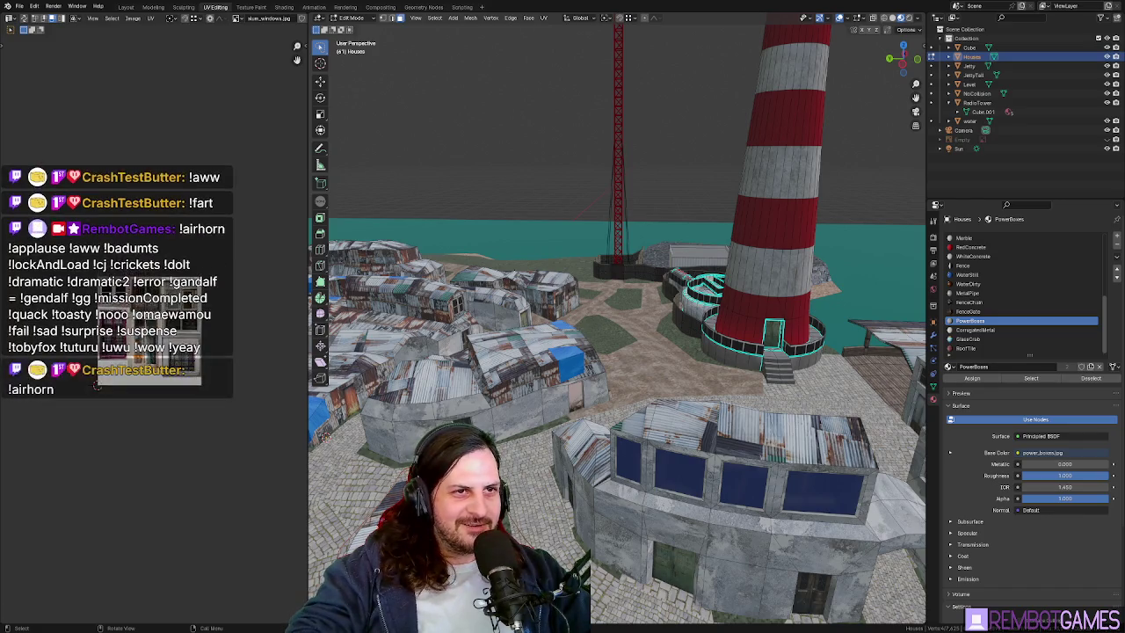
{"action": "mouse_move", "coordinate": [791, 377]}
{"action": "middle_mouse_down"}
{"action": "mouse_move", "coordinate": [598, 380]}
{"action": "mouse_move", "coordinate": [616, 387]}
{"action": "mouse_move", "coordinate": [631, 351]}
{"action": "mouse_move", "coordinate": [517, 343]}
{"action": "mouse_move", "coordinate": [563, 356]}
{"action": "middle_mouse_up"}
{"action": "scroll", "coordinate": [616, 387], "scroll_direction": "up", "scroll_amount": 2}
{"action": "scroll", "coordinate": [643, 395], "scroll_direction": "up", "scroll_amount": 3}
{"action": "key", "text": "Tab"}
{"action": "key", "text": "Tab"}
{"action": "key", "text": "Tab"}
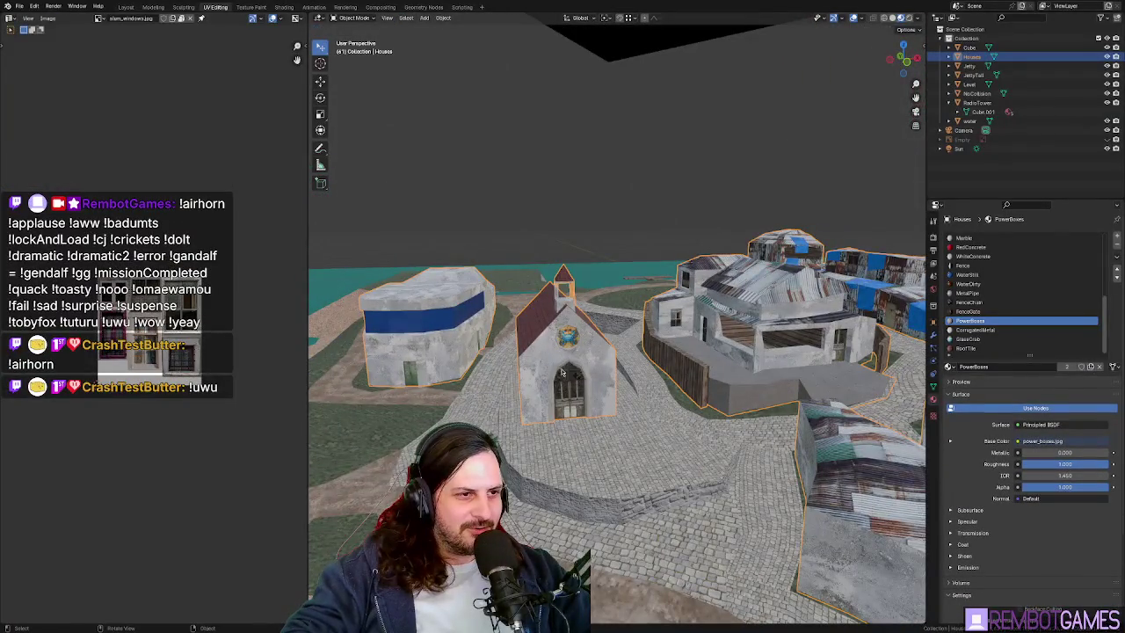
- Edit the church mesh, select a red tiled roof face, and start then cancel a knife cut
{"action": "scroll", "coordinate": [564, 372], "scroll_direction": "up", "scroll_amount": 5}
{"action": "mouse_move", "coordinate": [563, 373]}
{"action": "middle_mouse_down"}
{"action": "mouse_move", "coordinate": [681, 339]}
{"action": "mouse_move", "coordinate": [616, 332]}
{"action": "mouse_move", "coordinate": [552, 369]}
{"action": "mouse_move", "coordinate": [533, 234]}
{"action": "mouse_move", "coordinate": [591, 267]}
{"action": "middle_mouse_up"}
{"action": "key", "text": "Tab"}
{"action": "key", "text": "Tab"}
{"action": "key", "text": "Tab"}
{"action": "left_click", "coordinate": [576, 222]}
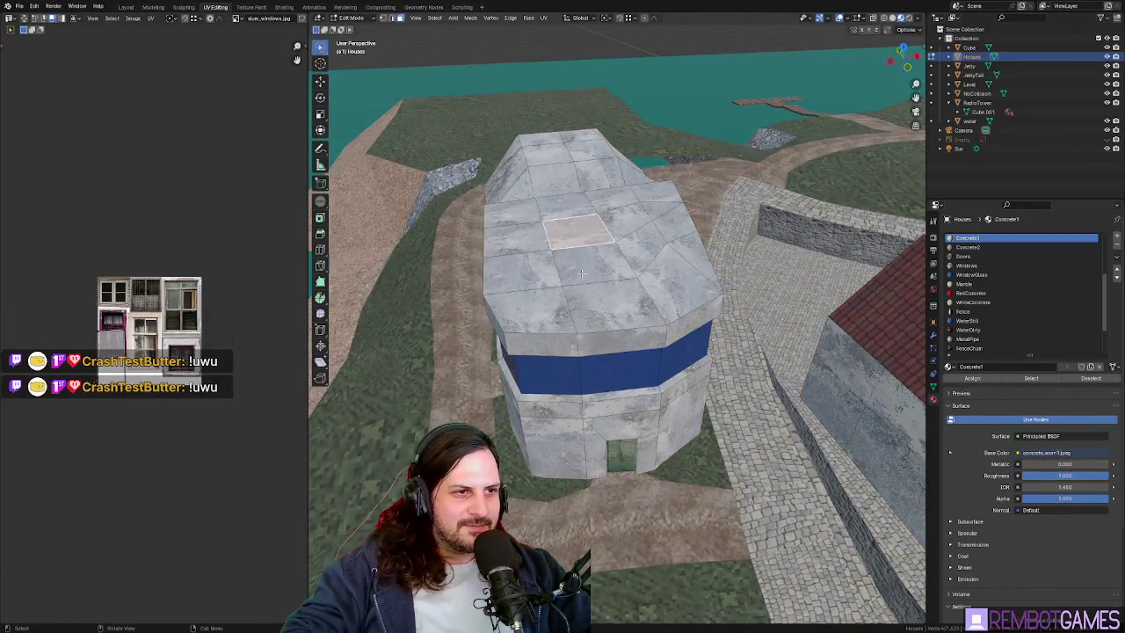
{"action": "middle_click_drag", "start_coordinate": [576, 223], "coordinate": [633, 211]}
{"action": "mouse_move", "coordinate": [613, 288]}
{"action": "middle_mouse_down"}
{"action": "mouse_move", "coordinate": [481, 252]}
{"action": "mouse_move", "coordinate": [527, 290]}
{"action": "mouse_move", "coordinate": [681, 368]}
{"action": "middle_mouse_up"}
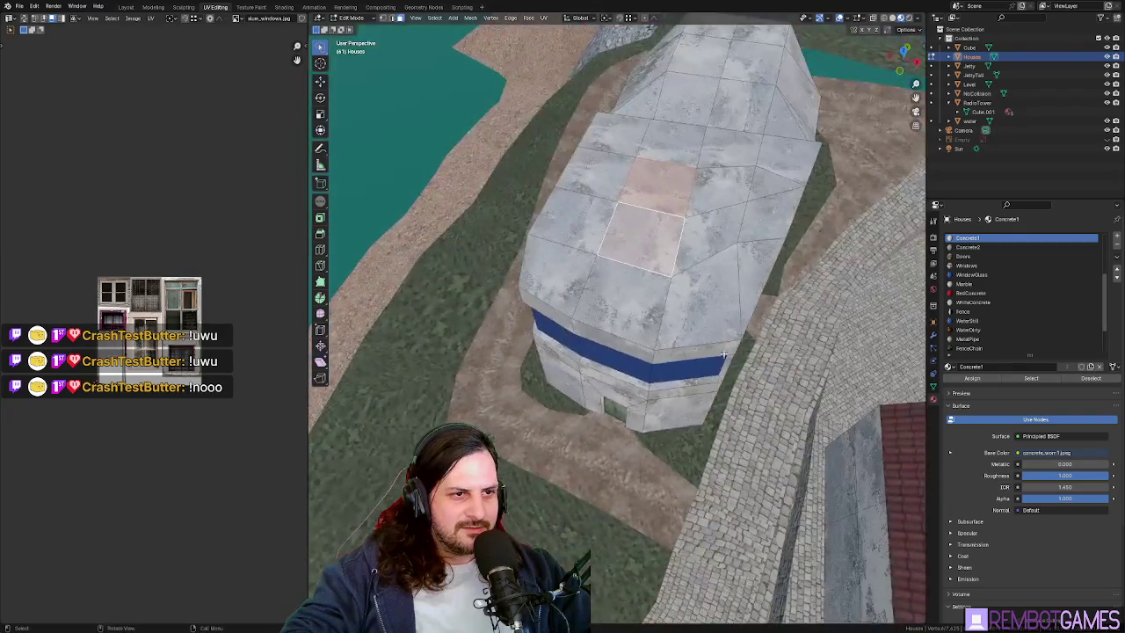
{"action": "key", "text": "k"}
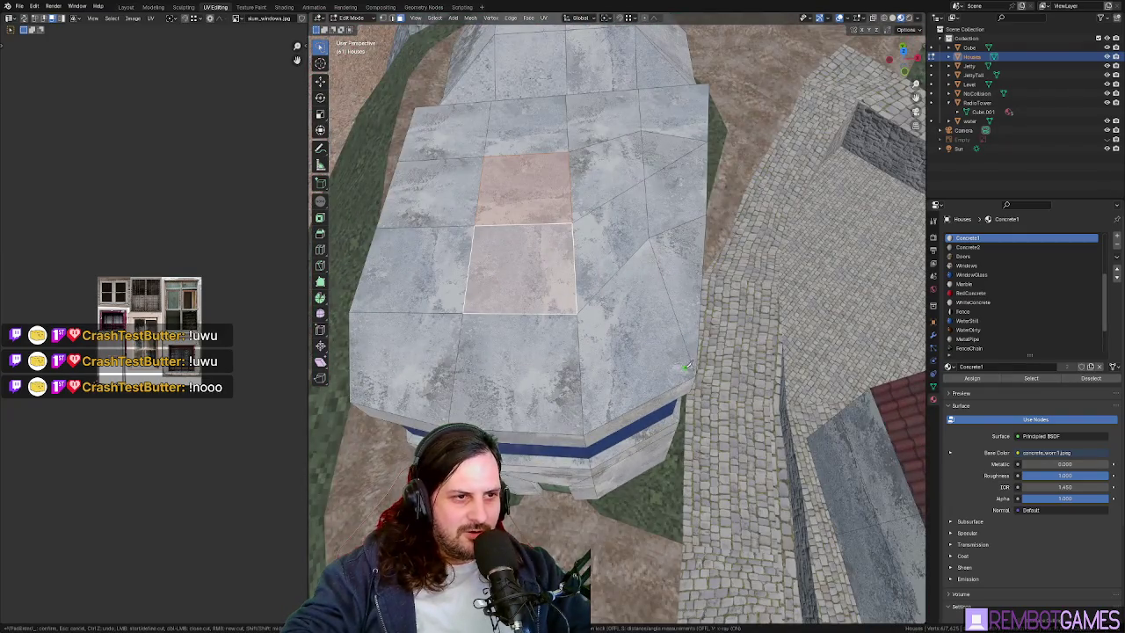
{"action": "key", "text": "Escape"}
{"action": "mouse_move", "coordinate": [697, 371]}
{"action": "middle_mouse_down"}
{"action": "mouse_move", "coordinate": [589, 292]}
{"action": "mouse_move", "coordinate": [741, 267]}
{"action": "mouse_move", "coordinate": [669, 319]}
{"action": "mouse_move", "coordinate": [666, 335]}
{"action": "mouse_move", "coordinate": [560, 354]}
{"action": "middle_mouse_up"}
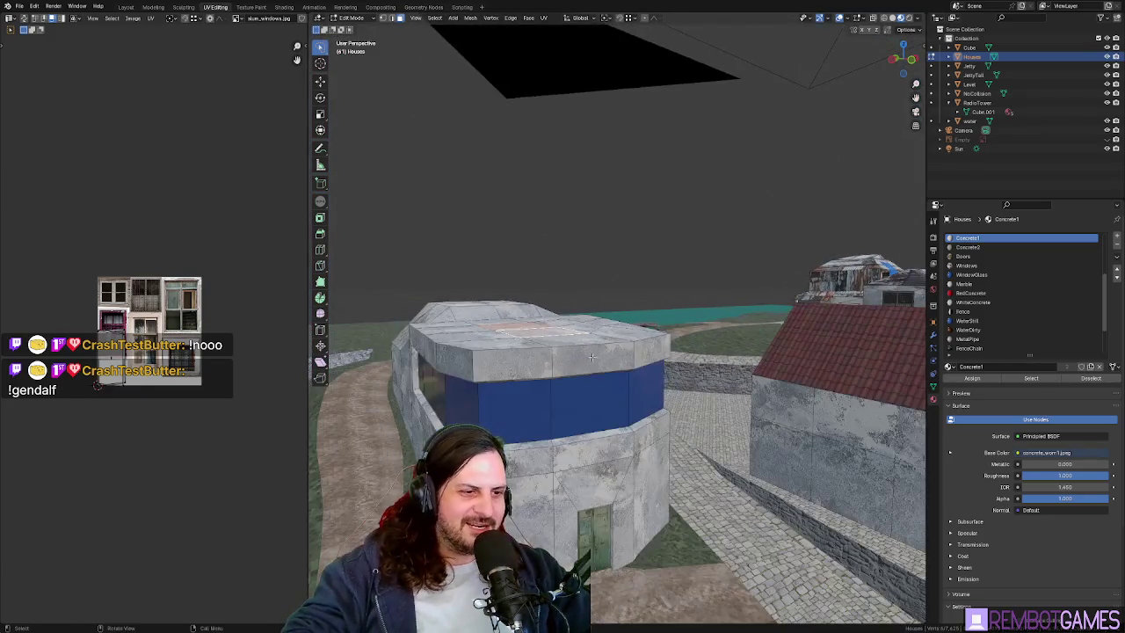
- Switch from the Houses mesh to editing the Level terrain, selecting a street face
{"action": "key", "text": "Tab"}
{"action": "mouse_move", "coordinate": [560, 354]}
{"action": "middle_mouse_down"}
{"action": "mouse_move", "coordinate": [641, 413]}
{"action": "mouse_move", "coordinate": [621, 496]}
{"action": "mouse_move", "coordinate": [512, 517]}
{"action": "mouse_move", "coordinate": [695, 352]}
{"action": "middle_mouse_up"}
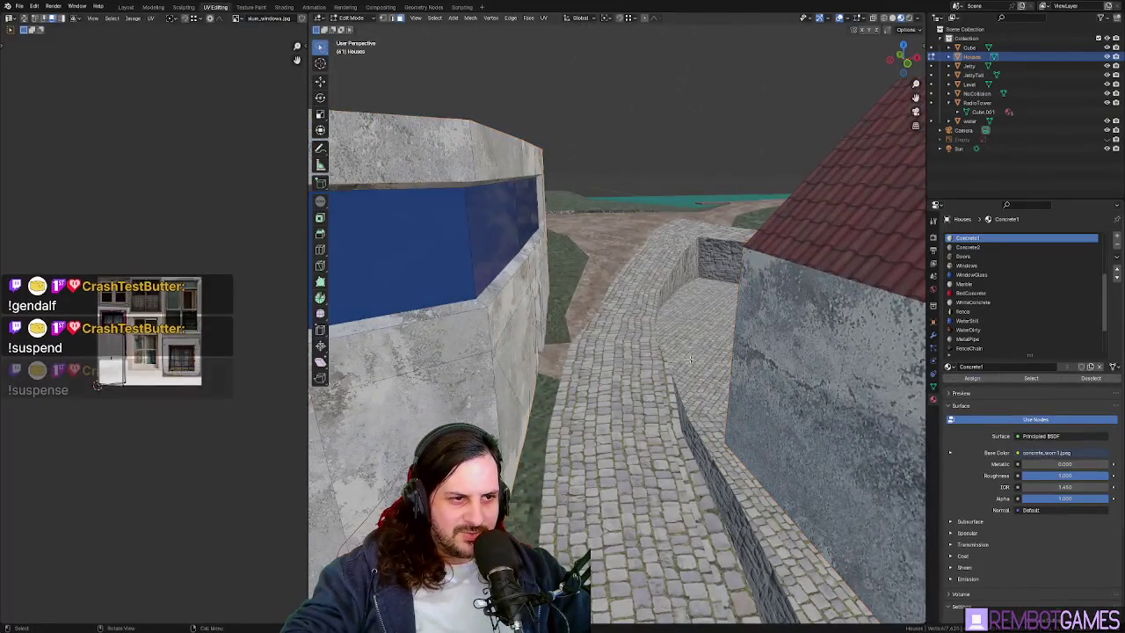
{"action": "left_click", "coordinate": [695, 353]}
{"action": "key", "text": "Tab"}
{"action": "left_click", "coordinate": [695, 352]}
{"action": "mouse_move", "coordinate": [696, 353]}
{"action": "middle_mouse_down"}
{"action": "mouse_move", "coordinate": [657, 251]}
{"action": "mouse_move", "coordinate": [739, 437]}
{"action": "mouse_move", "coordinate": [670, 364]}
{"action": "mouse_move", "coordinate": [668, 296]}
{"action": "middle_mouse_up"}
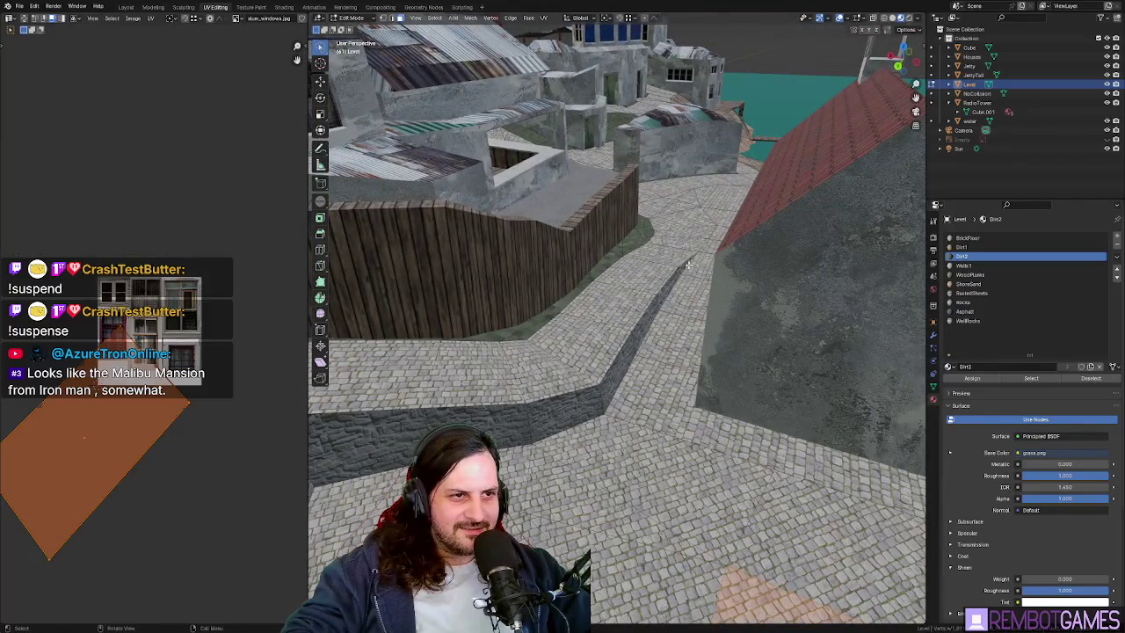
{"action": "left_click", "coordinate": [689, 264]}
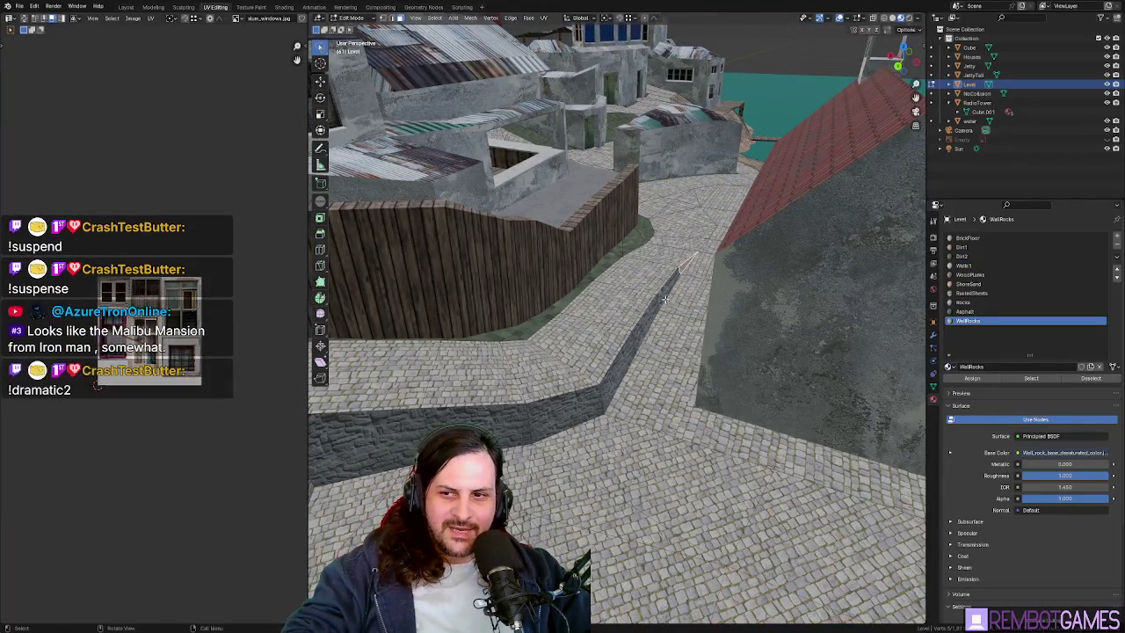
{"action": "middle_click_drag", "start_coordinate": [675, 282], "coordinate": [660, 308], "text": "ctrl"}
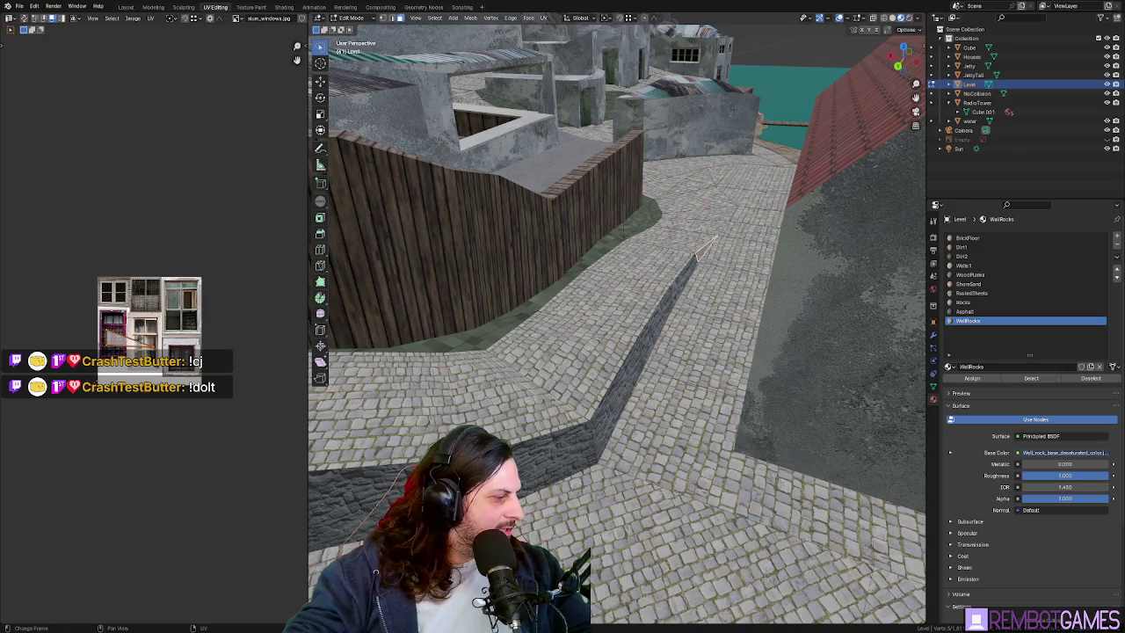
{"action": "scroll", "coordinate": [939, 232], "scroll_direction": "down", "scroll_amount": 2}
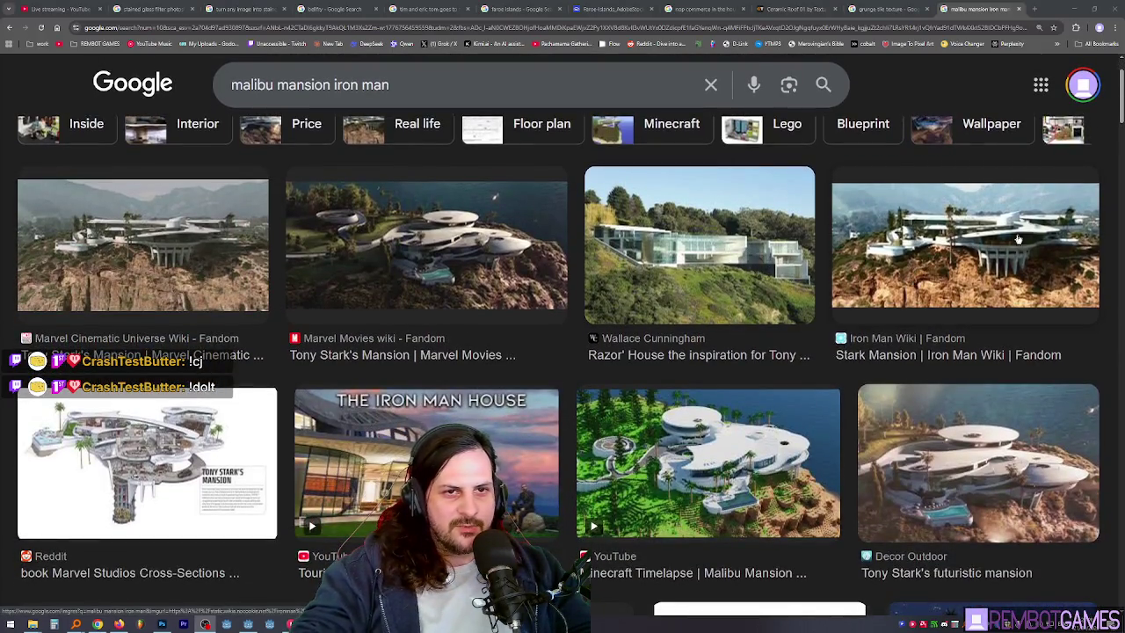
- Scroll the malibu mansion iron man image results and preview The Hollywood Reporter's image
{"action": "scroll", "coordinate": [568, 284], "scroll_direction": "down", "scroll_amount": 2}
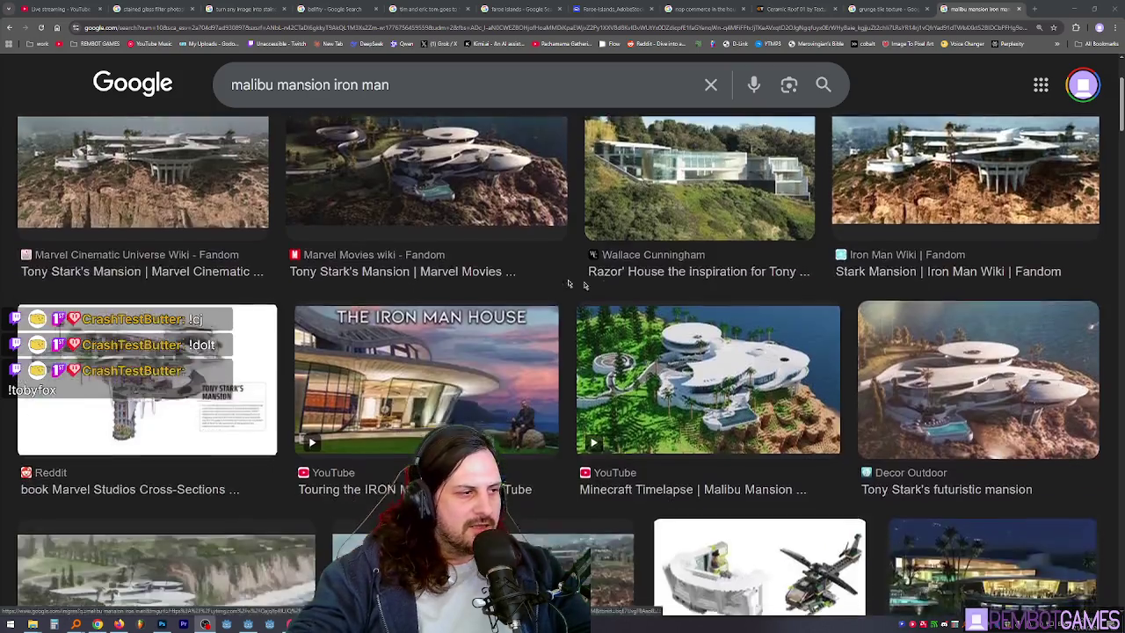
{"action": "scroll", "coordinate": [569, 284], "scroll_direction": "down", "scroll_amount": 2}
{"action": "scroll", "coordinate": [528, 352], "scroll_direction": "down", "scroll_amount": 1}
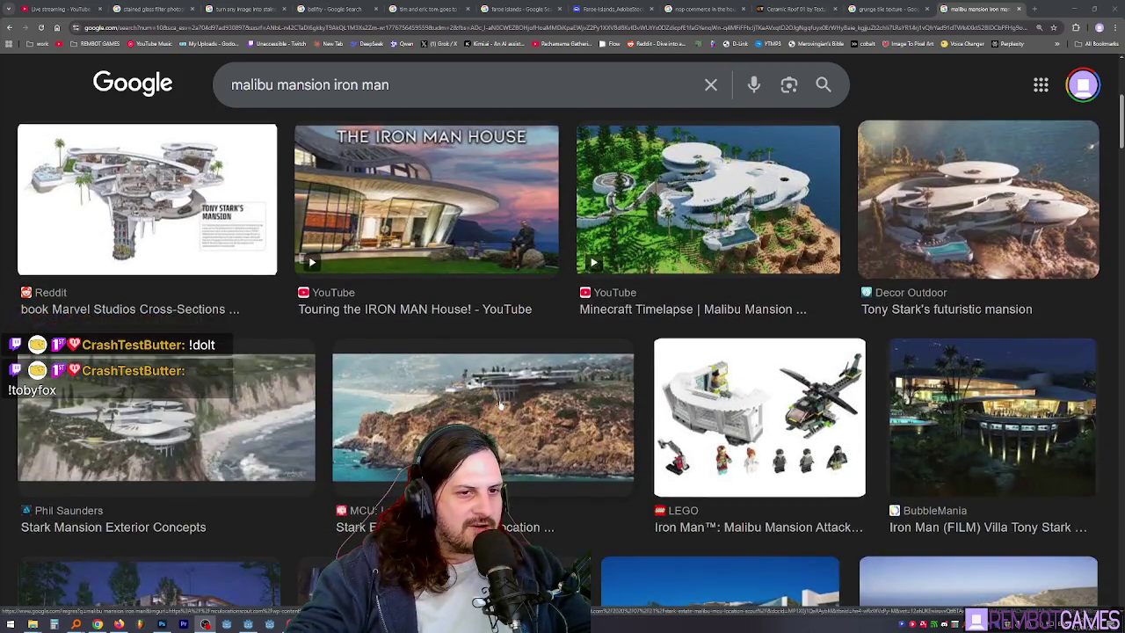
{"action": "scroll", "coordinate": [499, 398], "scroll_direction": "down", "scroll_amount": 3}
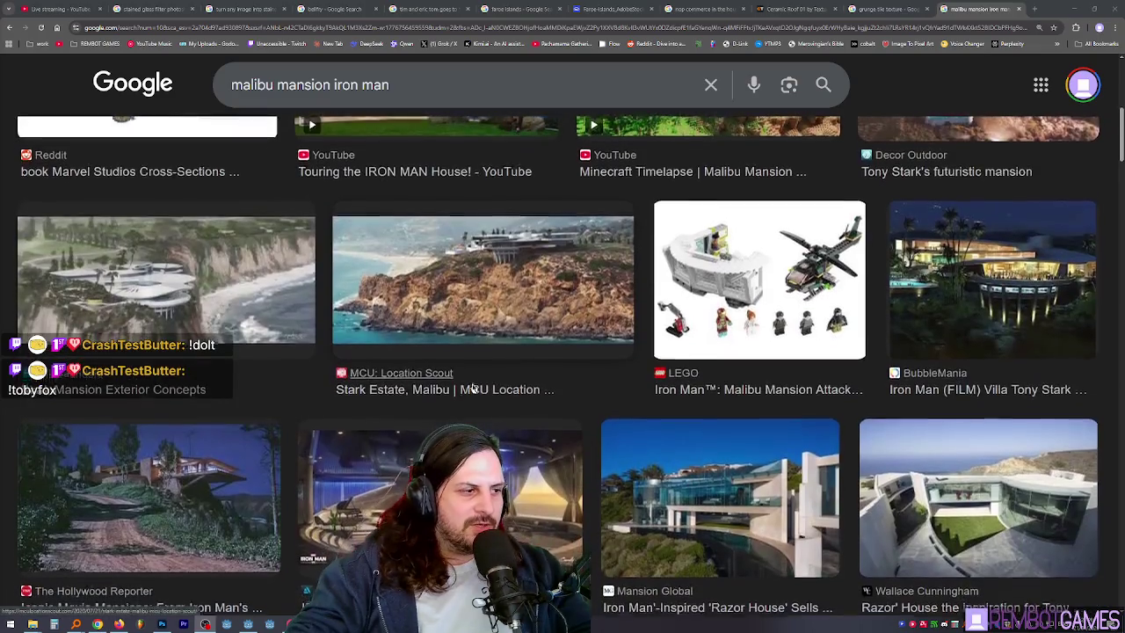
{"action": "scroll", "coordinate": [466, 386], "scroll_direction": "down", "scroll_amount": 2}
{"action": "left_click", "coordinate": [180, 433]}
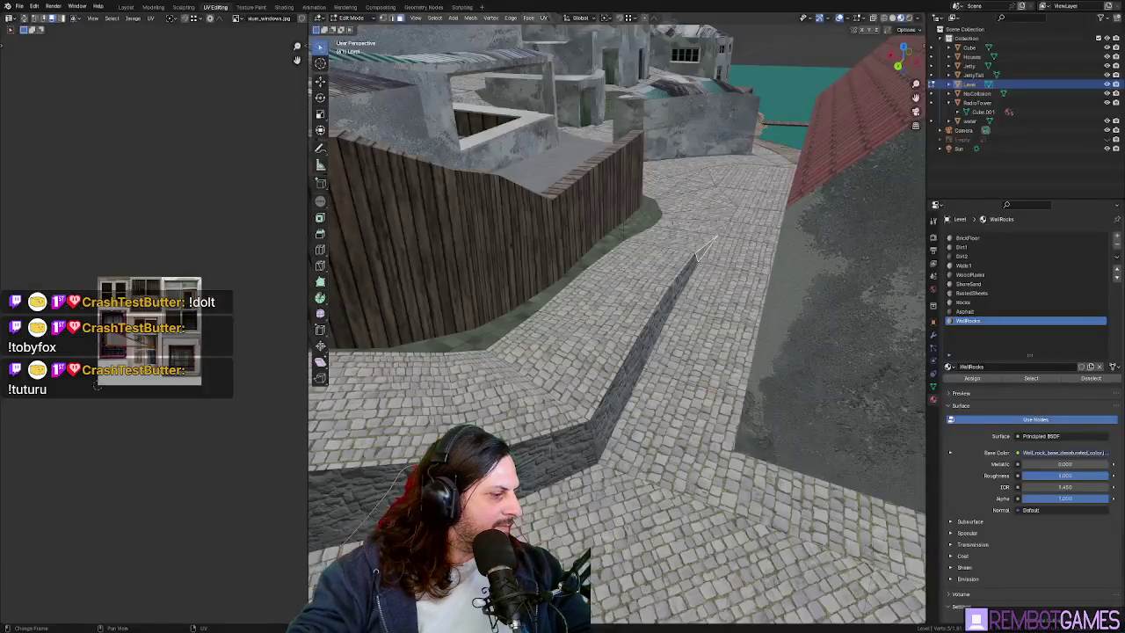
- Use walk navigation to fly over the island to a viewpoint above the teal hole
{"action": "key", "text": "shift+grave"}
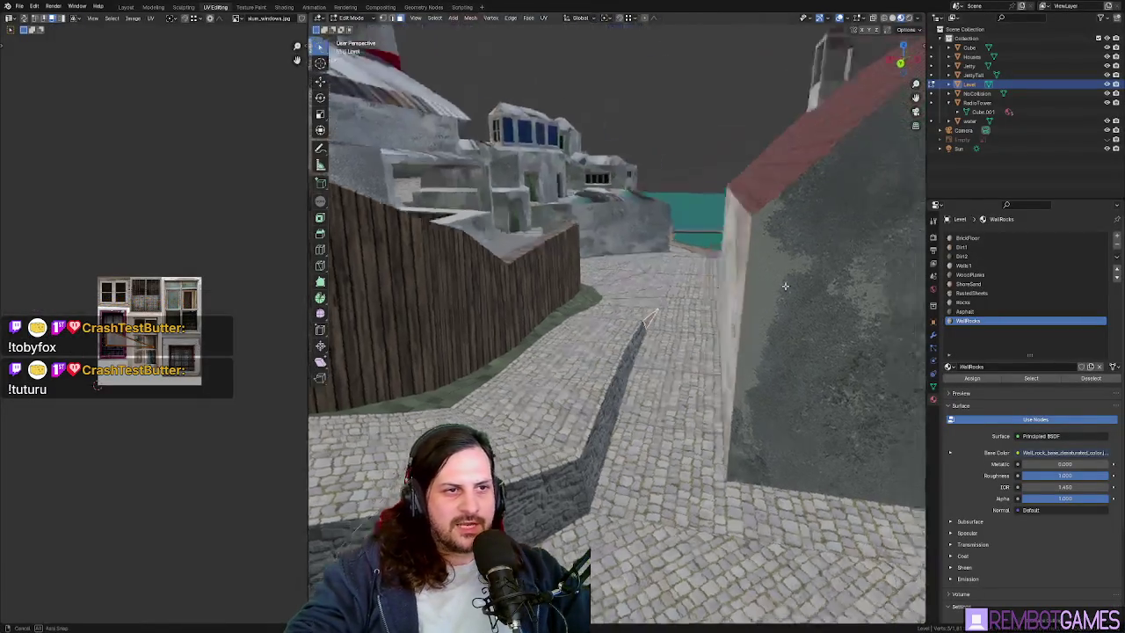
{"action": "key", "text": "s"}
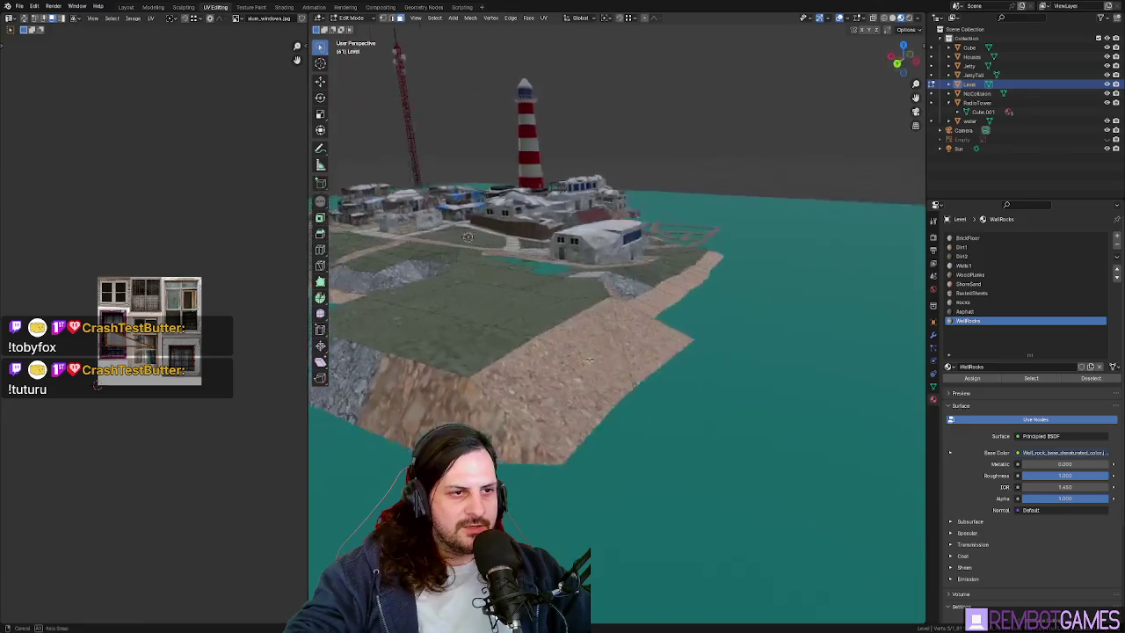
{"action": "key", "text": "w"}
{"action": "left_click", "coordinate": [668, 379]}
{"action": "key", "text": "shift+grave"}
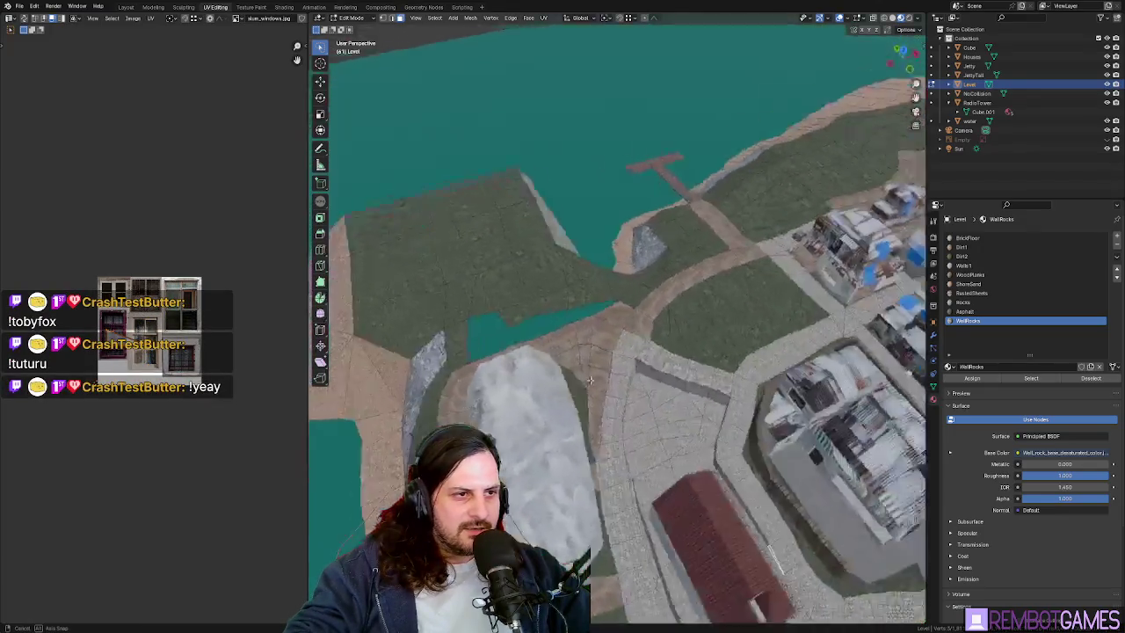
{"action": "left_click", "coordinate": [644, 290]}
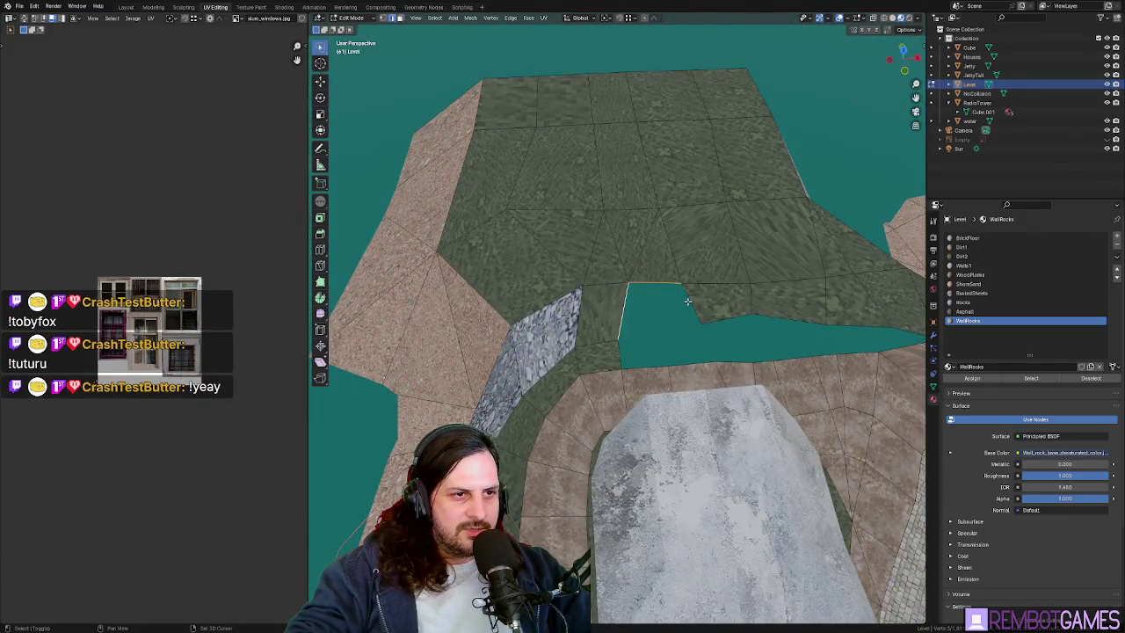
{"action": "key", "text": "shift+grave"}
{"action": "left_click", "coordinate": [657, 389]}
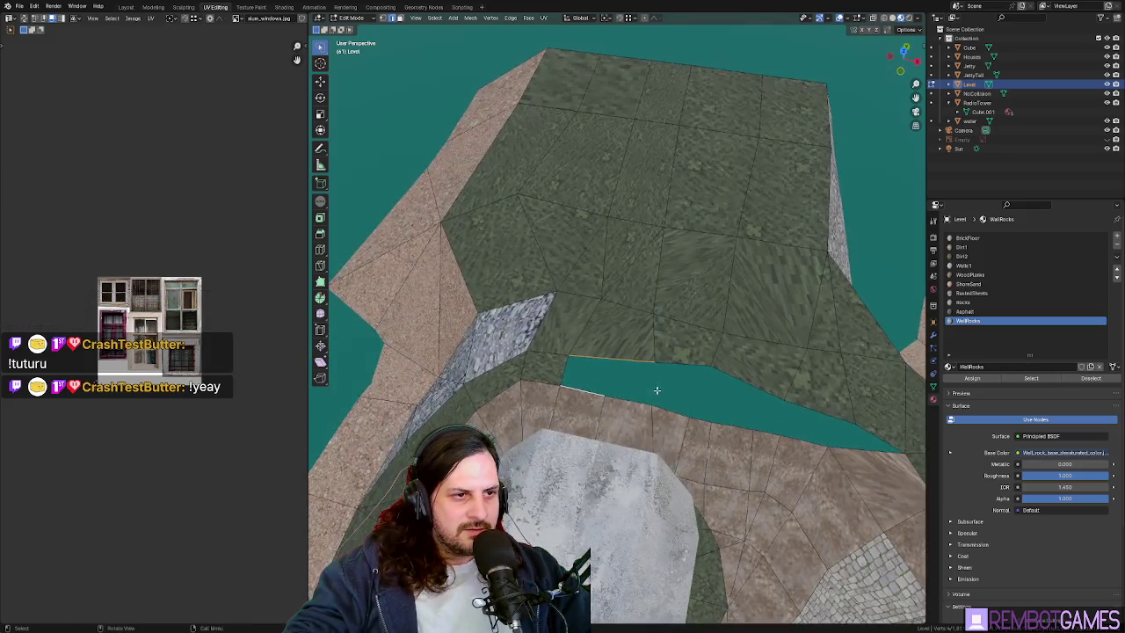
- Knife-cut the grass face bordering the teal hole from its top vertex to its bottom edge
{"action": "left_click", "coordinate": [618, 378]}
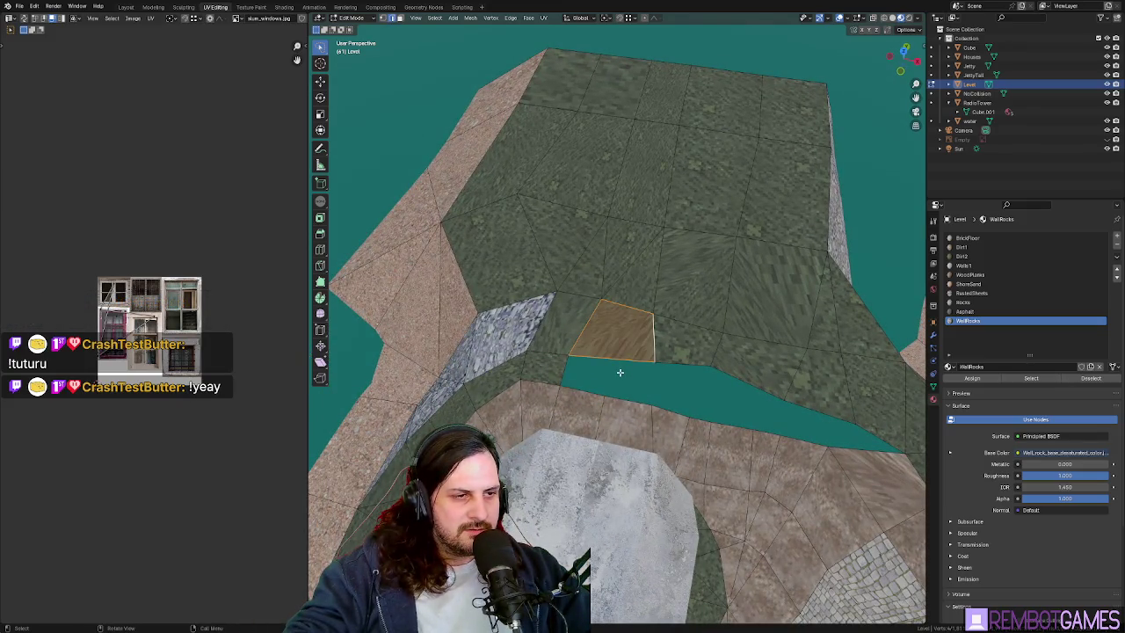
{"action": "scroll", "coordinate": [631, 394], "scroll_direction": "up", "scroll_amount": 4}
{"action": "key", "text": "k"}
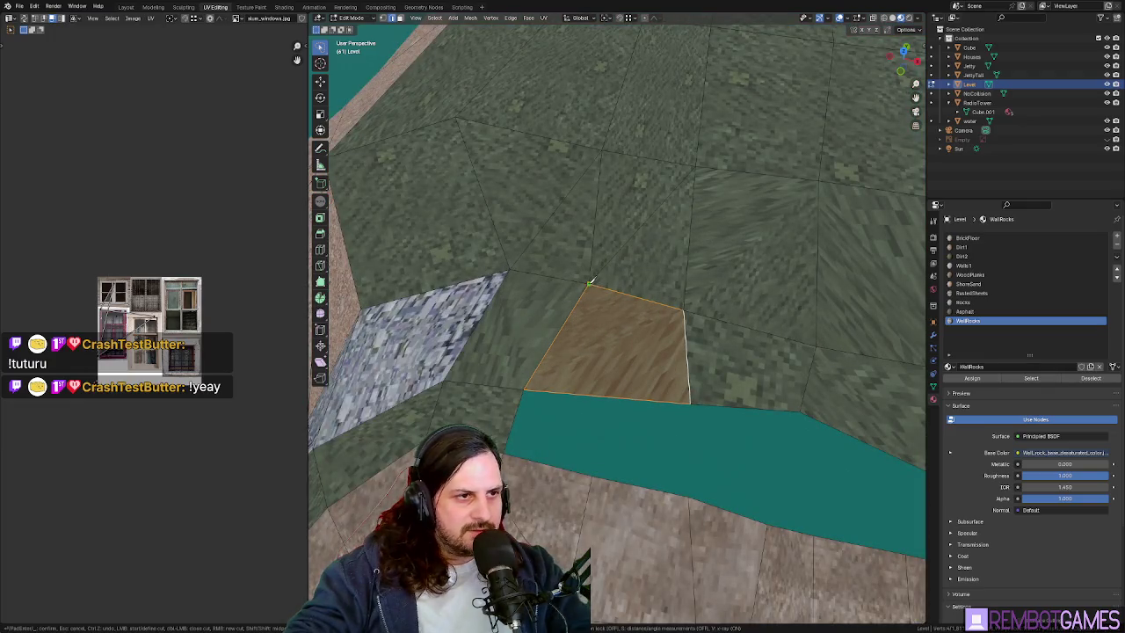
{"action": "left_click", "coordinate": [612, 397]}
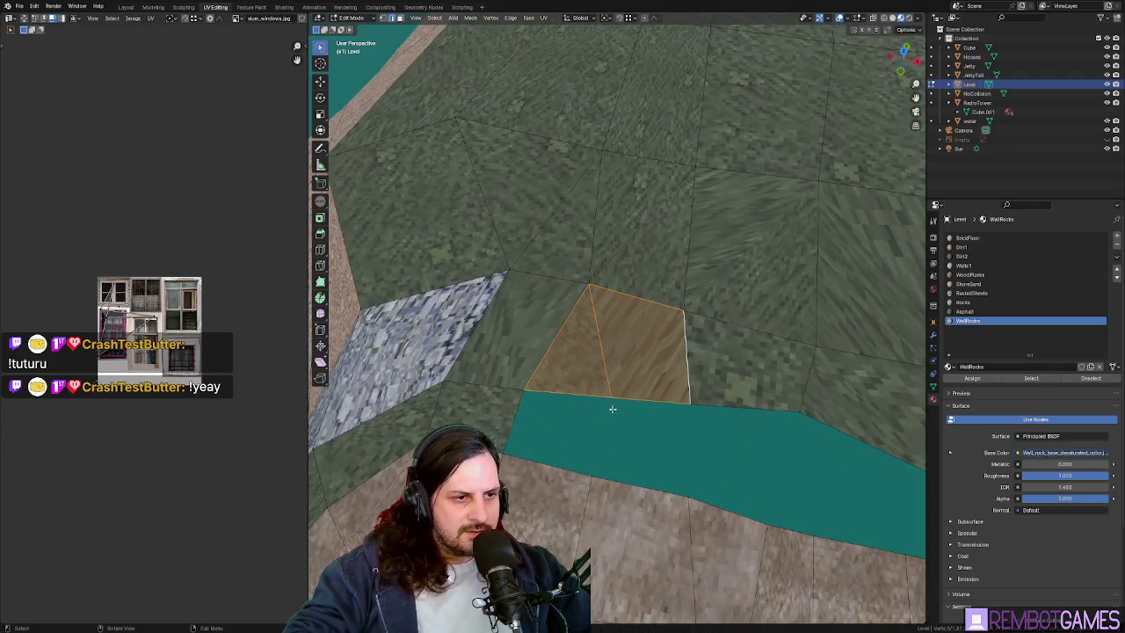
{"action": "key", "text": "Return"}
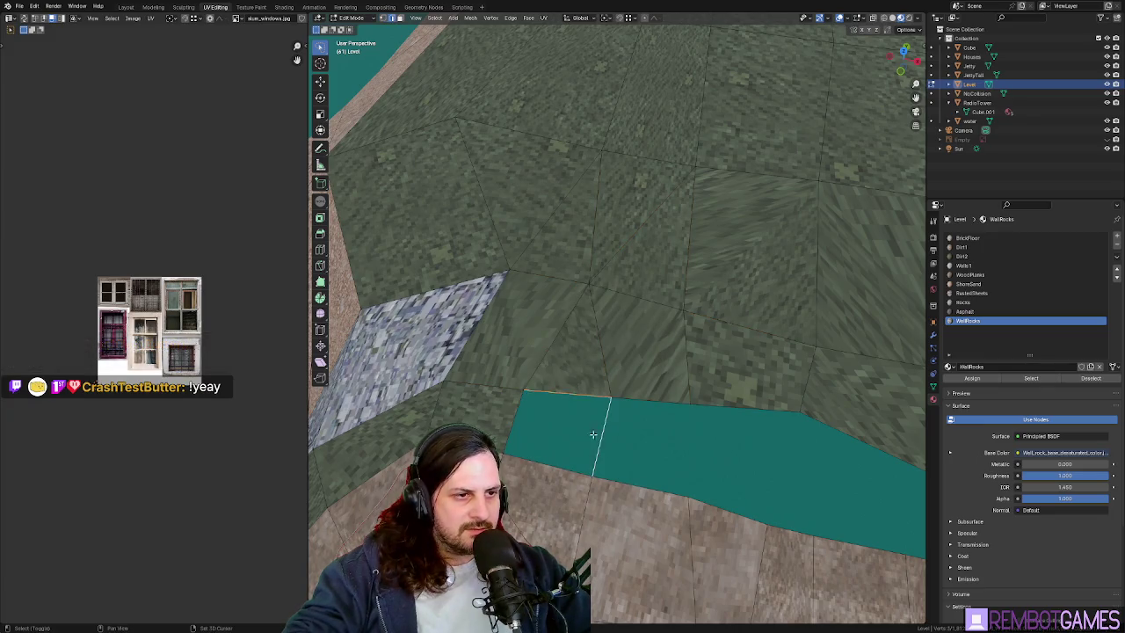
- Inspect the hole from several angles and select the dirt faces and edge below it
{"action": "middle_click_drag", "start_coordinate": [516, 420], "coordinate": [556, 430]}
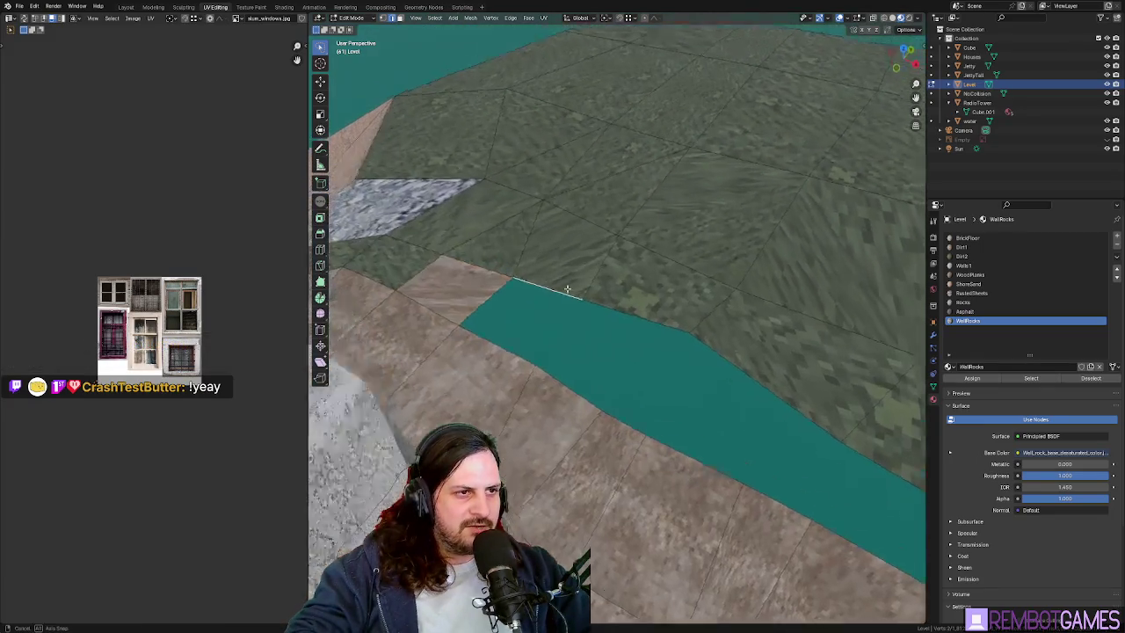
{"action": "middle_click_drag", "start_coordinate": [678, 414], "coordinate": [700, 402]}
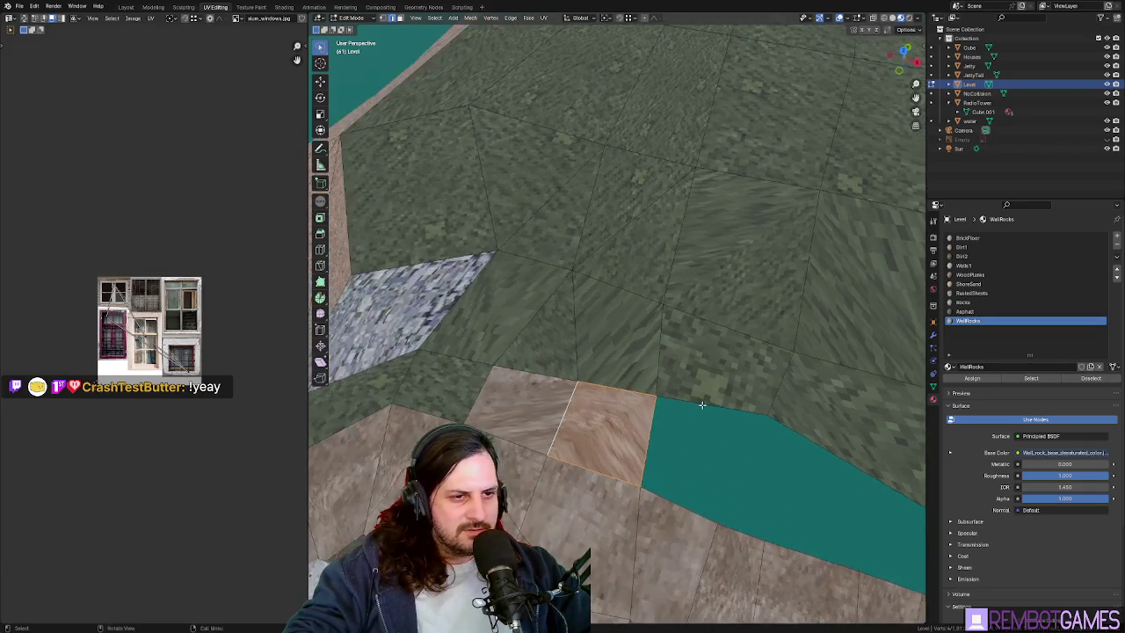
{"action": "mouse_move", "coordinate": [815, 492]}
{"action": "middle_mouse_down", "text": "shift"}
{"action": "mouse_move", "coordinate": [677, 454]}
{"action": "mouse_move", "coordinate": [728, 444]}
{"action": "middle_mouse_up", "text": "shift"}
{"action": "left_click", "coordinate": [595, 427], "text": "shift"}
{"action": "left_click", "coordinate": [595, 413], "text": "shift"}
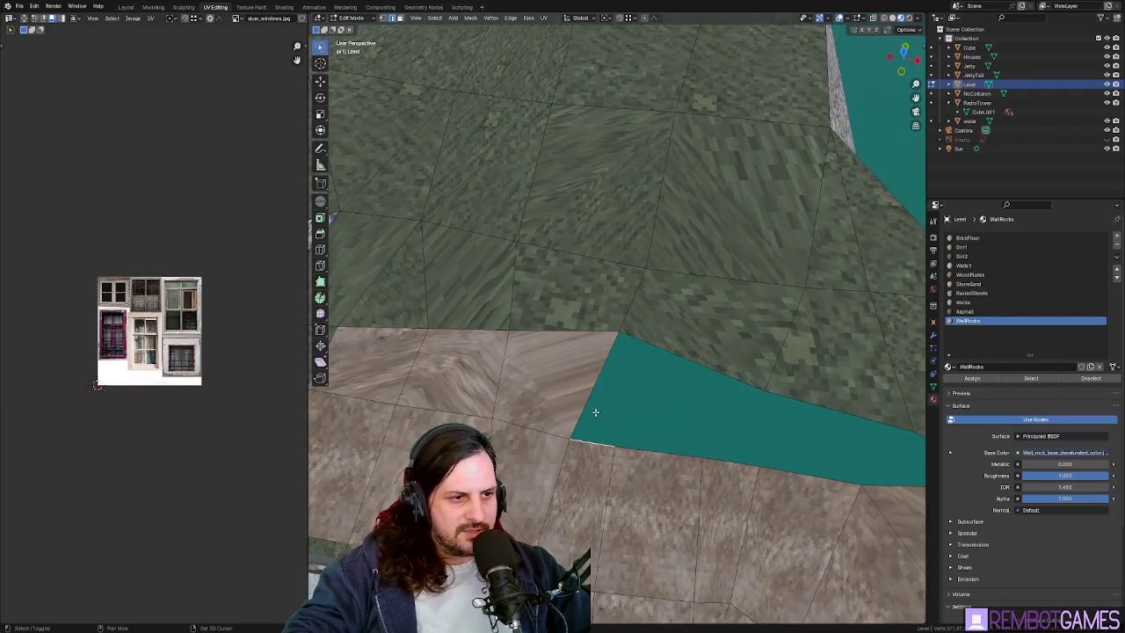
{"action": "mouse_move", "coordinate": [660, 450]}
{"action": "middle_mouse_down"}
{"action": "mouse_move", "coordinate": [755, 429]}
{"action": "mouse_move", "coordinate": [668, 422]}
{"action": "mouse_move", "coordinate": [706, 408]}
{"action": "middle_mouse_up"}
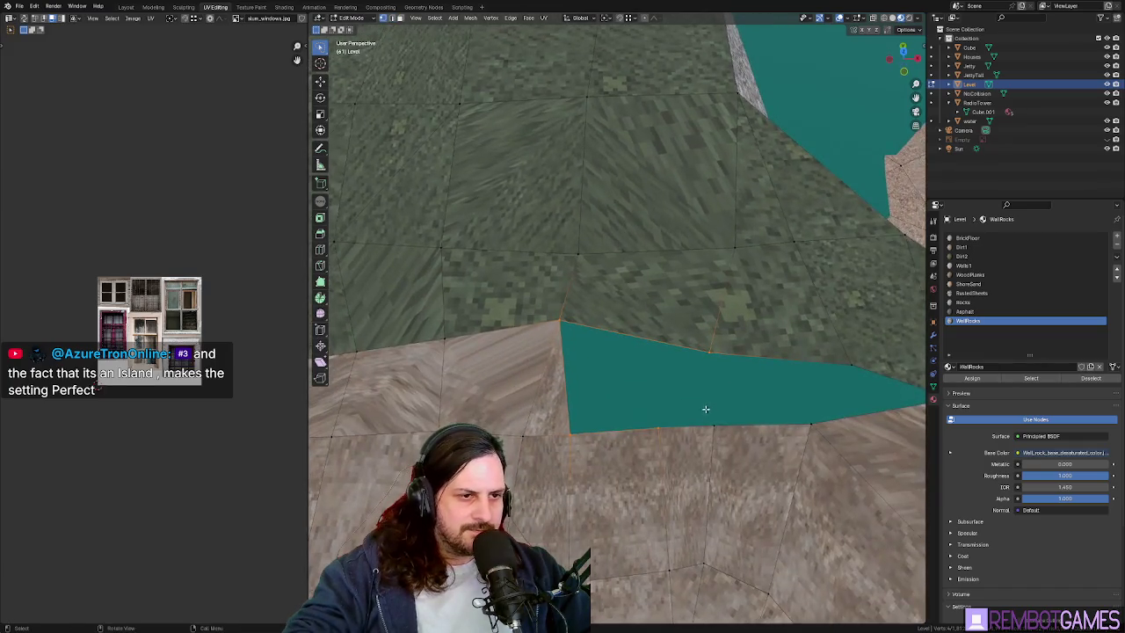
{"action": "left_click", "coordinate": [680, 464]}
{"action": "middle_click_drag", "start_coordinate": [680, 463], "coordinate": [633, 562]}
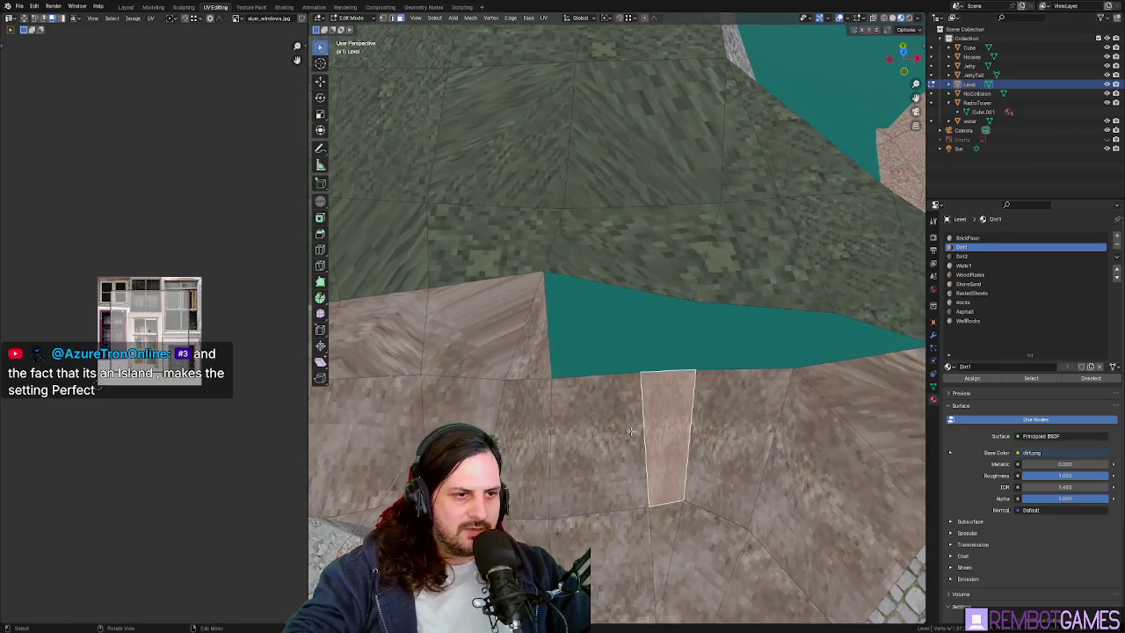
- Adjust the floor face's texture mapping and vertex options from the context menus
{"action": "right_click", "coordinate": [632, 572]}
{"action": "left_click", "coordinate": [624, 598]}
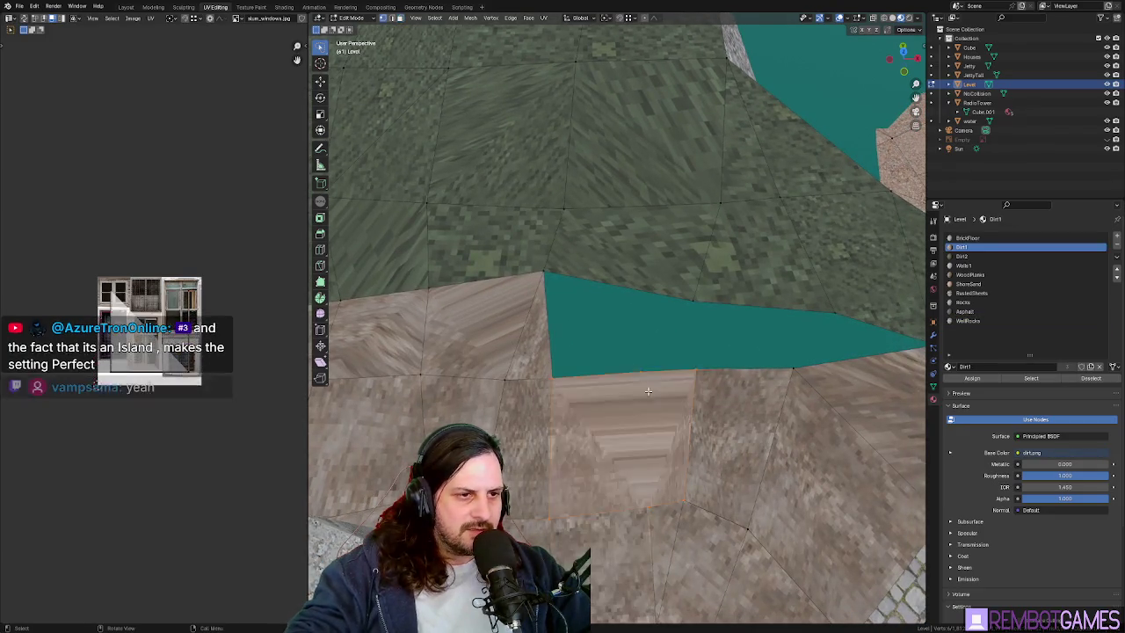
{"action": "right_click", "coordinate": [639, 374]}
{"action": "mouse_move", "coordinate": [607, 487]}
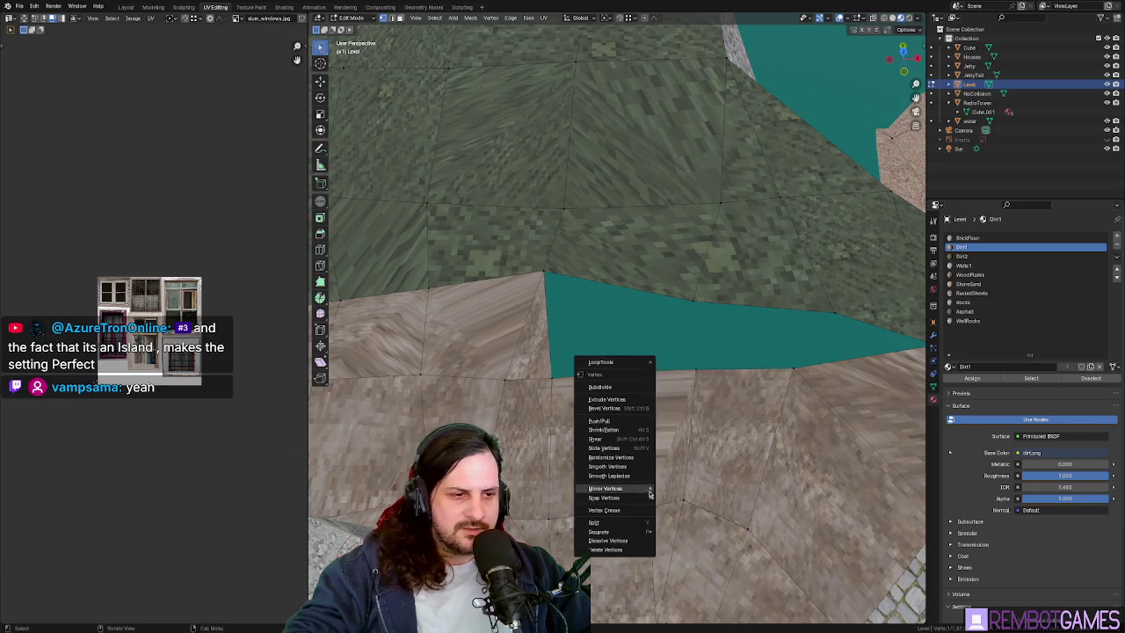
{"action": "left_click", "coordinate": [625, 542]}
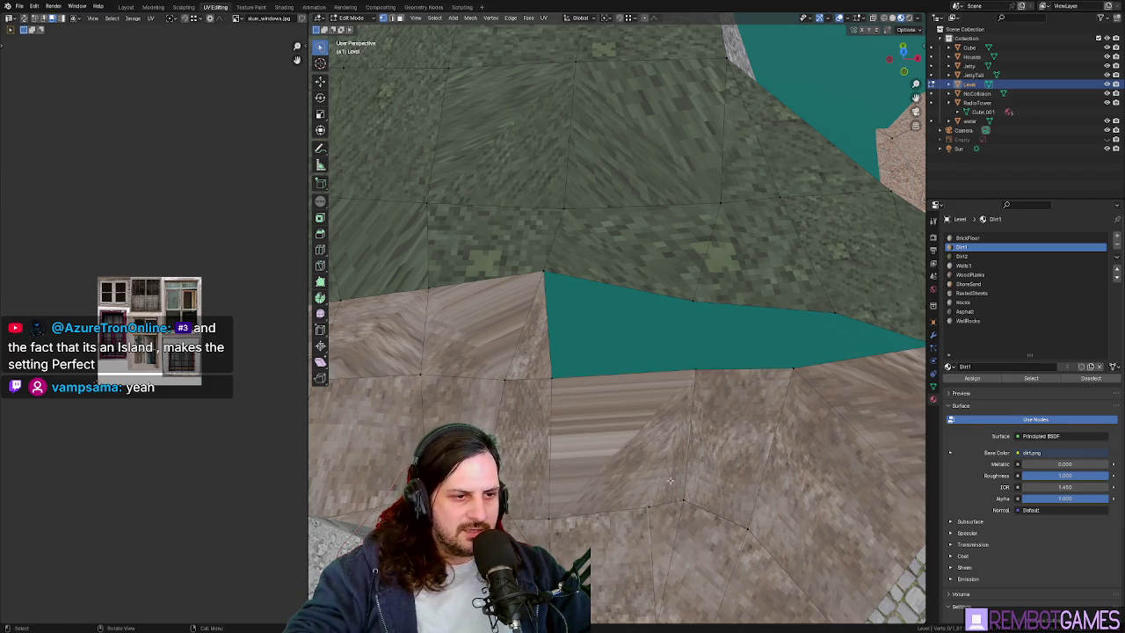
{"action": "middle_click_drag", "start_coordinate": [680, 478], "coordinate": [665, 419]}
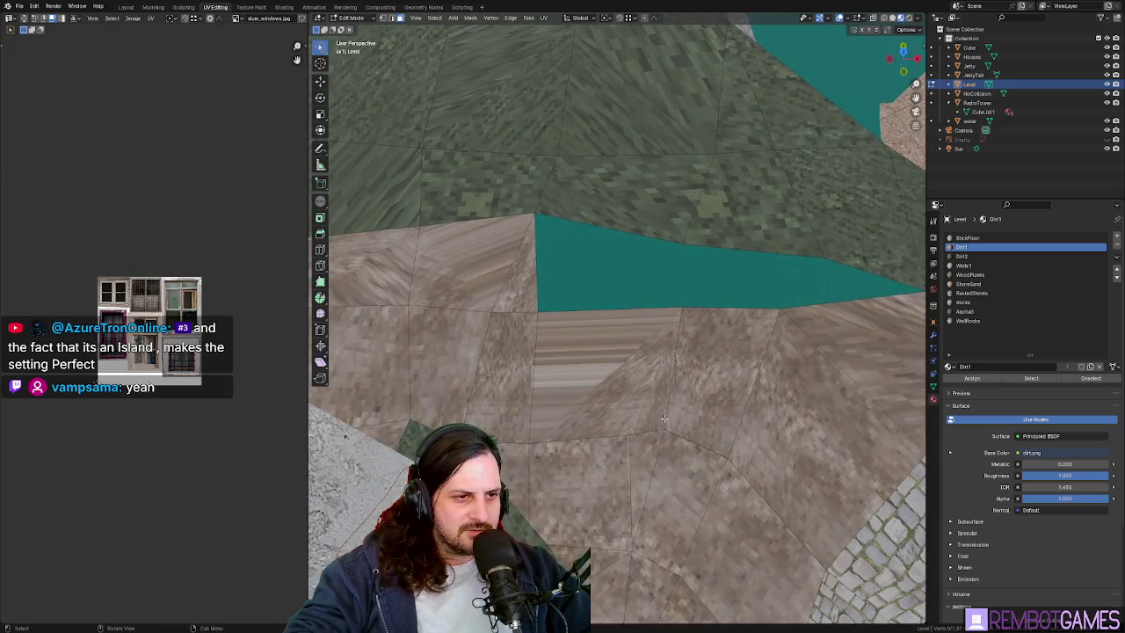
- Knife-cut along the floor edge beside the stair face and commit the cut
{"action": "key", "text": "k"}
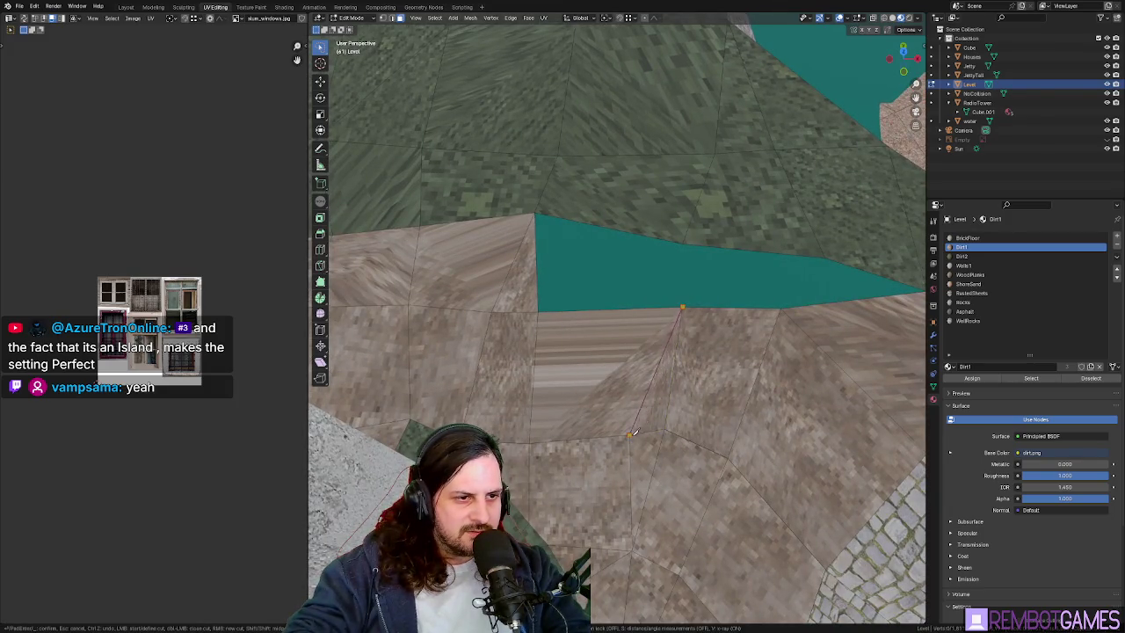
{"action": "left_click", "coordinate": [629, 433]}
{"action": "key", "text": "Return"}
{"action": "middle_click_drag", "start_coordinate": [629, 433], "coordinate": [597, 418]}
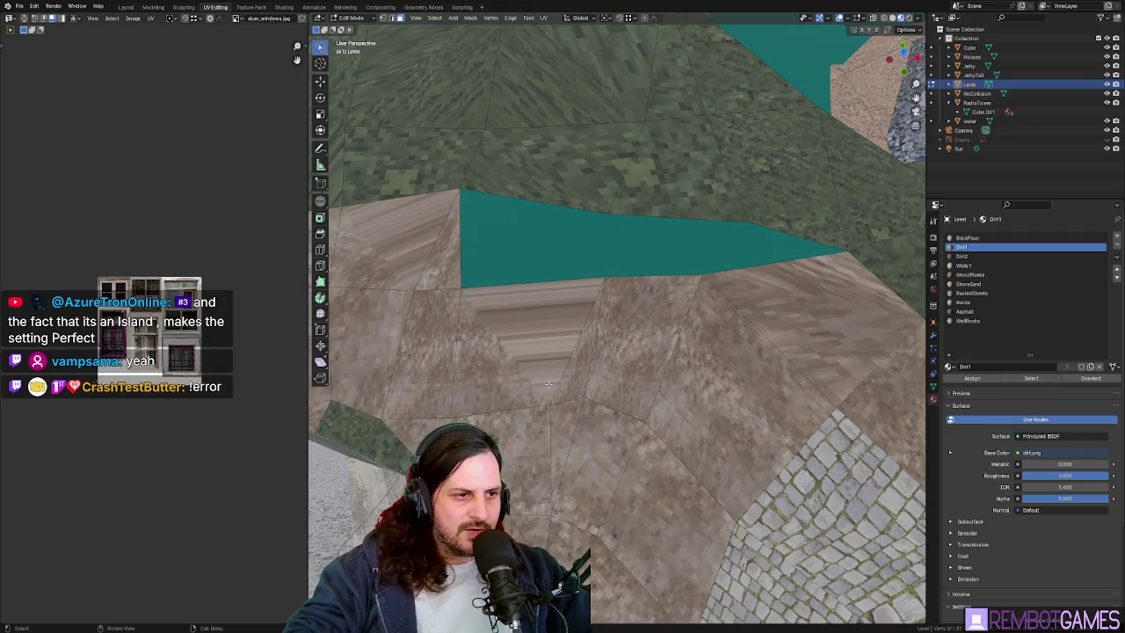
- Select the stair face, the sliver and the face below, and run Tris to Quads
{"action": "right_click_drag", "start_coordinate": [606, 449], "coordinate": [598, 435], "text": "ctrl"}
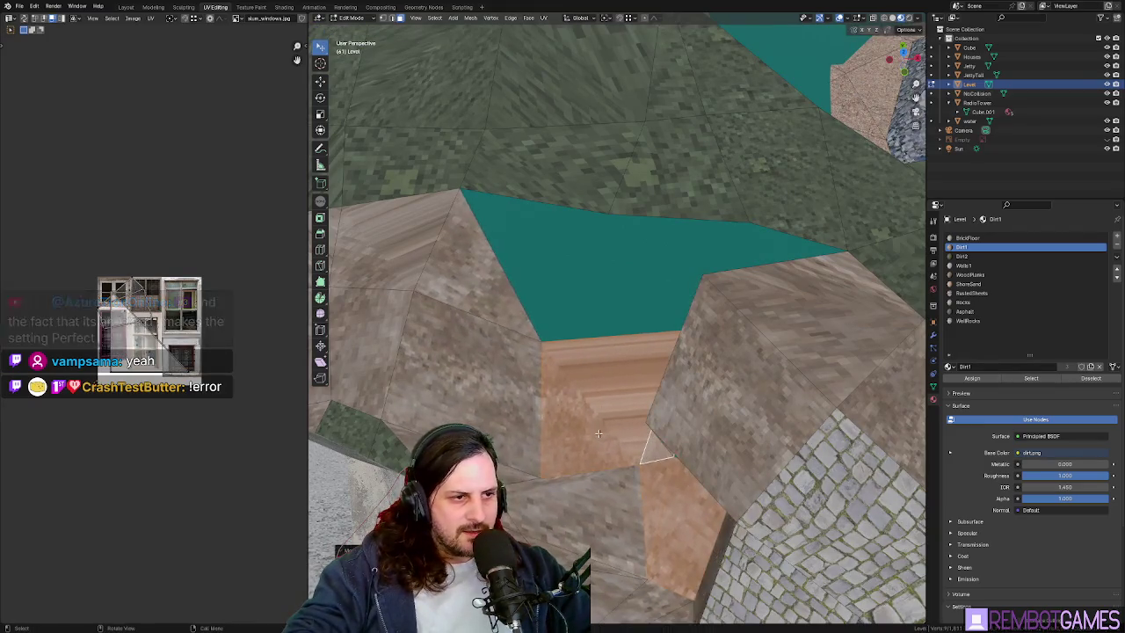
{"action": "right_click", "coordinate": [542, 381]}
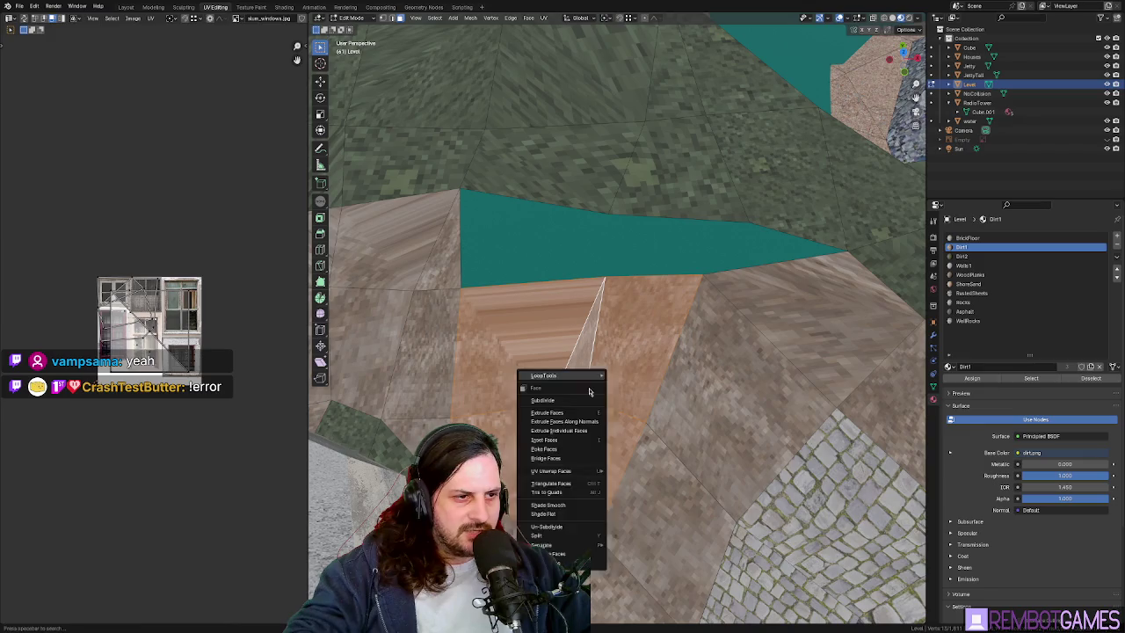
{"action": "mouse_move", "coordinate": [543, 381]}
{"action": "middle_mouse_down"}
{"action": "mouse_move", "coordinate": [554, 277]}
{"action": "mouse_move", "coordinate": [761, 415]}
{"action": "mouse_move", "coordinate": [685, 439]}
{"action": "middle_mouse_up"}
{"action": "scroll", "coordinate": [686, 439], "scroll_direction": "up", "scroll_amount": 3}
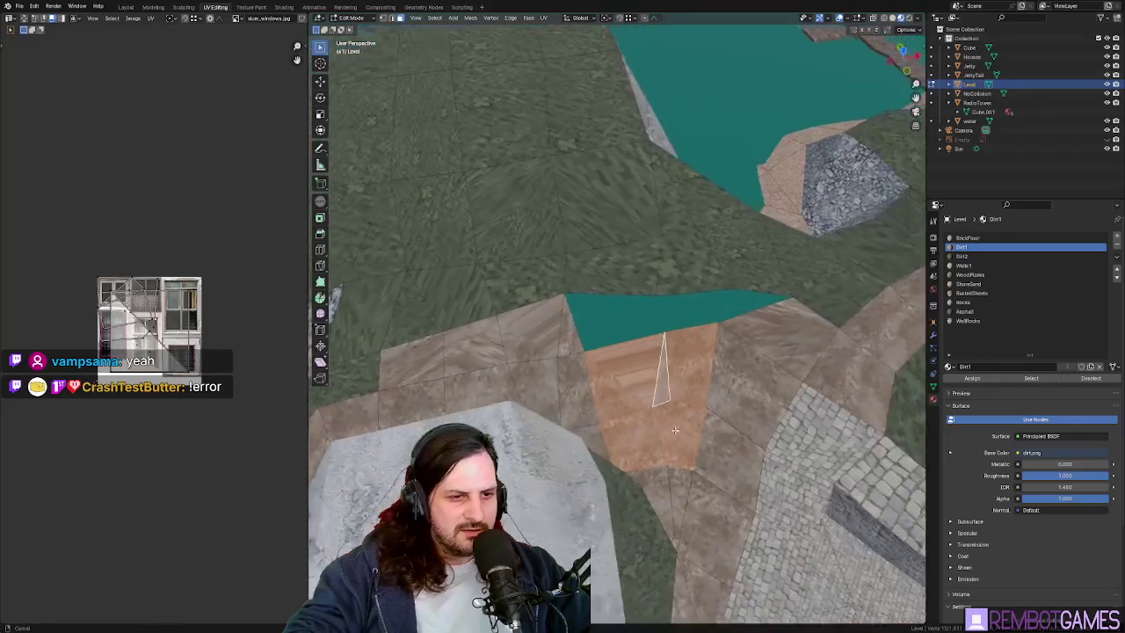
{"action": "scroll", "coordinate": [668, 453], "scroll_direction": "up", "scroll_amount": 2}
{"action": "right_click", "coordinate": [661, 458]}
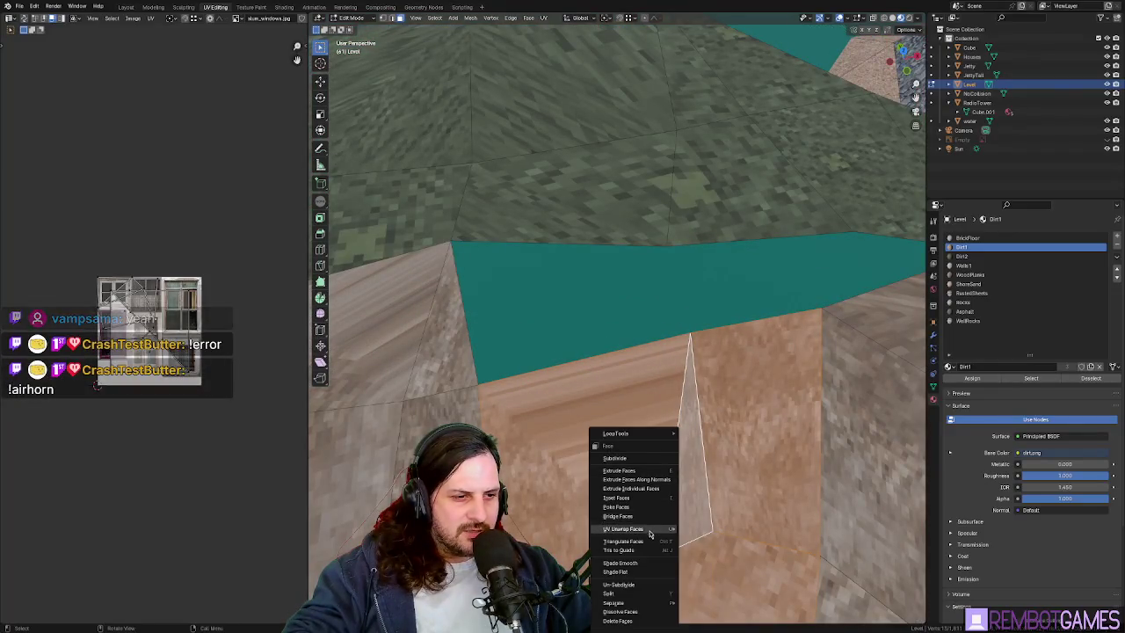
{"action": "left_click", "coordinate": [620, 550]}
{"action": "mouse_move", "coordinate": [619, 549]}
{"action": "middle_mouse_down"}
{"action": "mouse_move", "coordinate": [704, 489]}
{"action": "mouse_move", "coordinate": [601, 380]}
{"action": "middle_mouse_up"}
- Run Tris to Quads again, then select only the remaining triangle sliver
{"action": "right_click", "coordinate": [601, 380]}
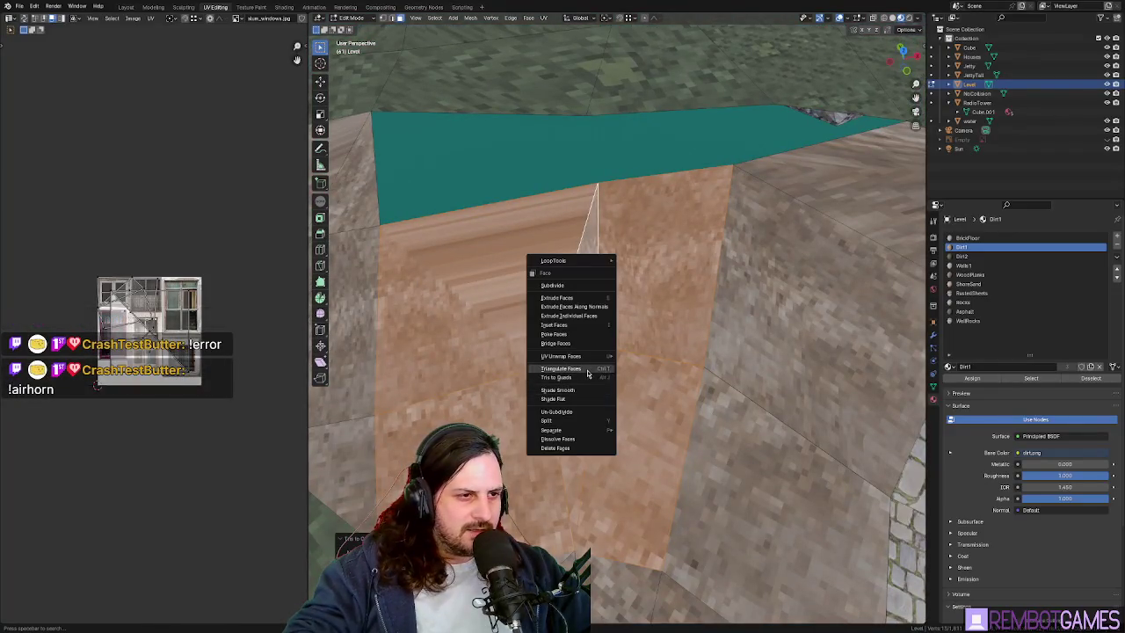
{"action": "right_click", "coordinate": [584, 380]}
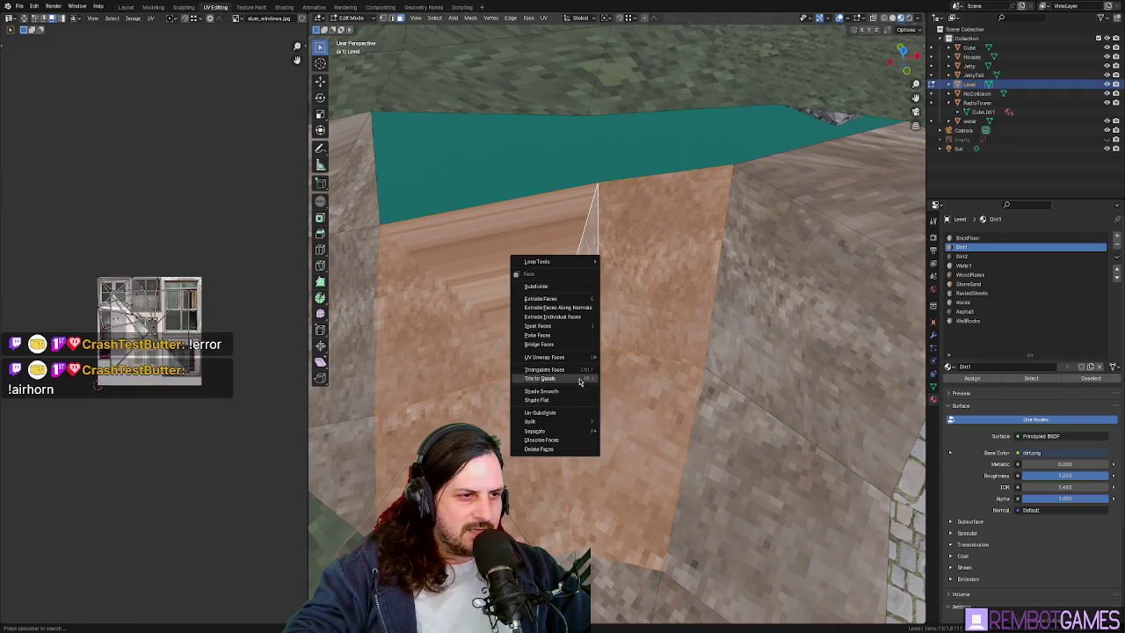
{"action": "left_click", "coordinate": [579, 379]}
{"action": "middle_click_drag", "start_coordinate": [579, 380], "coordinate": [592, 378]}
{"action": "mouse_move", "coordinate": [648, 431]}
{"action": "middle_mouse_down"}
{"action": "mouse_move", "coordinate": [586, 392]}
{"action": "mouse_move", "coordinate": [589, 420]}
{"action": "mouse_move", "coordinate": [551, 418]}
{"action": "middle_mouse_up"}
{"action": "left_click", "coordinate": [571, 377]}
- Delete the thin triangle sliver faces above the hole
{"action": "key", "text": "x"}
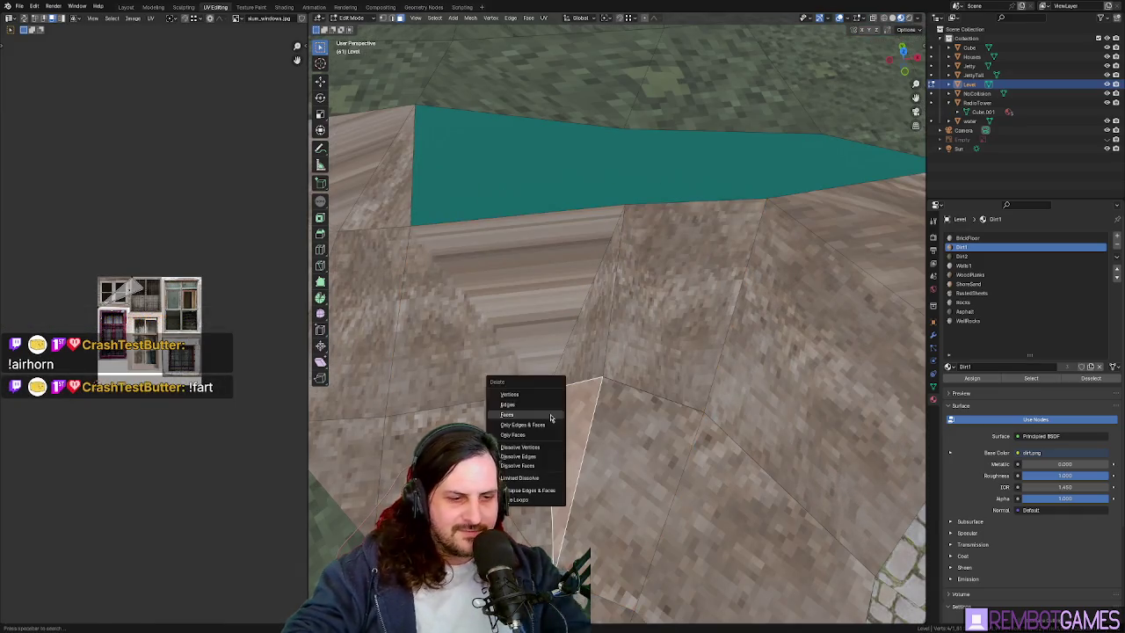
{"action": "left_click", "coordinate": [550, 417]}
{"action": "left_click", "coordinate": [567, 377]}
{"action": "key", "text": "x"}
{"action": "left_click", "coordinate": [567, 376]}
- Merge the leftover sliver vertices At Center, undoing an attempted reshape
{"action": "right_click", "coordinate": [601, 377]}
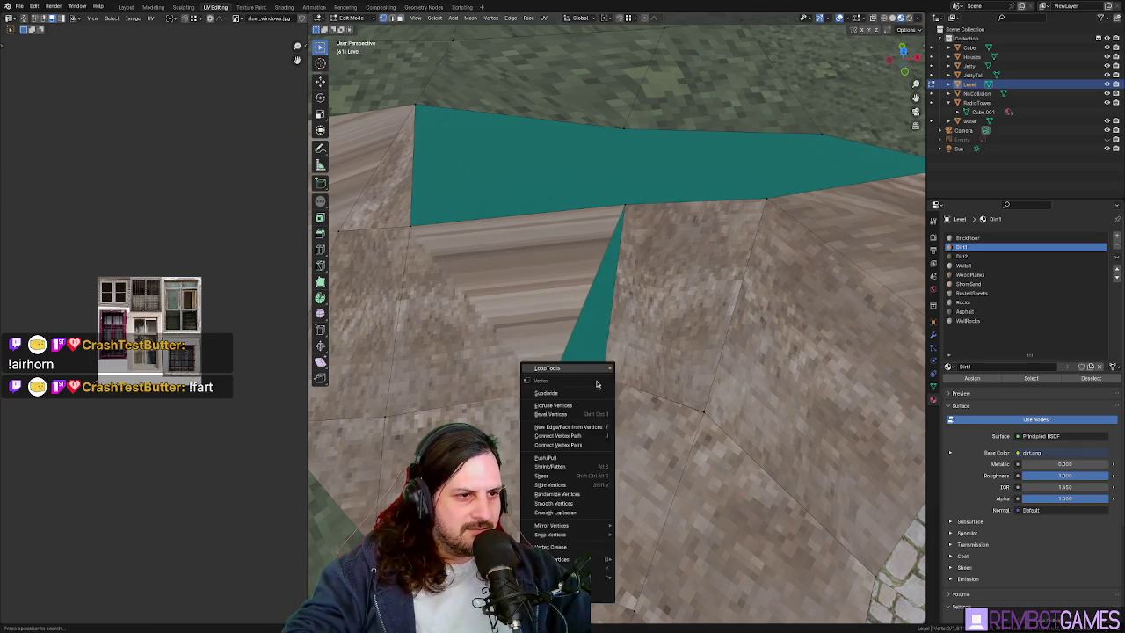
{"action": "mouse_move", "coordinate": [572, 559]}
{"action": "left_click", "coordinate": [649, 561]}
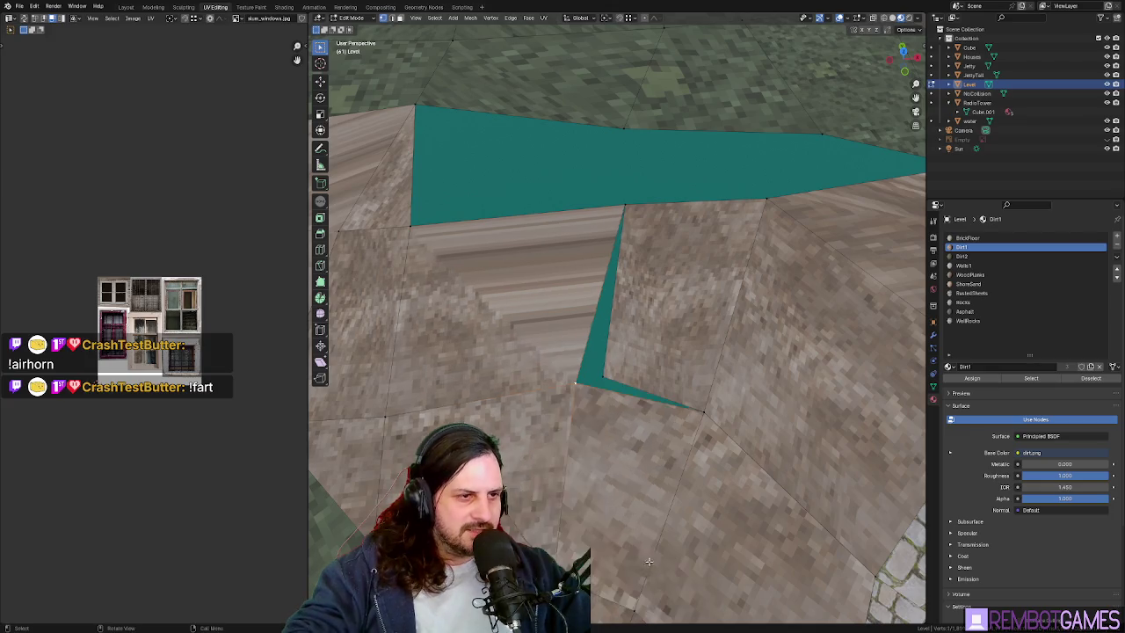
{"action": "key", "text": "ctrl+z"}
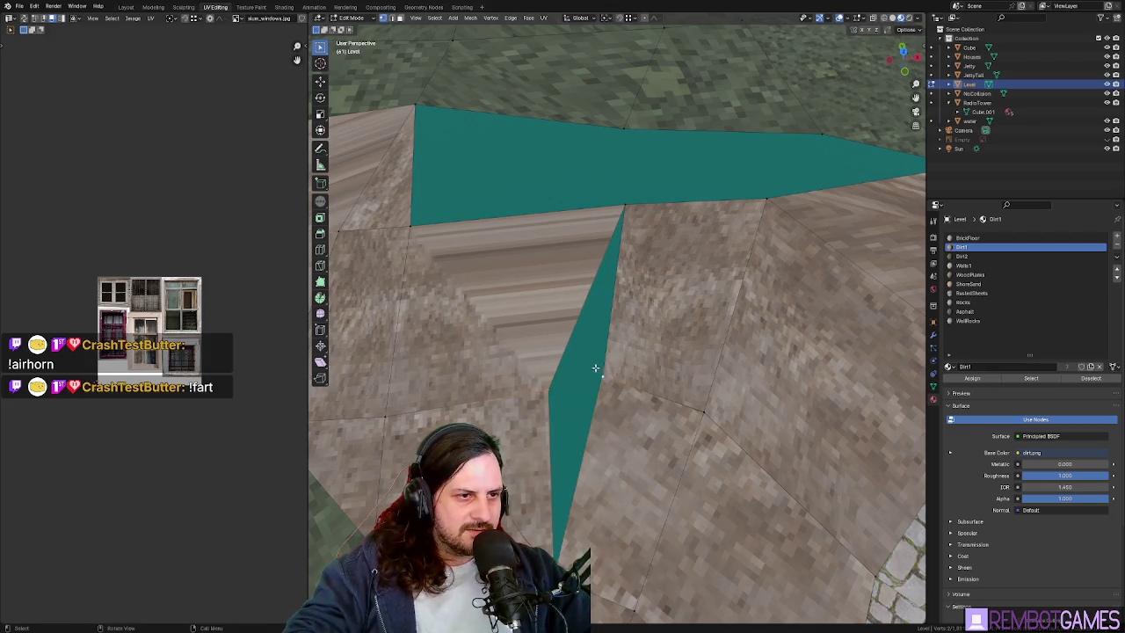
{"action": "key", "text": "ctrl+z"}
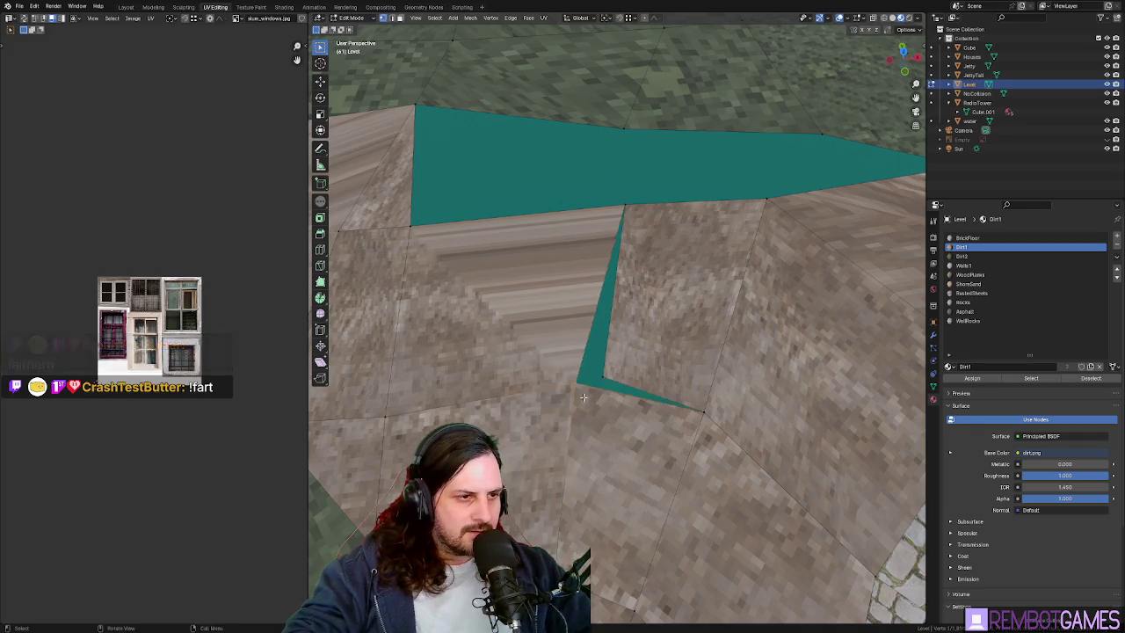
{"action": "key", "text": "m"}
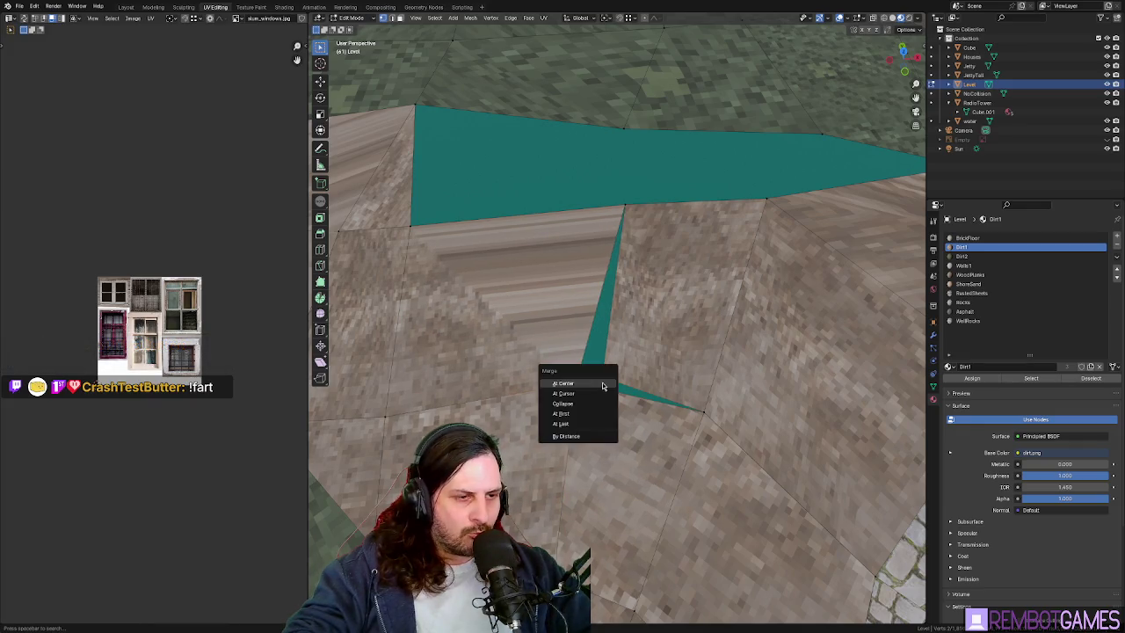
{"action": "left_click", "coordinate": [602, 385]}
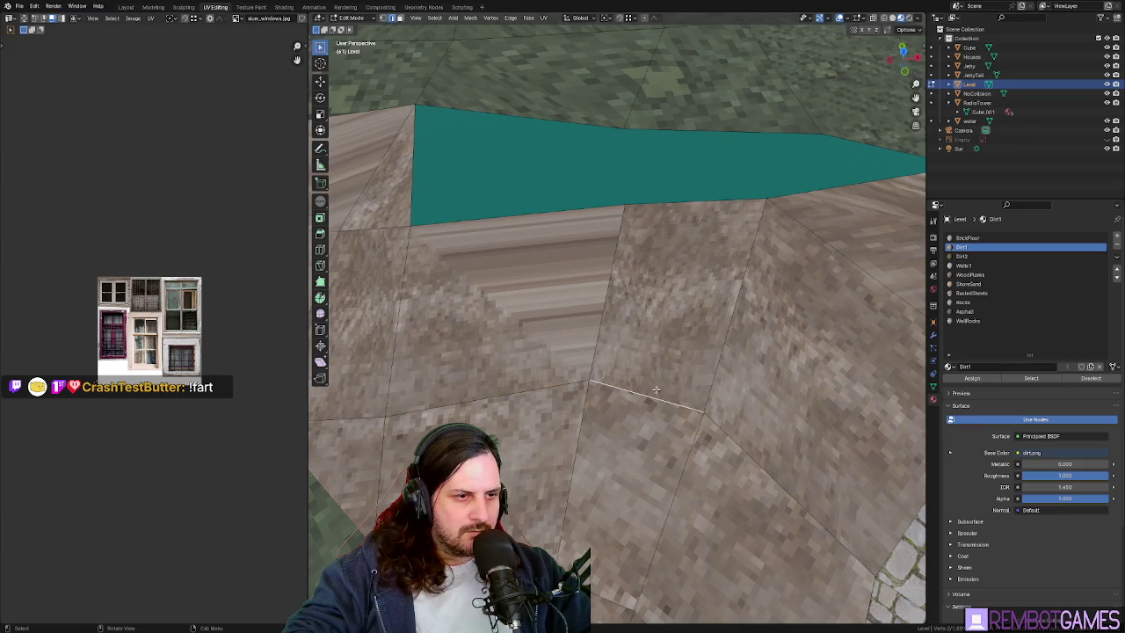
- Delete the upper and lower faces beside the gap and fill it with one new face
{"action": "right_click", "coordinate": [654, 385]}
{"action": "key", "text": "Escape"}
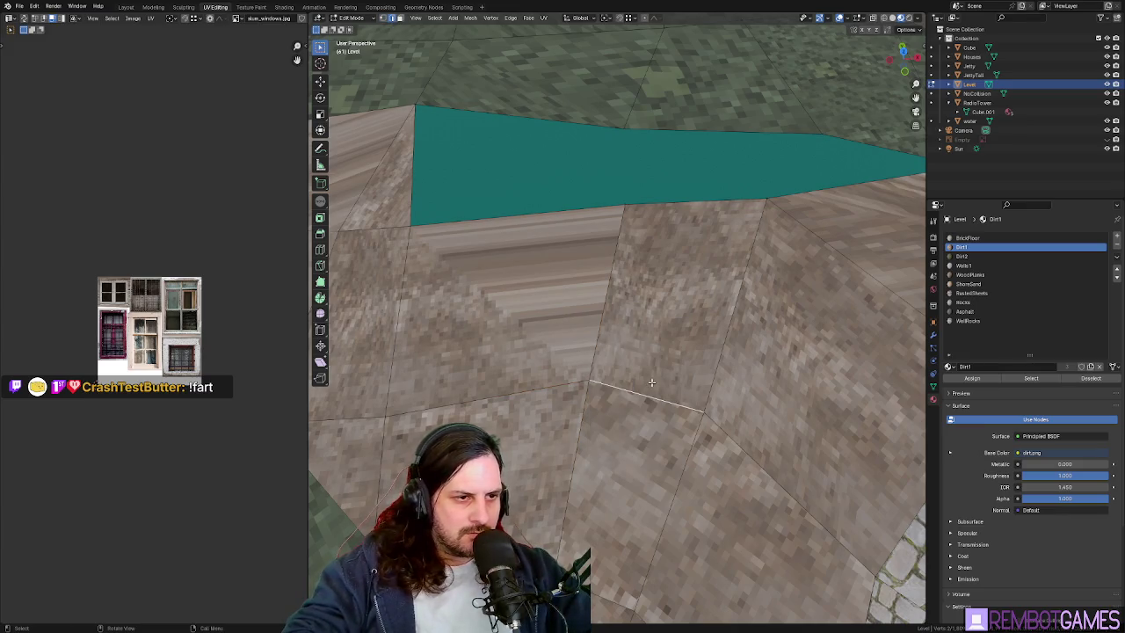
{"action": "left_click", "coordinate": [656, 367]}
{"action": "right_click", "coordinate": [615, 316]}
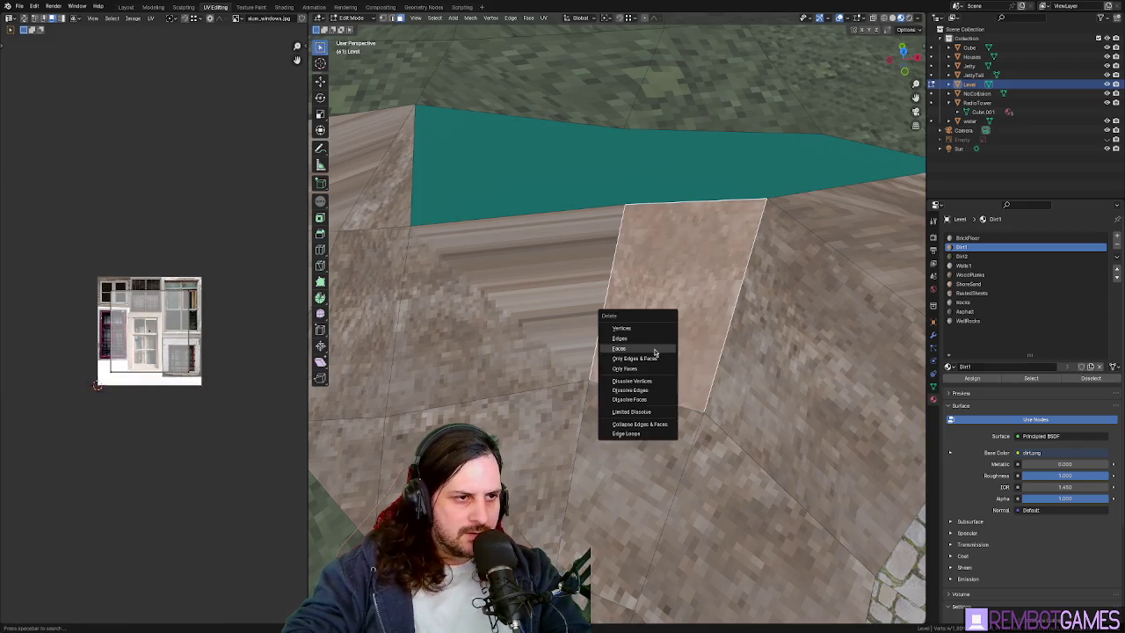
{"action": "left_click", "coordinate": [633, 350]}
{"action": "left_click", "coordinate": [633, 426]}
{"action": "right_click", "coordinate": [634, 427]}
{"action": "left_click", "coordinate": [615, 429]}
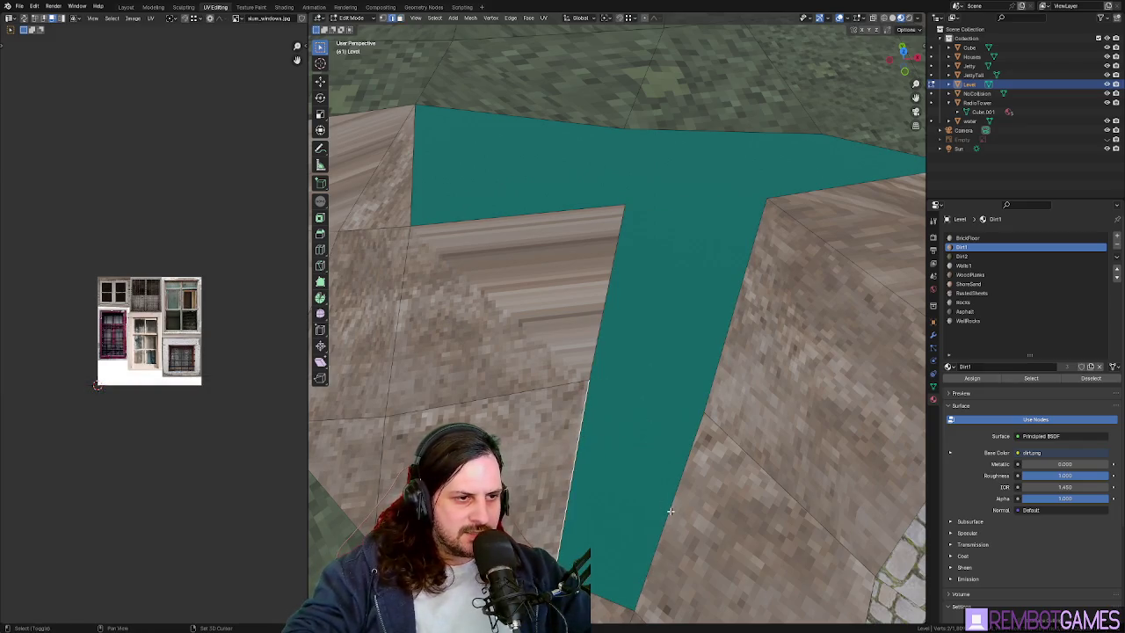
{"action": "key", "text": "f"}
{"action": "left_click", "coordinate": [641, 386], "text": "shift"}
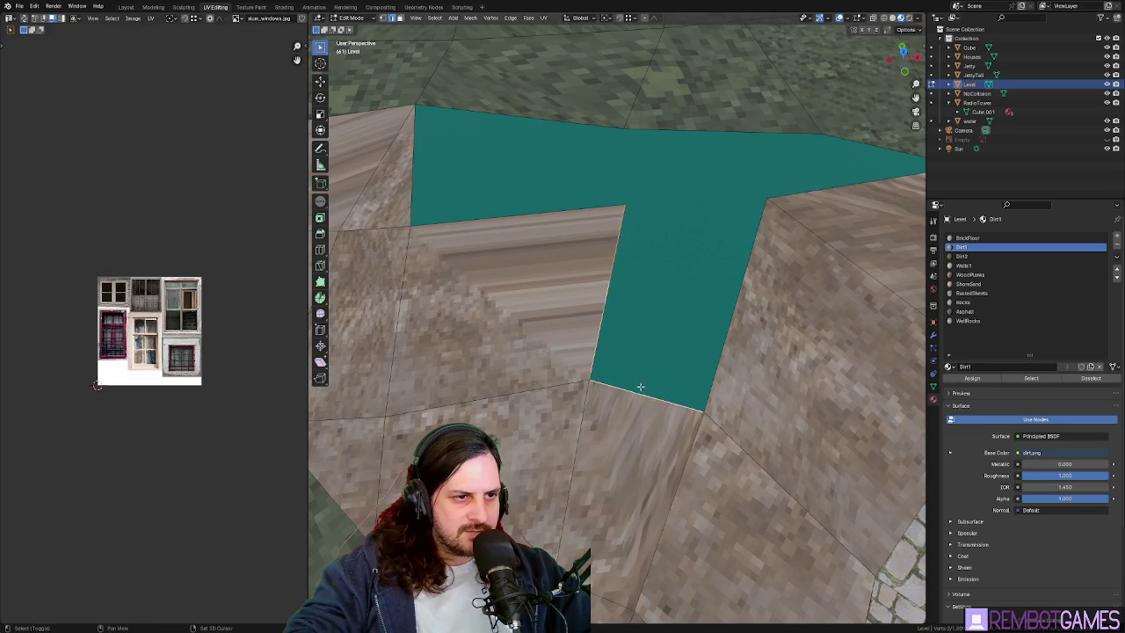
{"action": "middle_click_drag", "start_coordinate": [719, 341], "coordinate": [682, 289]}
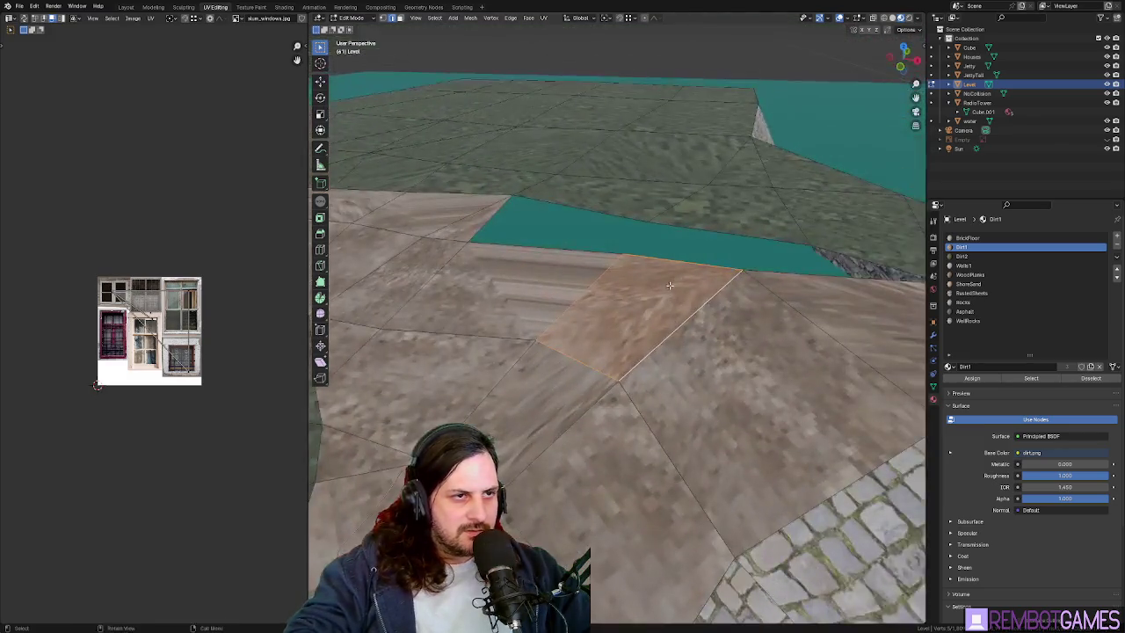
- Select the dirt face beside the building and re-unwrap its texture with U > Unwrap
{"action": "mouse_move", "coordinate": [682, 289]}
{"action": "middle_mouse_down"}
{"action": "mouse_move", "coordinate": [771, 352]}
{"action": "mouse_move", "coordinate": [741, 377]}
{"action": "middle_mouse_up"}
{"action": "left_click", "coordinate": [671, 369], "text": "shift"}
{"action": "left_click", "coordinate": [740, 377], "text": "shift"}
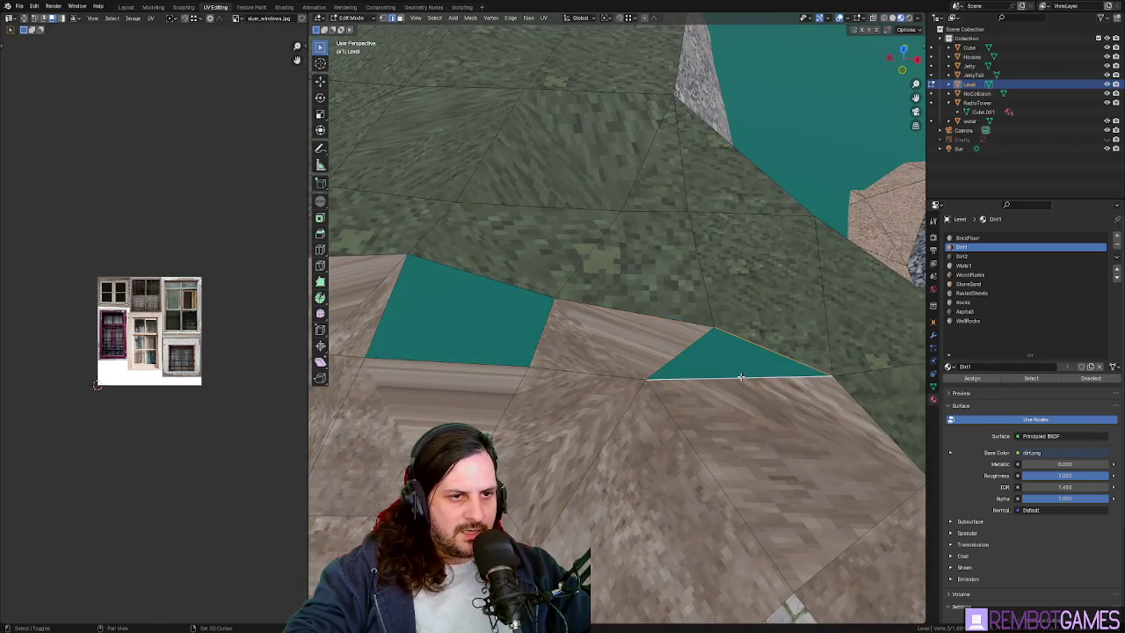
{"action": "left_click", "coordinate": [671, 355], "text": "shift"}
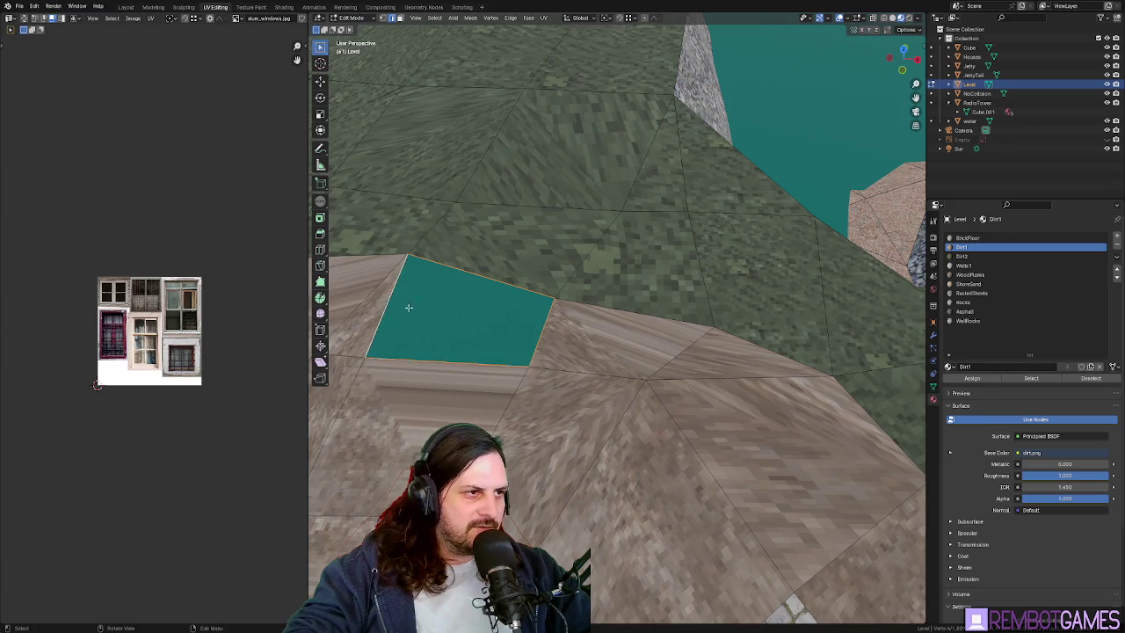
{"action": "left_click", "coordinate": [409, 307], "text": "shift"}
{"action": "mouse_move", "coordinate": [408, 307]}
{"action": "middle_mouse_down"}
{"action": "mouse_move", "coordinate": [536, 253]}
{"action": "mouse_move", "coordinate": [647, 363]}
{"action": "middle_mouse_up"}
{"action": "left_click", "coordinate": [536, 253]}
{"action": "left_click", "coordinate": [647, 363]}
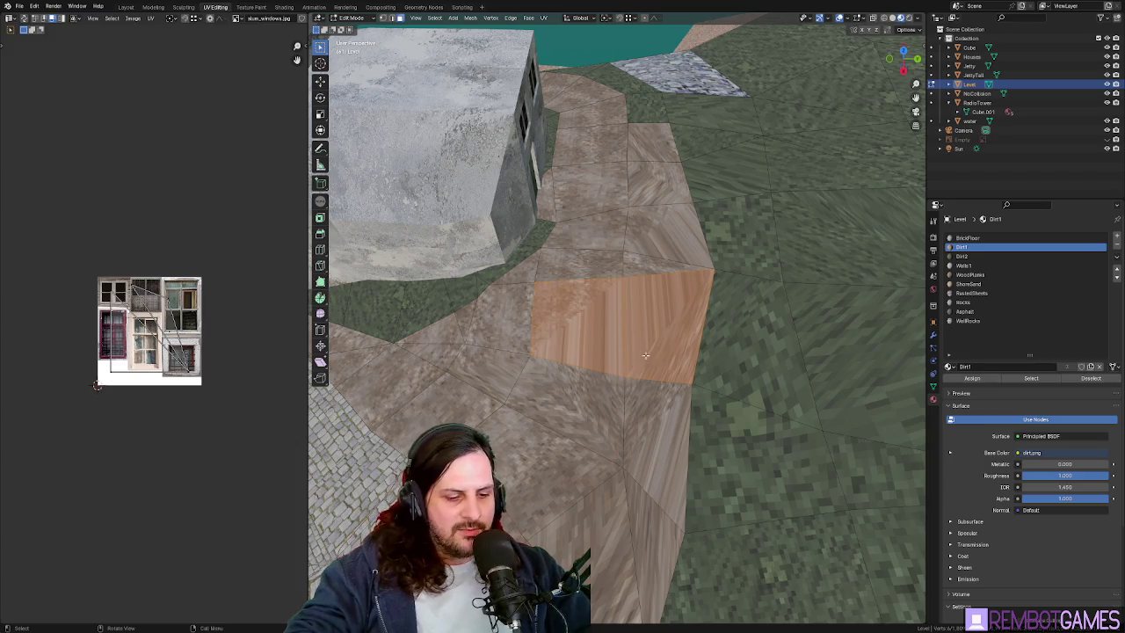
{"action": "key", "text": "u"}
{"action": "left_click", "coordinate": [625, 272]}
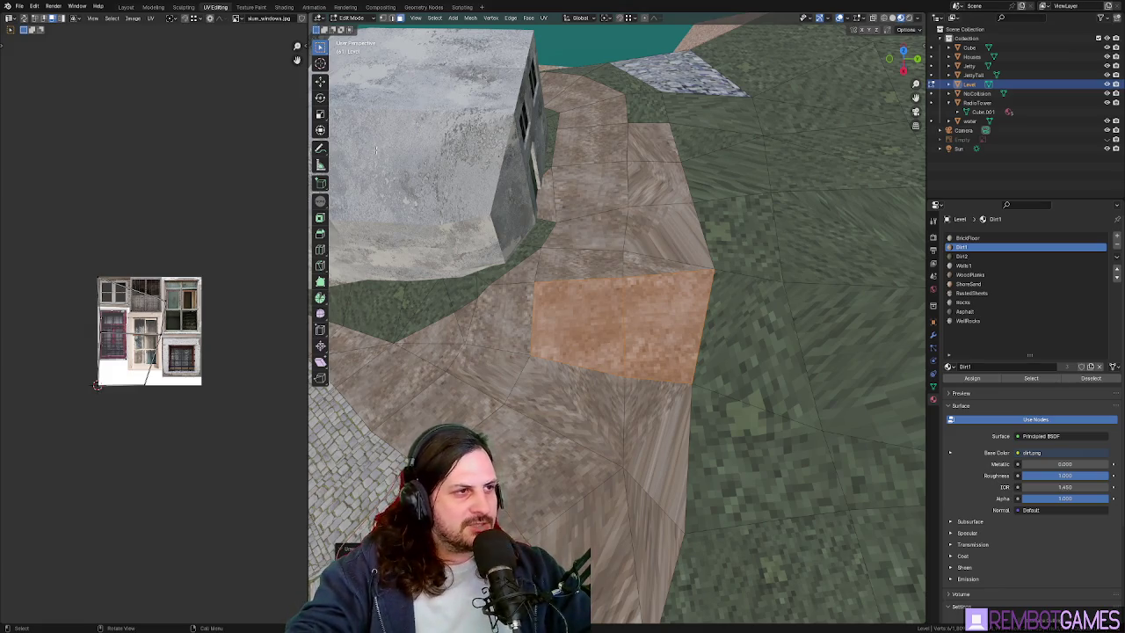
{"action": "middle_click_drag", "start_coordinate": [376, 161], "coordinate": [525, 200]}
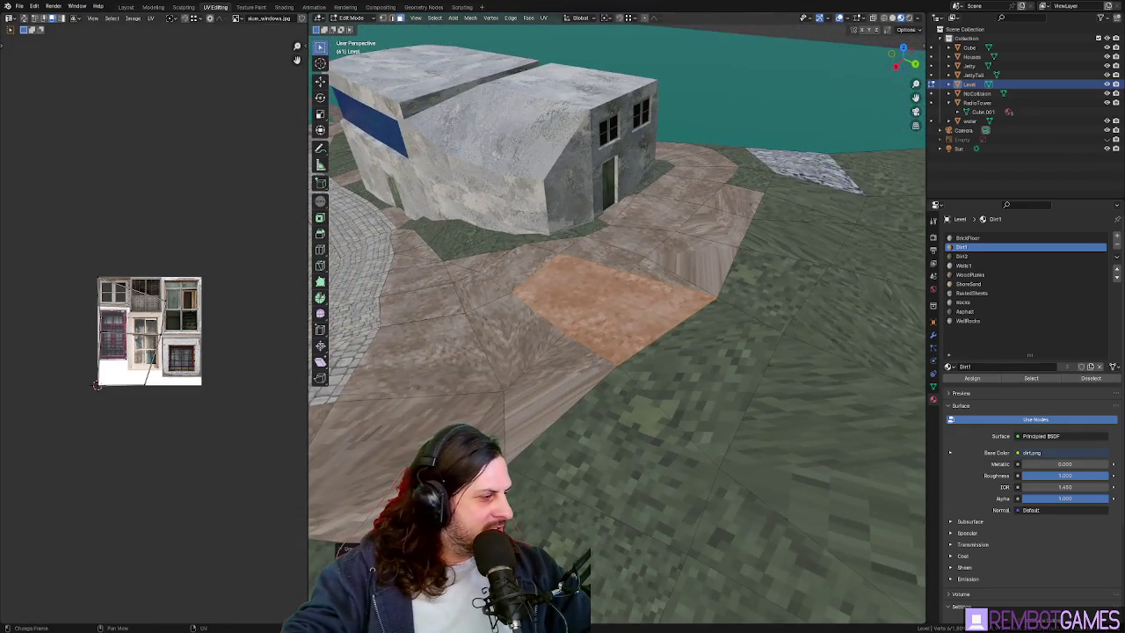
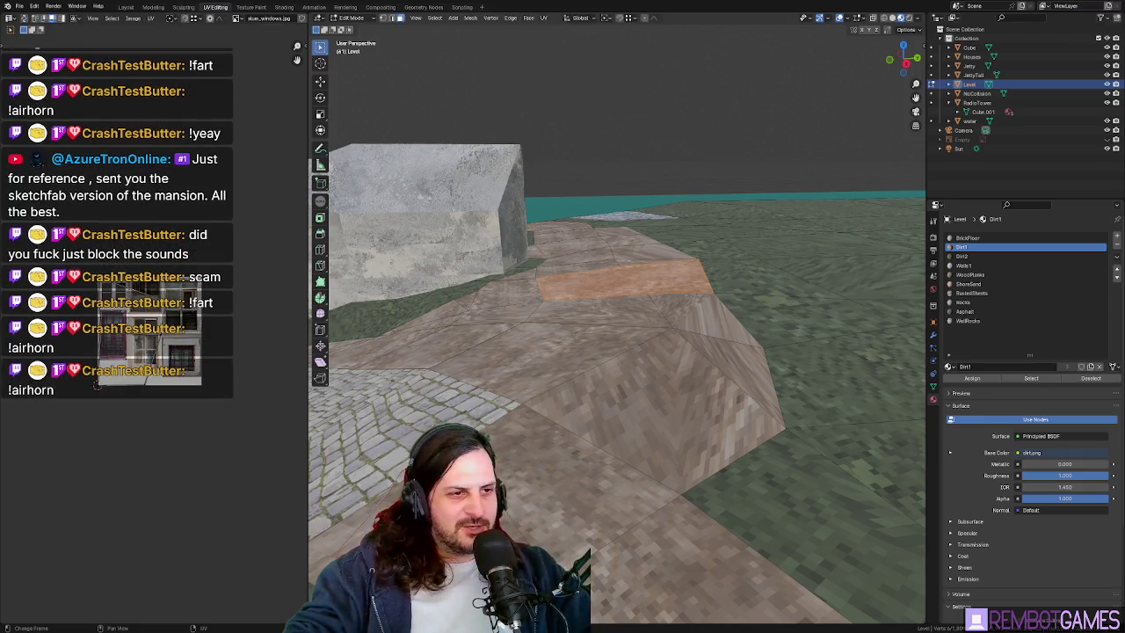
- Switch to a top-down view aligned with the path and re-enter editing of the Level terrain faces
{"action": "middle_click_drag", "start_coordinate": [580, 299], "coordinate": [657, 304]}
{"action": "left_click", "coordinate": [657, 304], "text": "alt"}
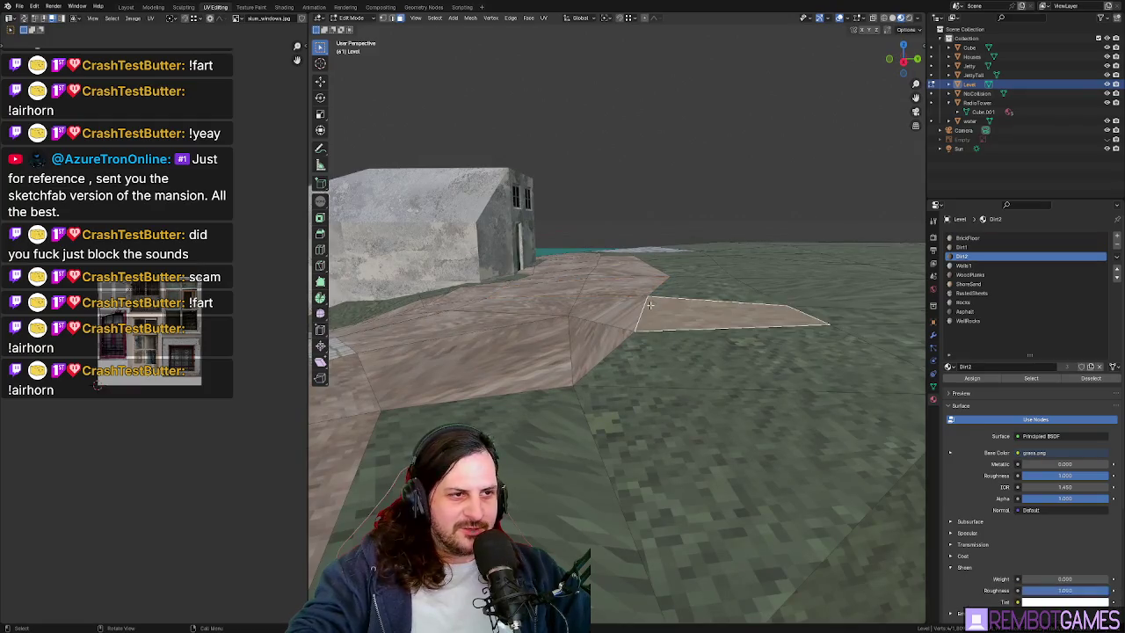
{"action": "key", "text": "grave"}
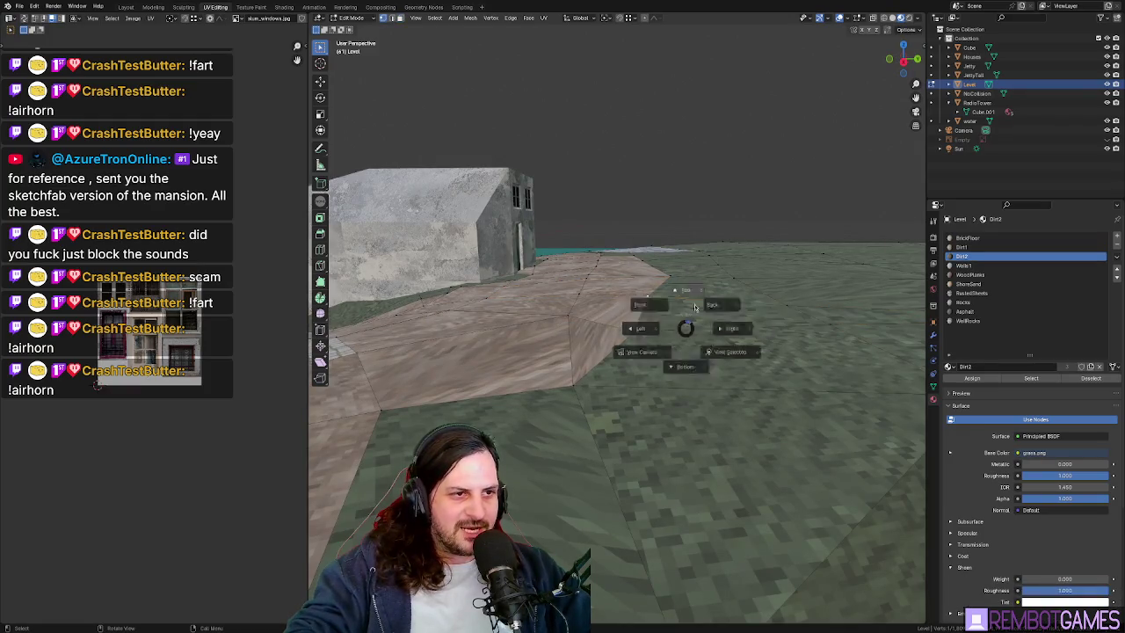
{"action": "left_click", "coordinate": [708, 292]}
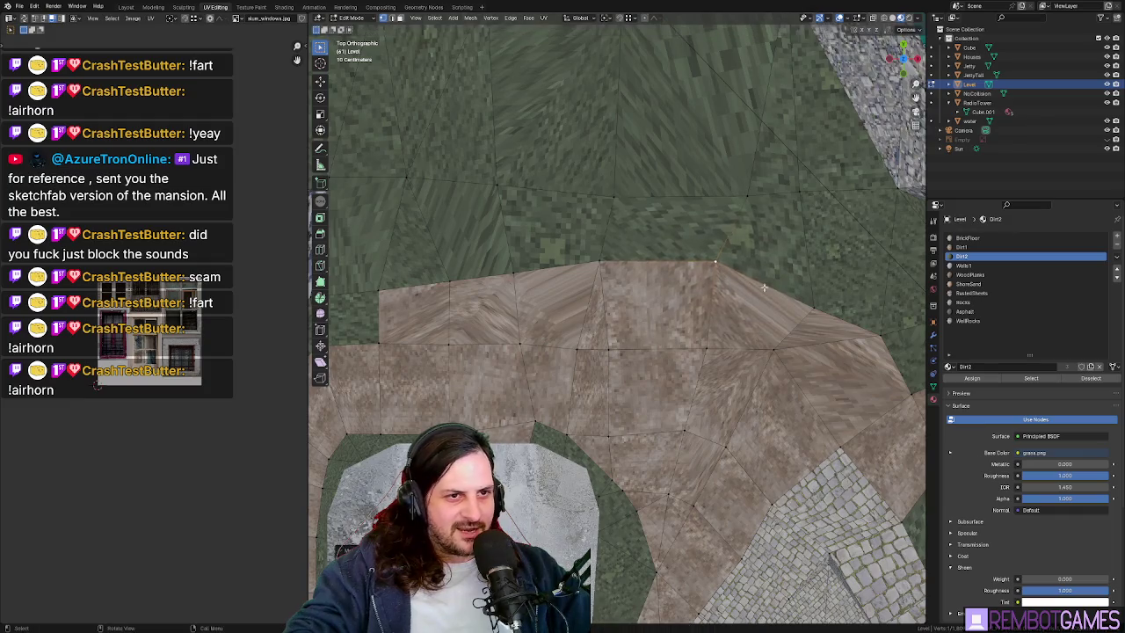
{"action": "middle_click_drag", "start_coordinate": [720, 267], "coordinate": [676, 300]}
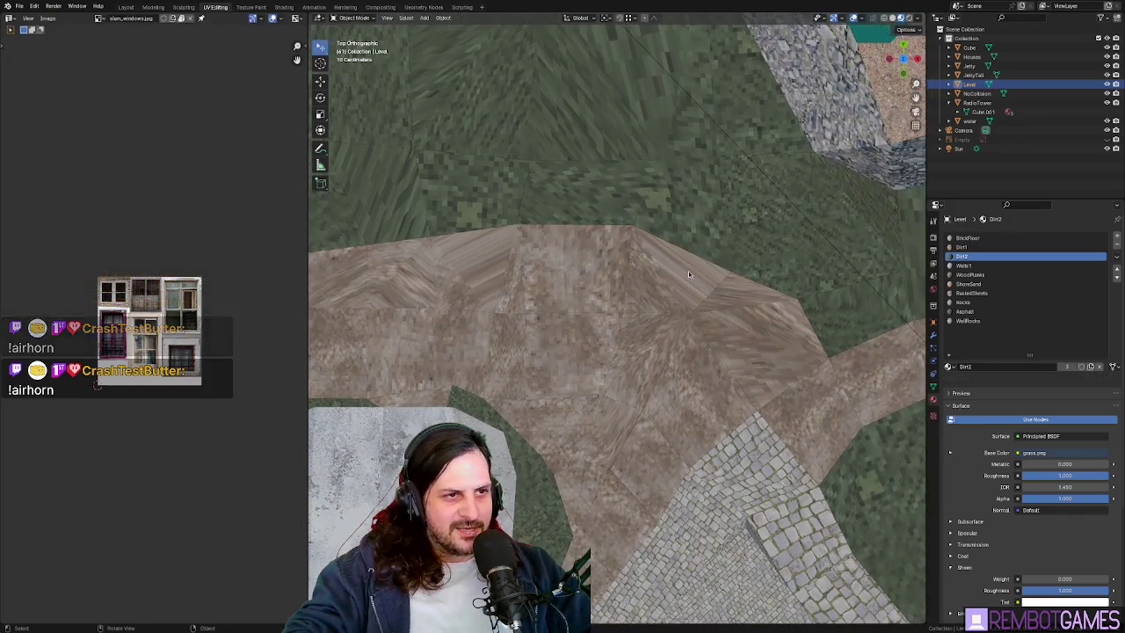
{"action": "key", "text": "alt+q"}
{"action": "key", "text": "alt+q"}
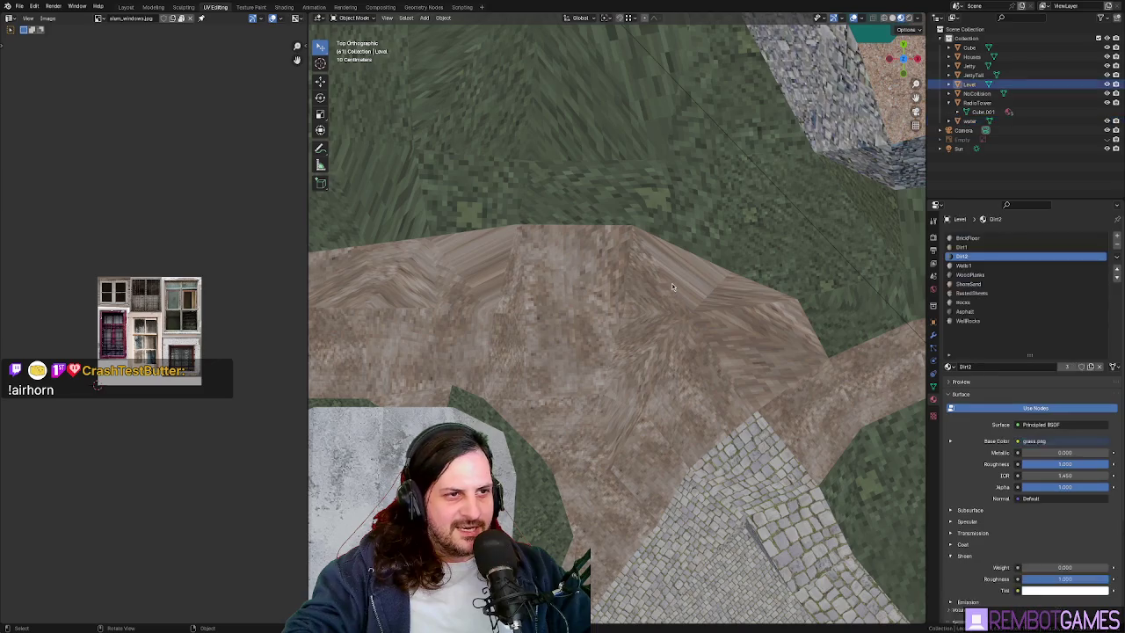
{"action": "left_click", "coordinate": [671, 286]}
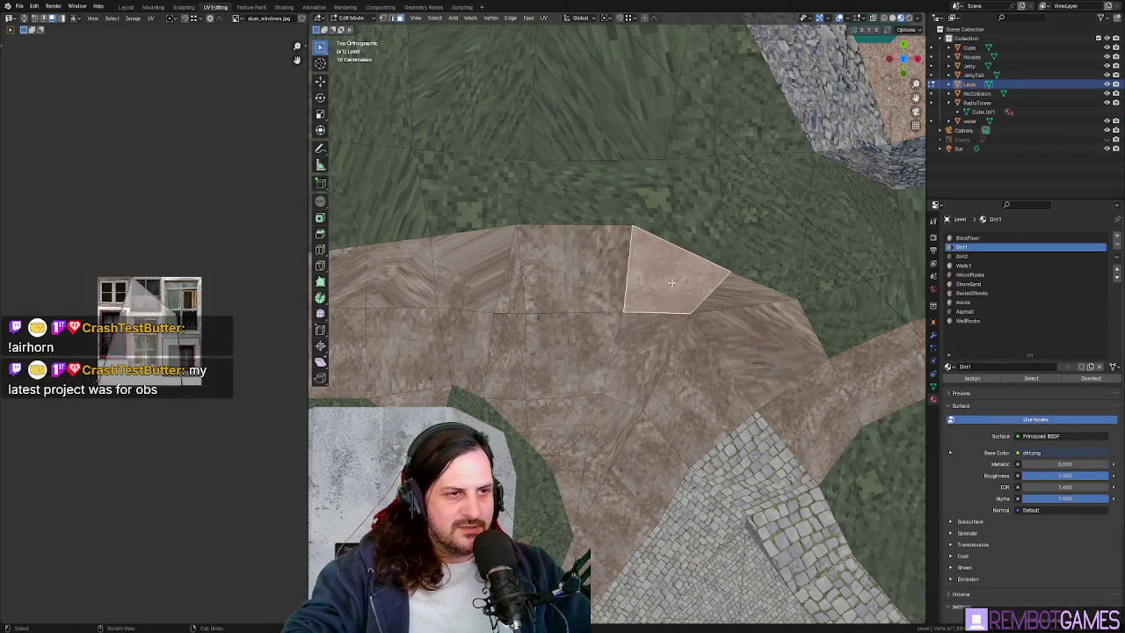
- Select seven distorted dirt path faces and re-unwrap them with U > Unwrap
{"action": "left_click", "coordinate": [719, 296]}
{"action": "left_click", "coordinate": [747, 334]}
{"action": "left_click", "coordinate": [747, 378]}
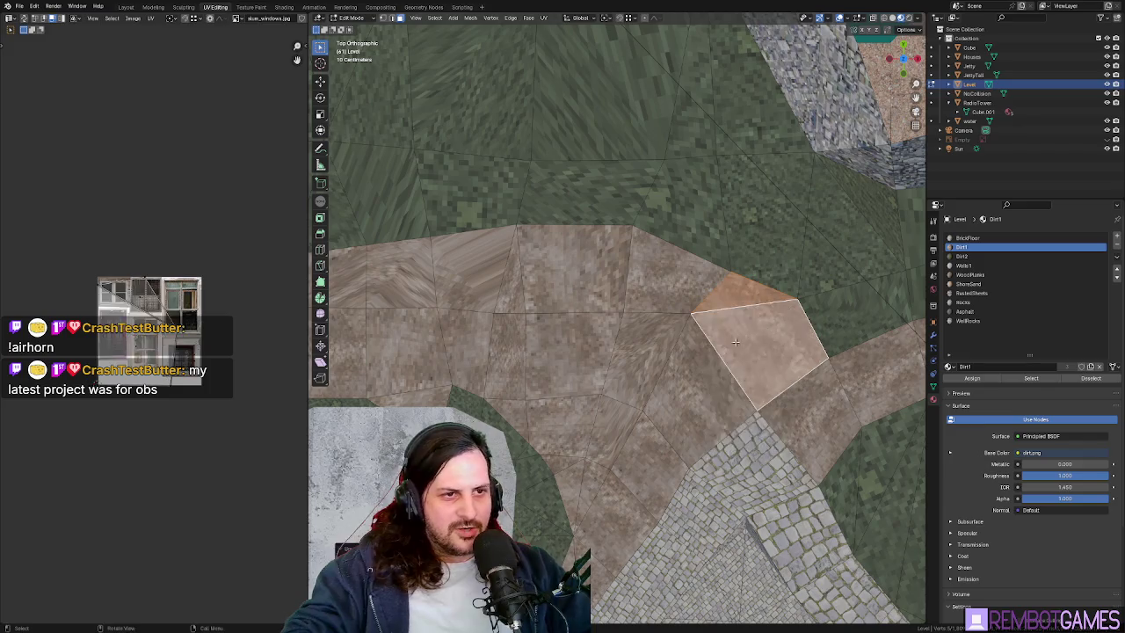
{"action": "left_click", "coordinate": [698, 391]}
{"action": "left_click", "coordinate": [650, 365]}
{"action": "left_click", "coordinate": [584, 349]}
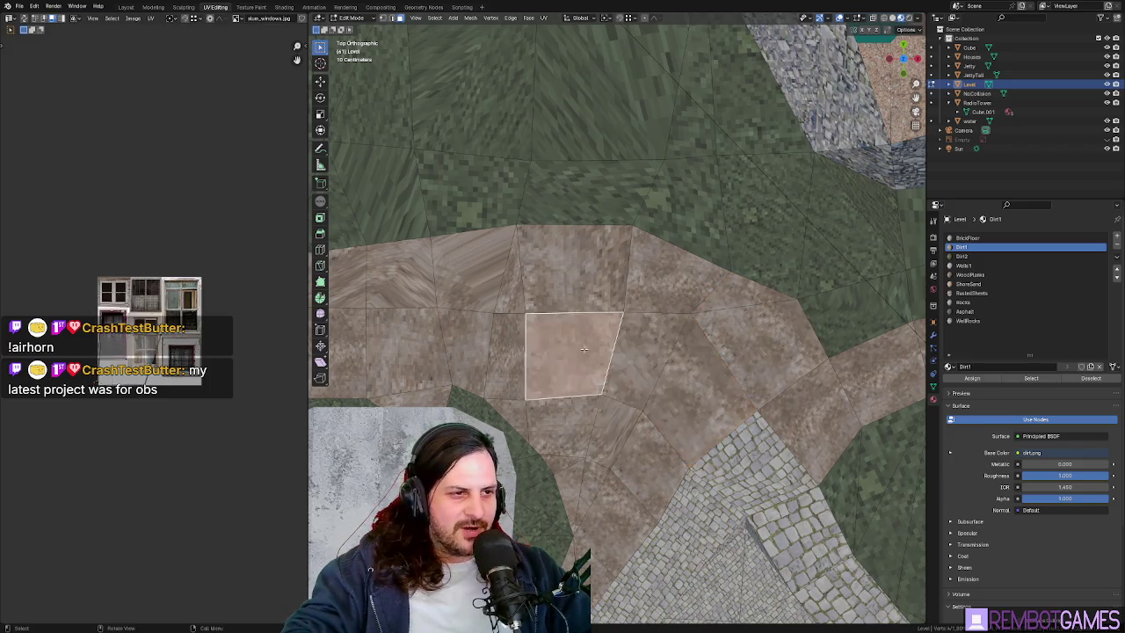
{"action": "left_click", "coordinate": [591, 428]}
{"action": "key", "text": "u"}
{"action": "left_click", "coordinate": [571, 431]}
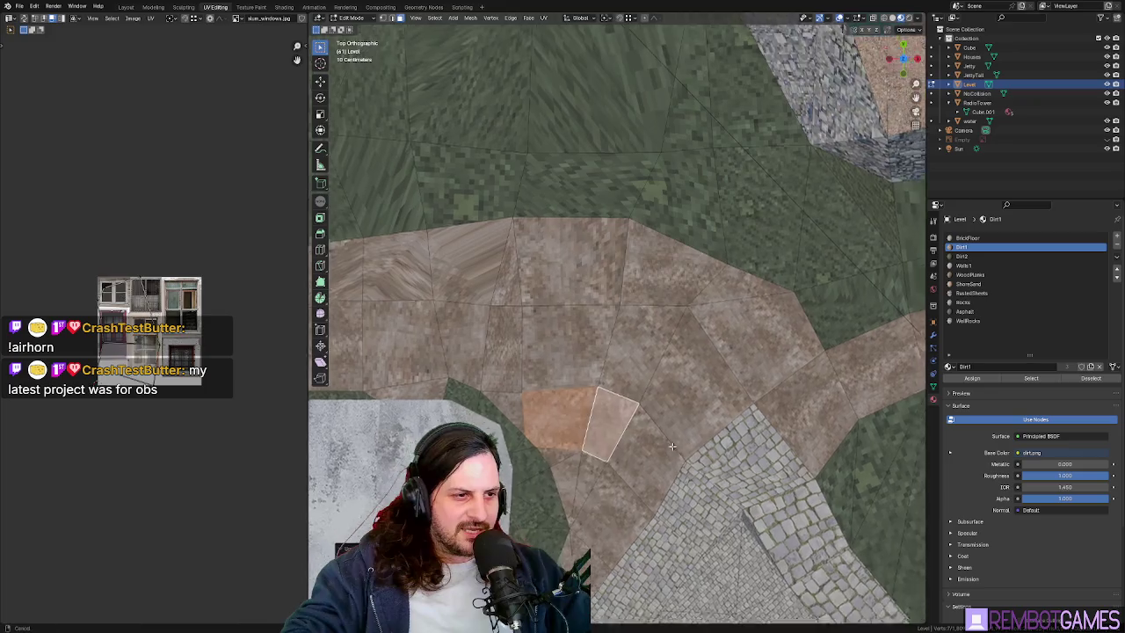
- Re-unwrap three more dirt faces next to the cobblestones further along the path
{"action": "middle_click_drag", "start_coordinate": [626, 446], "coordinate": [610, 385], "text": "shift"}
{"action": "left_click", "coordinate": [609, 385]}
{"action": "left_click", "coordinate": [630, 396]}
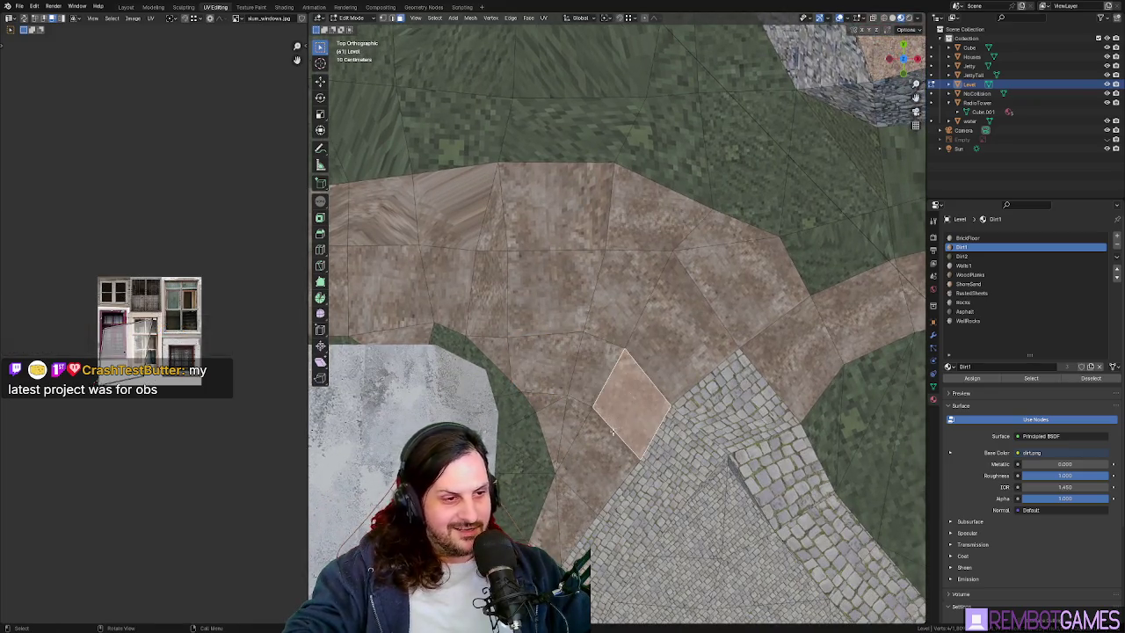
{"action": "left_click", "coordinate": [558, 413]}
{"action": "key", "text": "u"}
{"action": "left_click", "coordinate": [527, 404]}
{"action": "mouse_move", "coordinate": [569, 417]}
{"action": "middle_mouse_down", "text": "shift"}
{"action": "mouse_move", "coordinate": [635, 366]}
{"action": "mouse_move", "coordinate": [706, 334]}
{"action": "mouse_move", "coordinate": [776, 439]}
{"action": "middle_mouse_up", "text": "shift"}
- From the top view, move the grass strip's edge vertices toward the wall and check the result
{"action": "key", "text": "alt+a"}
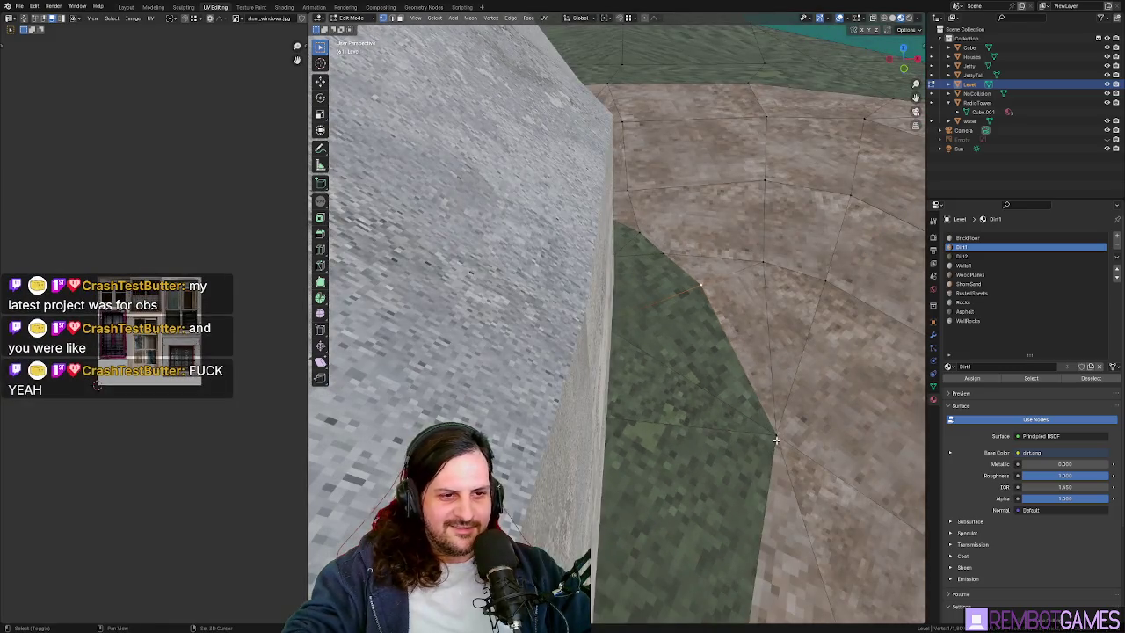
{"action": "key", "text": "KP_7"}
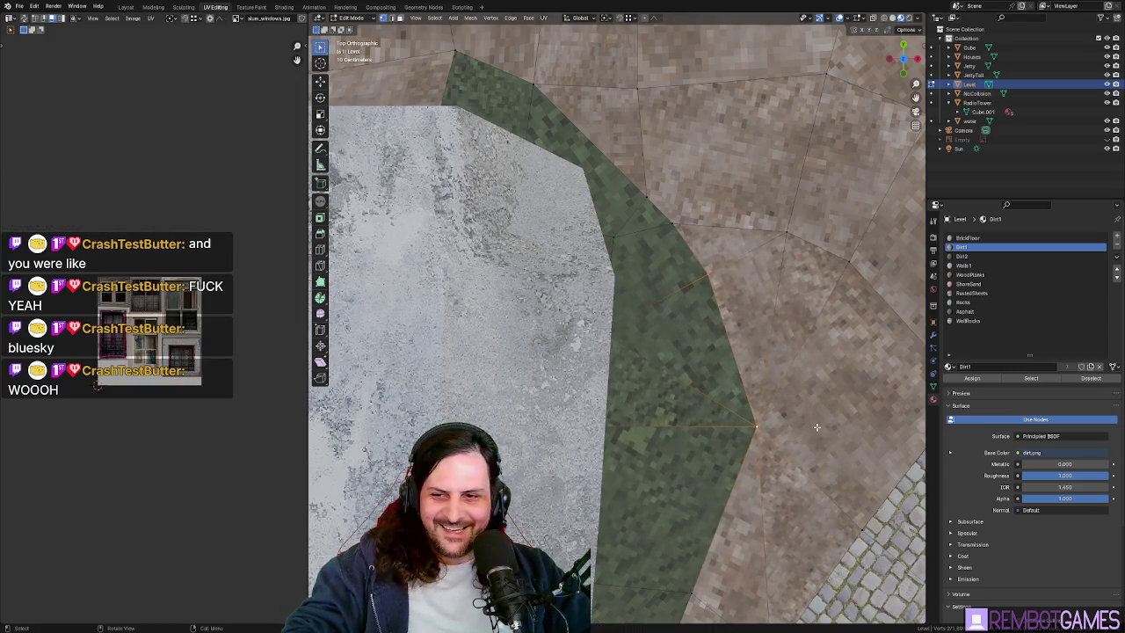
{"action": "key", "text": "g"}
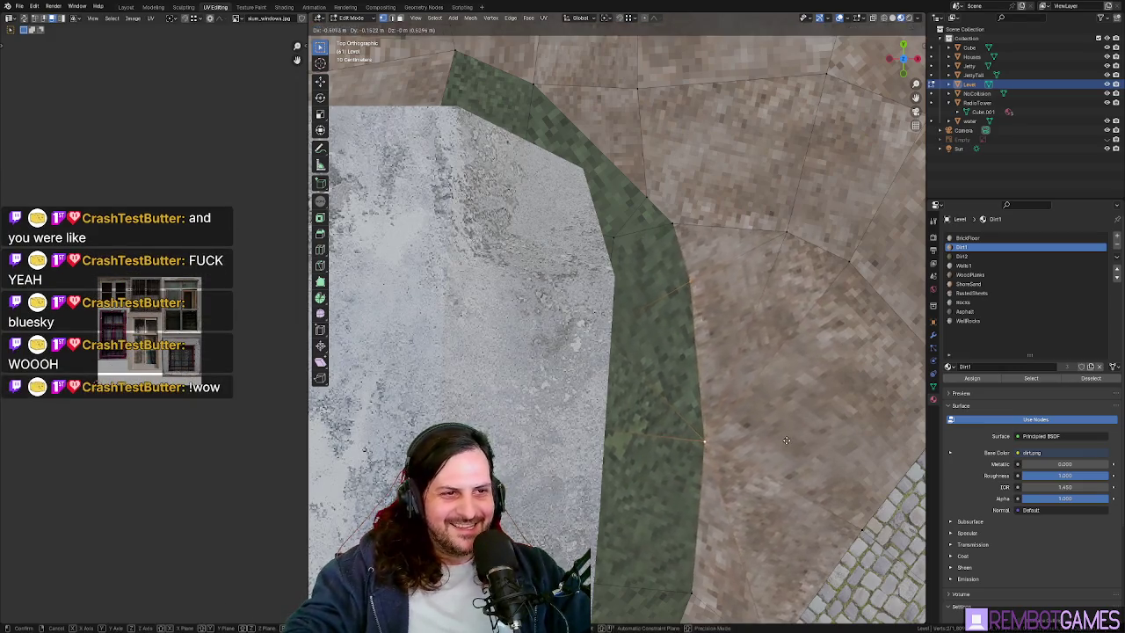
{"action": "left_click", "coordinate": [784, 437]}
{"action": "mouse_move", "coordinate": [784, 437]}
{"action": "middle_mouse_down"}
{"action": "mouse_move", "coordinate": [597, 389]}
{"action": "mouse_move", "coordinate": [671, 358]}
{"action": "mouse_move", "coordinate": [618, 399]}
{"action": "middle_mouse_up"}
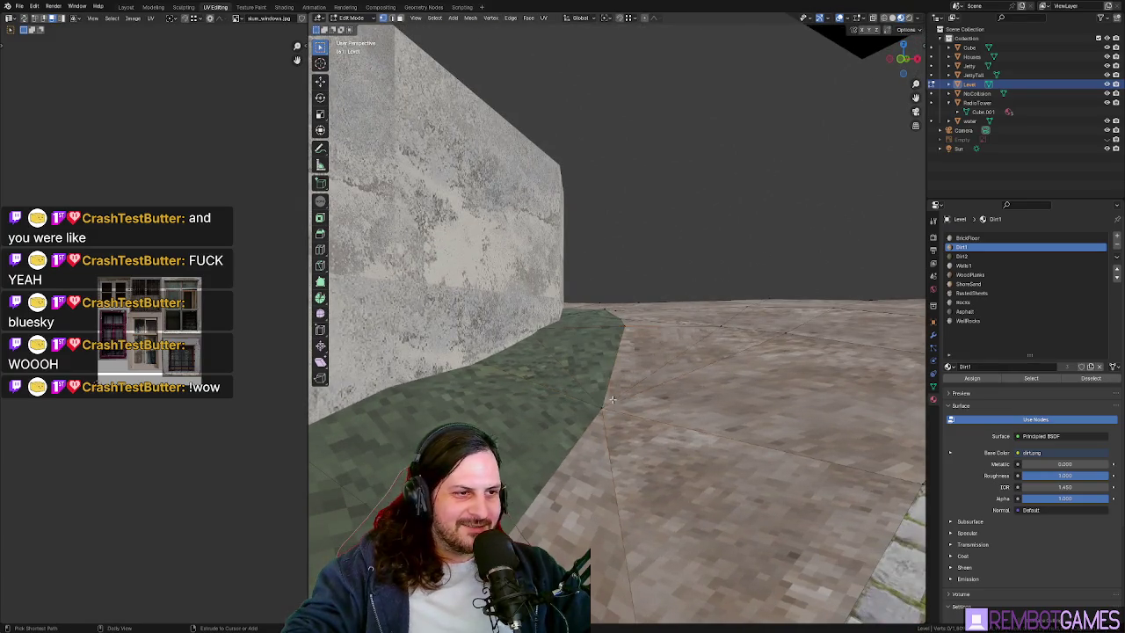
{"action": "mouse_move", "coordinate": [615, 404]}
{"action": "middle_mouse_down"}
{"action": "mouse_move", "coordinate": [684, 400]}
{"action": "mouse_move", "coordinate": [686, 437]}
{"action": "mouse_move", "coordinate": [678, 422]}
{"action": "middle_mouse_up"}
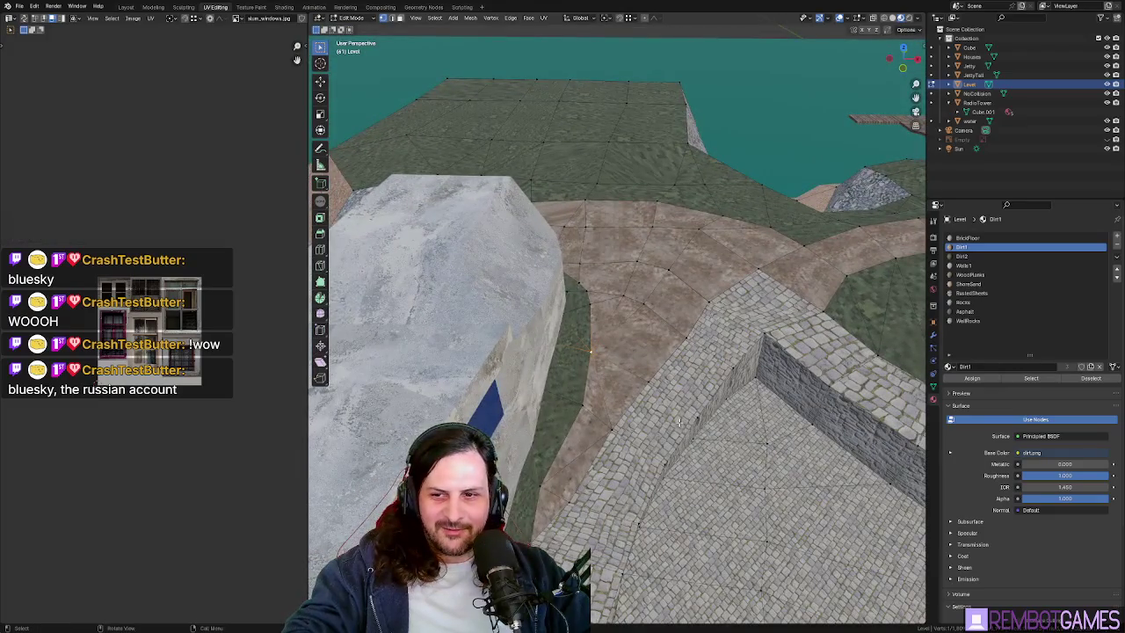
- Try moving a triangular face near the wall from the top view, then undo it
{"action": "key", "text": "Tab"}
{"action": "mouse_move", "coordinate": [691, 406]}
{"action": "middle_mouse_down"}
{"action": "mouse_move", "coordinate": [605, 378]}
{"action": "mouse_move", "coordinate": [642, 367]}
{"action": "mouse_move", "coordinate": [653, 346]}
{"action": "middle_mouse_up"}
{"action": "key", "text": "Tab"}
{"action": "left_click", "coordinate": [641, 368]}
{"action": "key", "text": "grave"}
{"action": "left_click", "coordinate": [654, 322]}
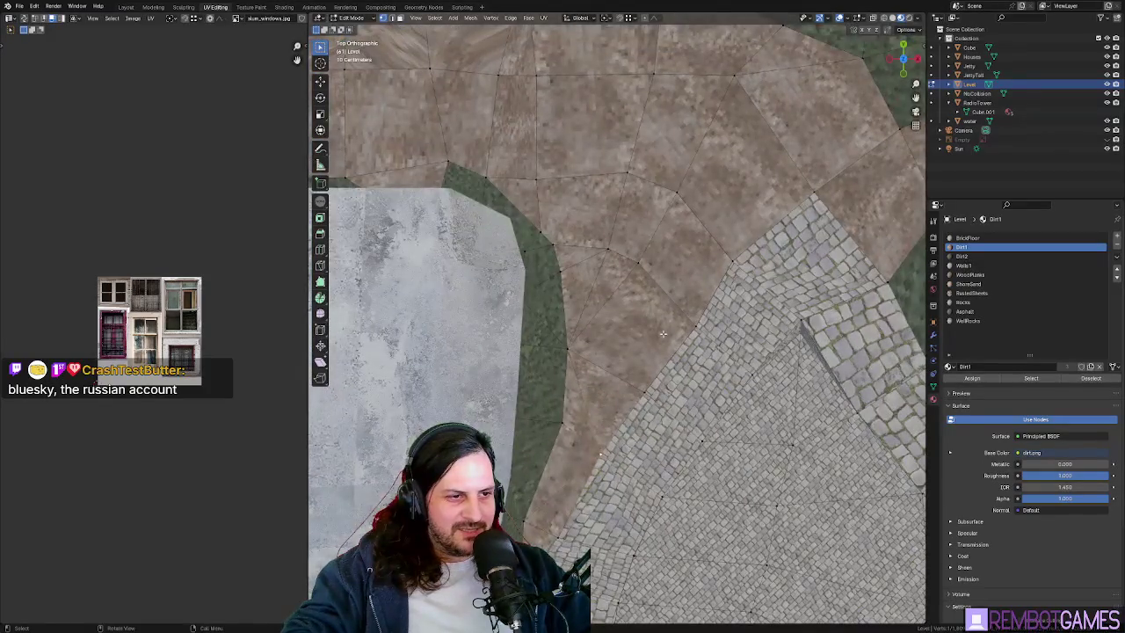
{"action": "key", "text": "g"}
{"action": "left_click", "coordinate": [653, 318]}
{"action": "key", "text": "ctrl+z"}
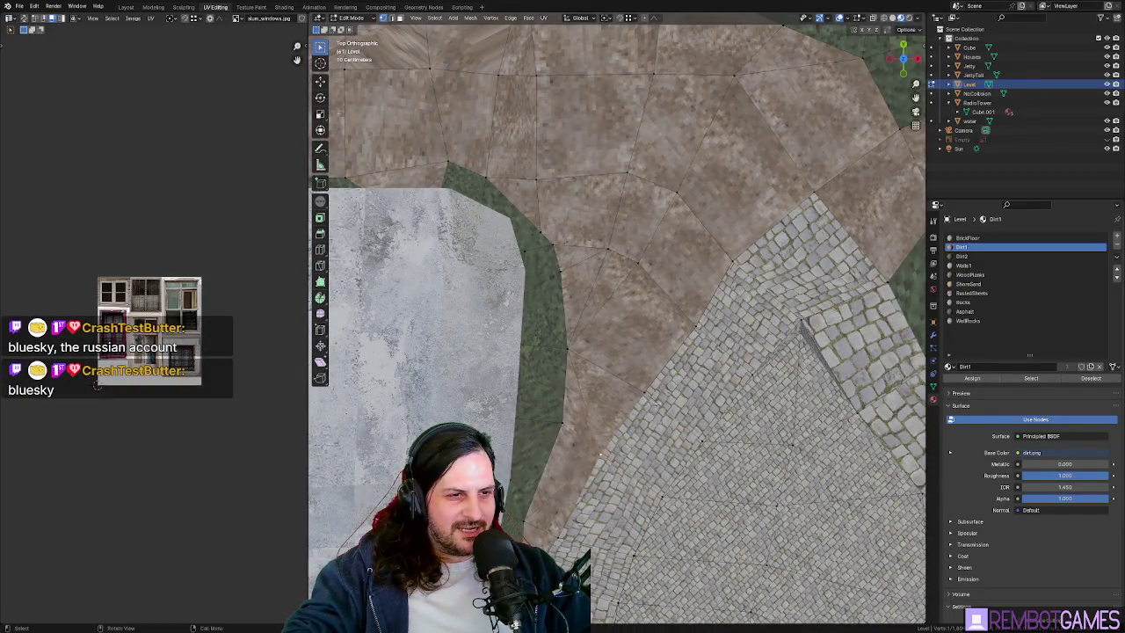
- Reposition a vertex on the cobblestone edge and inspect the cobble path and stone wall
{"action": "middle_click_drag", "start_coordinate": [656, 402], "coordinate": [700, 344]}
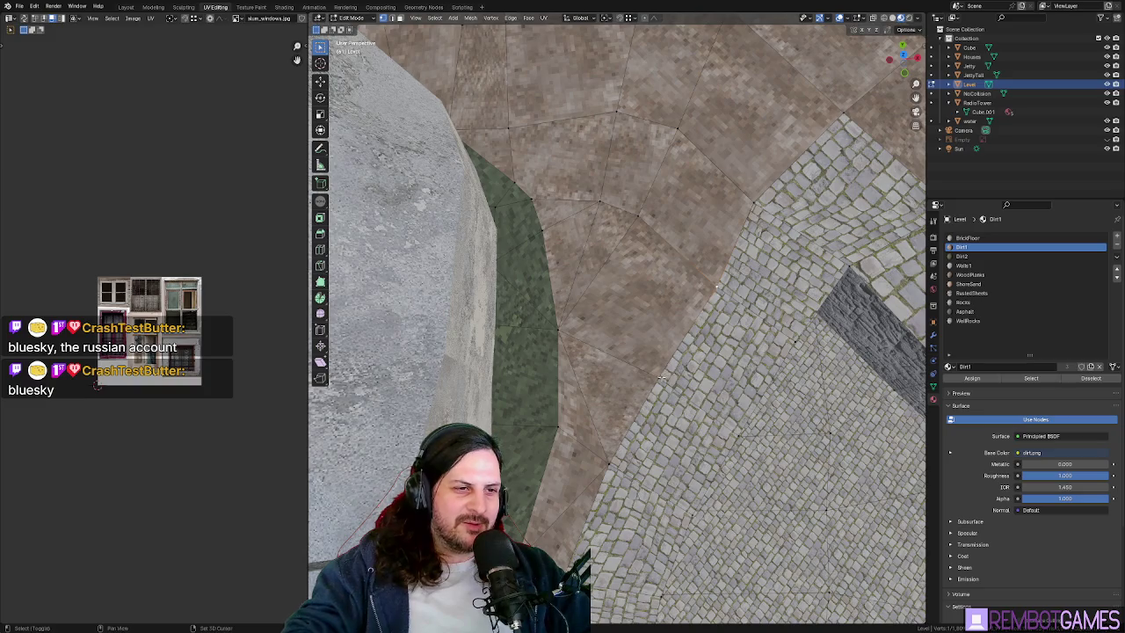
{"action": "key", "text": "g"}
{"action": "left_click", "coordinate": [765, 273]}
{"action": "scroll", "coordinate": [771, 273], "scroll_direction": "up", "scroll_amount": 3}
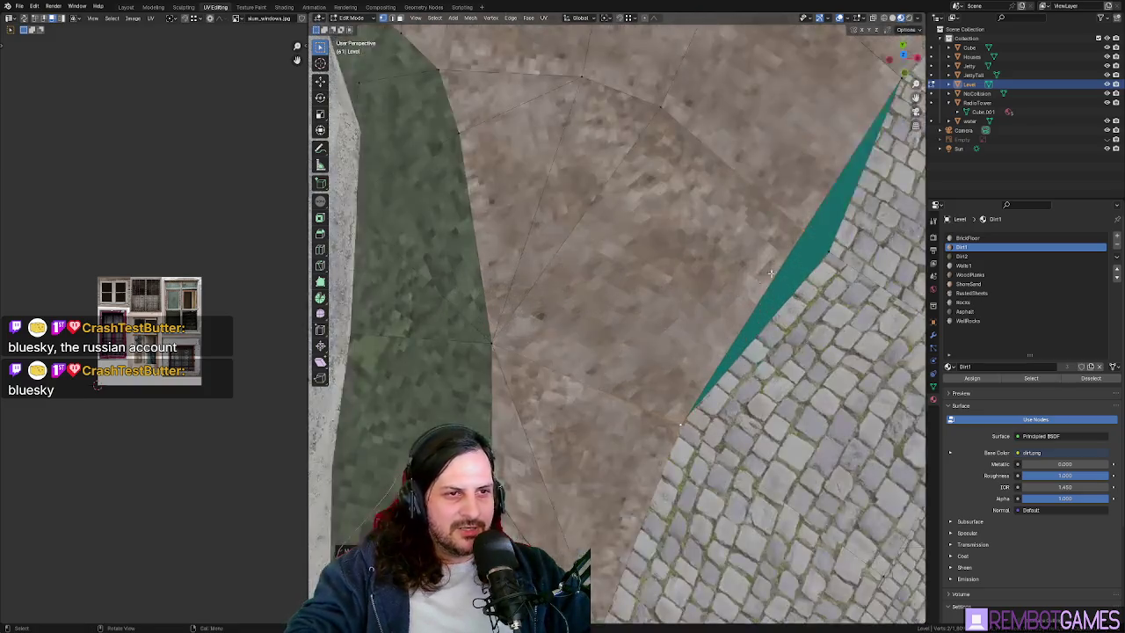
{"action": "scroll", "coordinate": [771, 273], "scroll_direction": "down", "scroll_amount": 3}
{"action": "mouse_move", "coordinate": [771, 274]}
{"action": "middle_mouse_down"}
{"action": "mouse_move", "coordinate": [632, 276]}
{"action": "mouse_move", "coordinate": [601, 305]}
{"action": "mouse_move", "coordinate": [600, 359]}
{"action": "mouse_move", "coordinate": [629, 378]}
{"action": "mouse_move", "coordinate": [621, 333]}
{"action": "middle_mouse_up"}
- Move the dirt face beside the cobbles over the water gap
{"action": "left_click", "coordinate": [553, 332]}
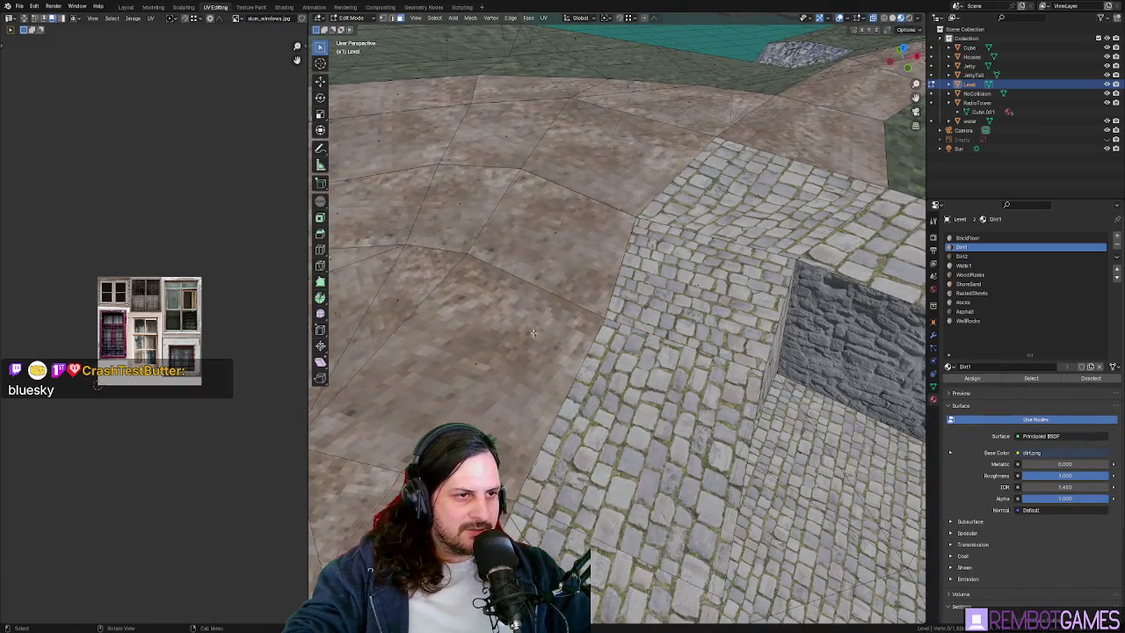
{"action": "left_click", "coordinate": [482, 365]}
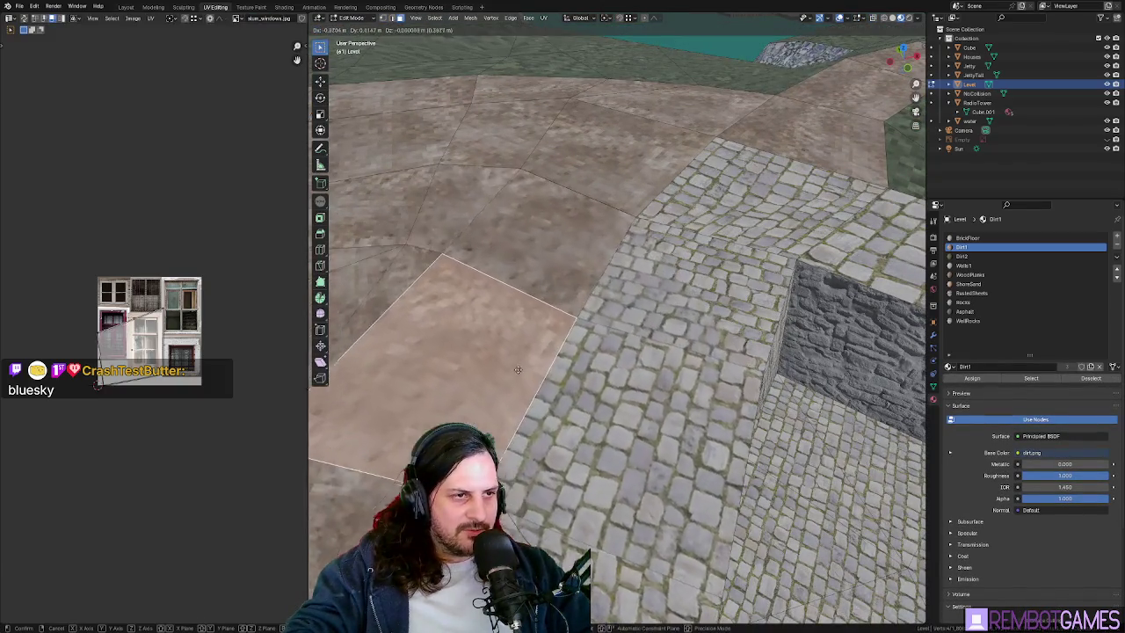
{"action": "left_click", "coordinate": [597, 161]}
{"action": "middle_click_drag", "start_coordinate": [597, 161], "coordinate": [636, 302]}
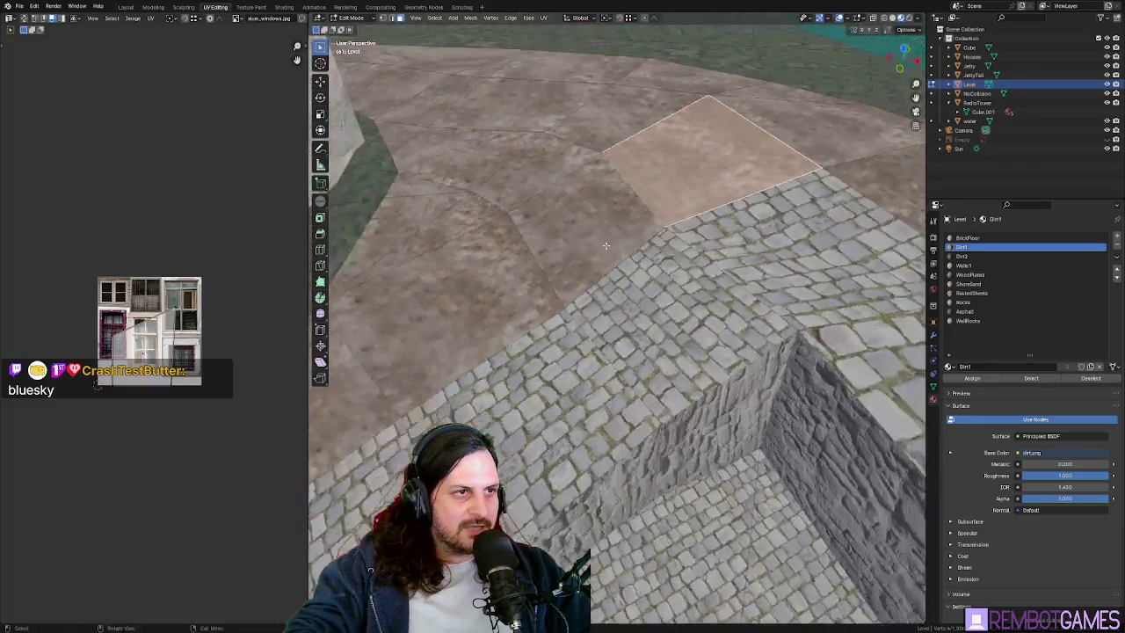
{"action": "key", "text": "g"}
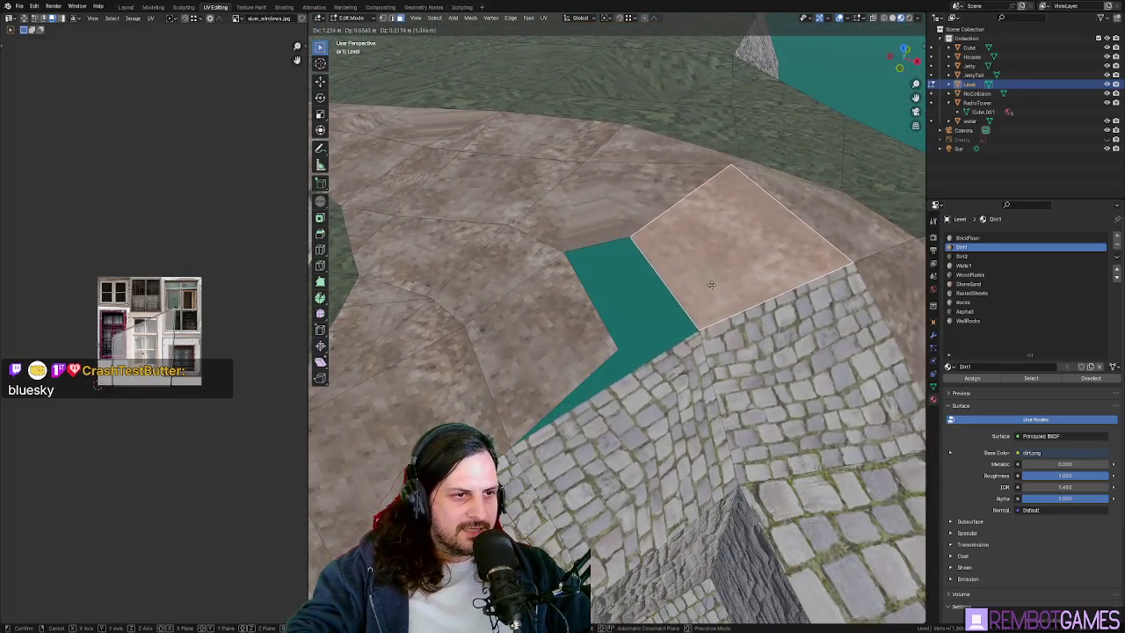
{"action": "left_click", "coordinate": [636, 346]}
{"action": "middle_click_drag", "start_coordinate": [624, 326], "coordinate": [635, 346]}
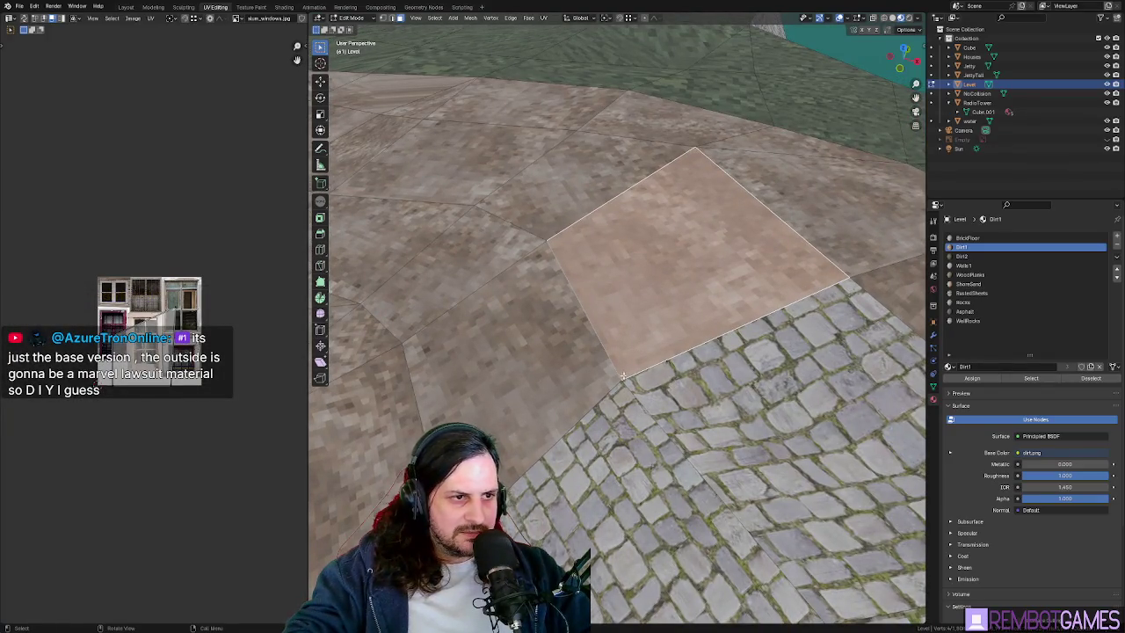
- Merge the edge where dirt meets cobblestone At Center, then clear the selection
{"action": "left_click", "coordinate": [619, 370]}
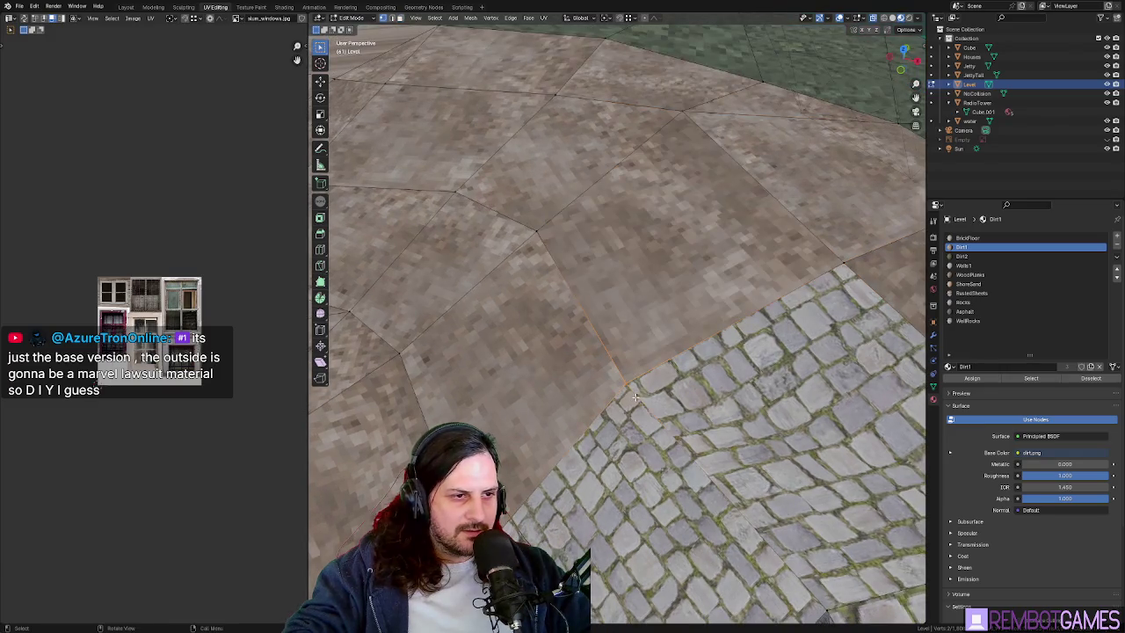
{"action": "key", "text": "m"}
{"action": "left_click", "coordinate": [636, 401]}
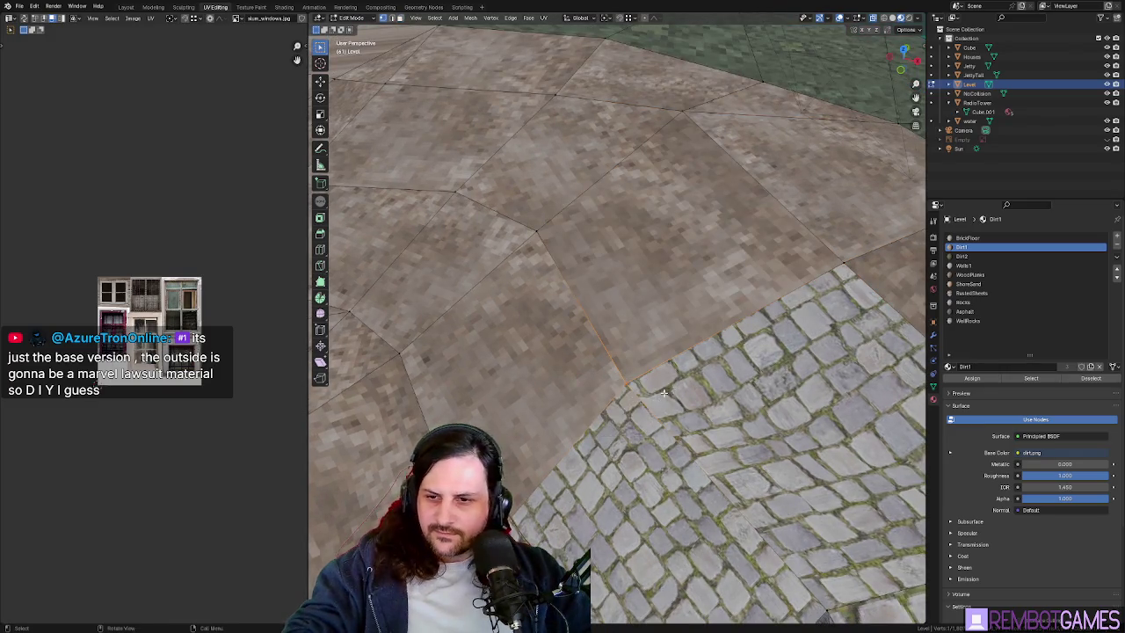
{"action": "key", "text": "alt+a"}
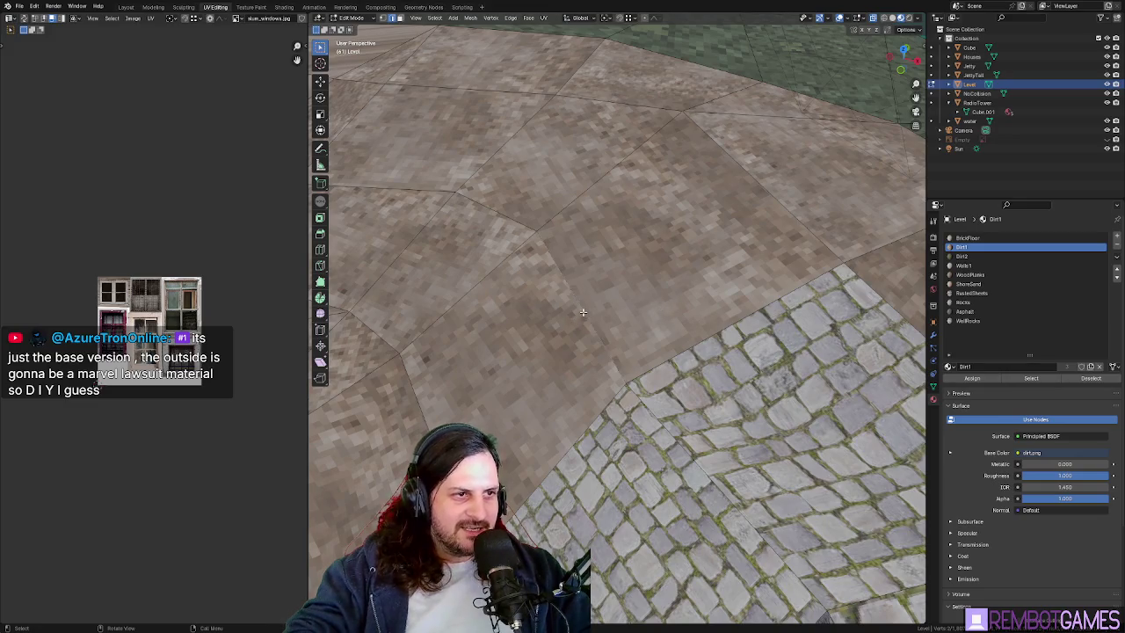
- Delete the face to leave a hole, then move the hole's top edge into position
{"action": "key", "text": "x"}
{"action": "left_click", "coordinate": [574, 305]}
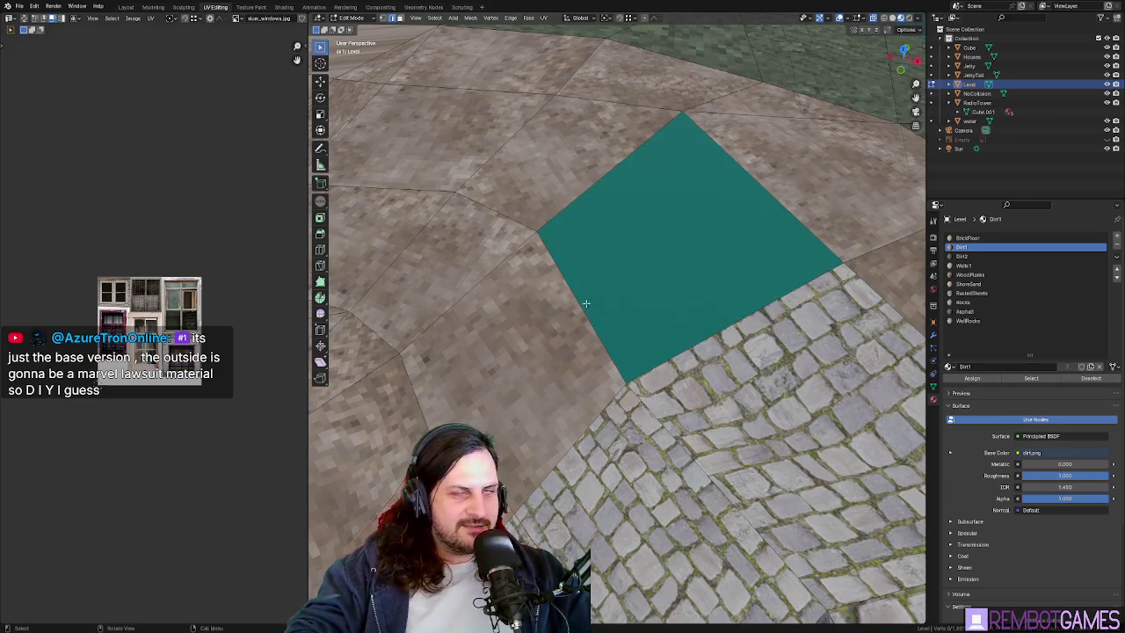
{"action": "mouse_move", "coordinate": [597, 319]}
{"action": "middle_mouse_down"}
{"action": "mouse_move", "coordinate": [555, 241]}
{"action": "mouse_move", "coordinate": [535, 237]}
{"action": "middle_mouse_up"}
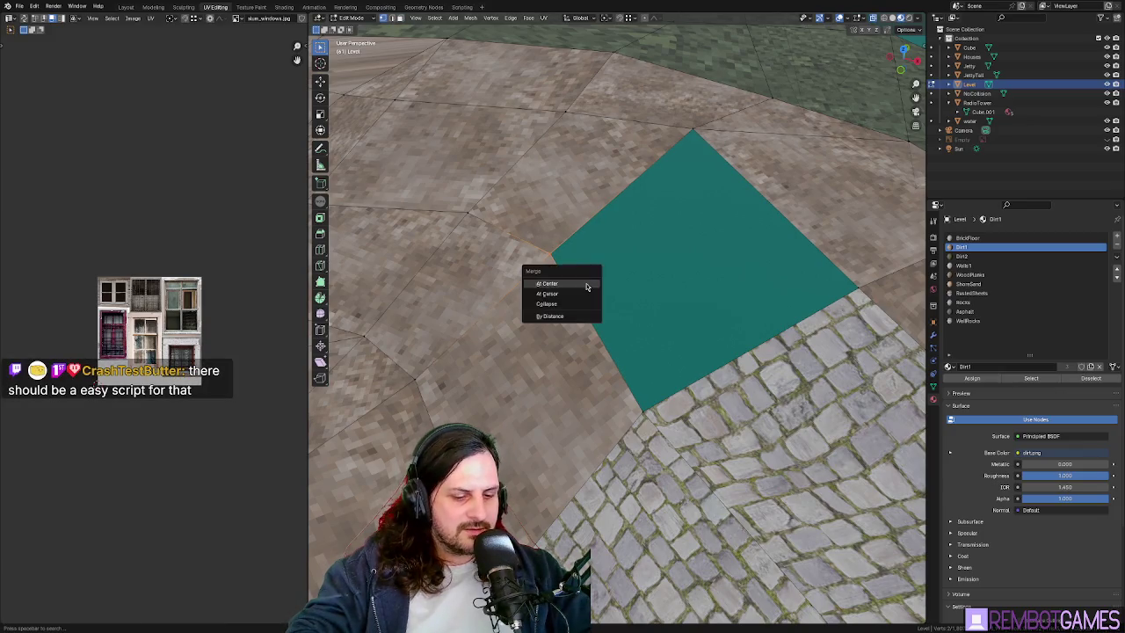
{"action": "middle_click_drag", "start_coordinate": [583, 288], "coordinate": [614, 253]}
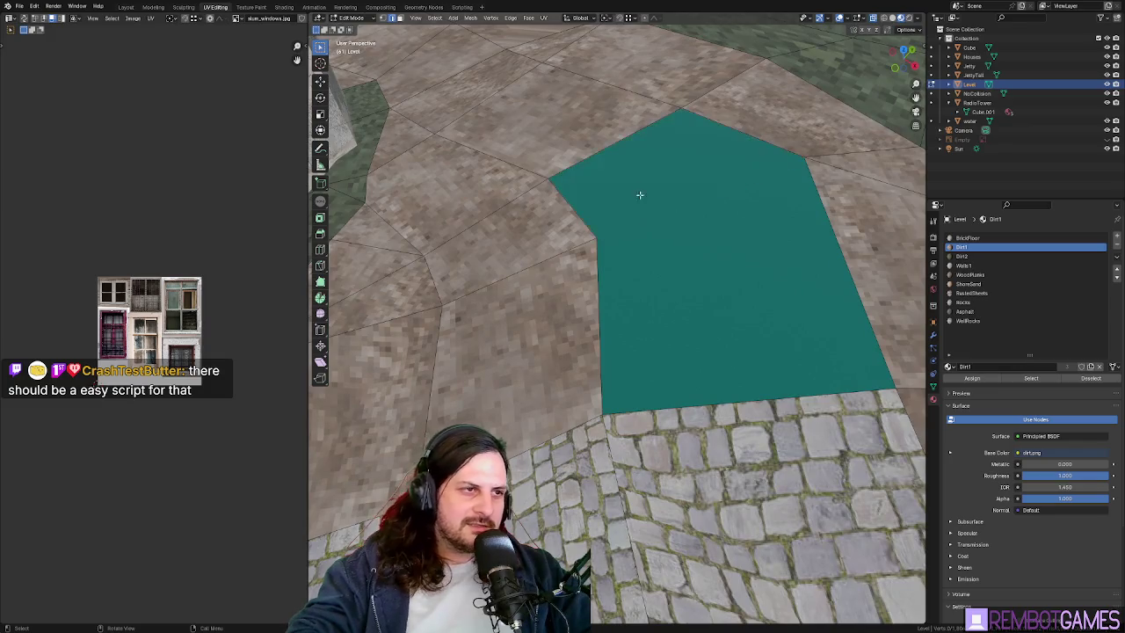
{"action": "key", "text": "g"}
{"action": "left_click", "coordinate": [679, 274]}
{"action": "mouse_move", "coordinate": [691, 323]}
{"action": "middle_mouse_down"}
{"action": "mouse_move", "coordinate": [619, 324]}
{"action": "mouse_move", "coordinate": [698, 331]}
{"action": "mouse_move", "coordinate": [571, 199]}
{"action": "middle_mouse_up"}
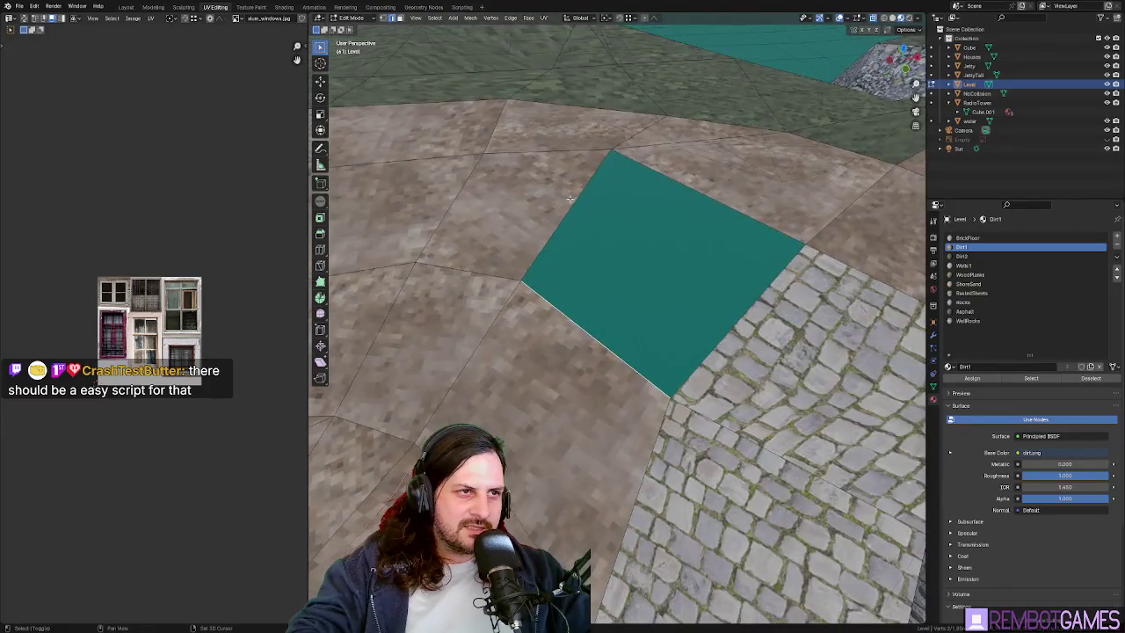
- Fill the hole with a new face with F; try raising the faces along Z, then undo
{"action": "key", "text": "f"}
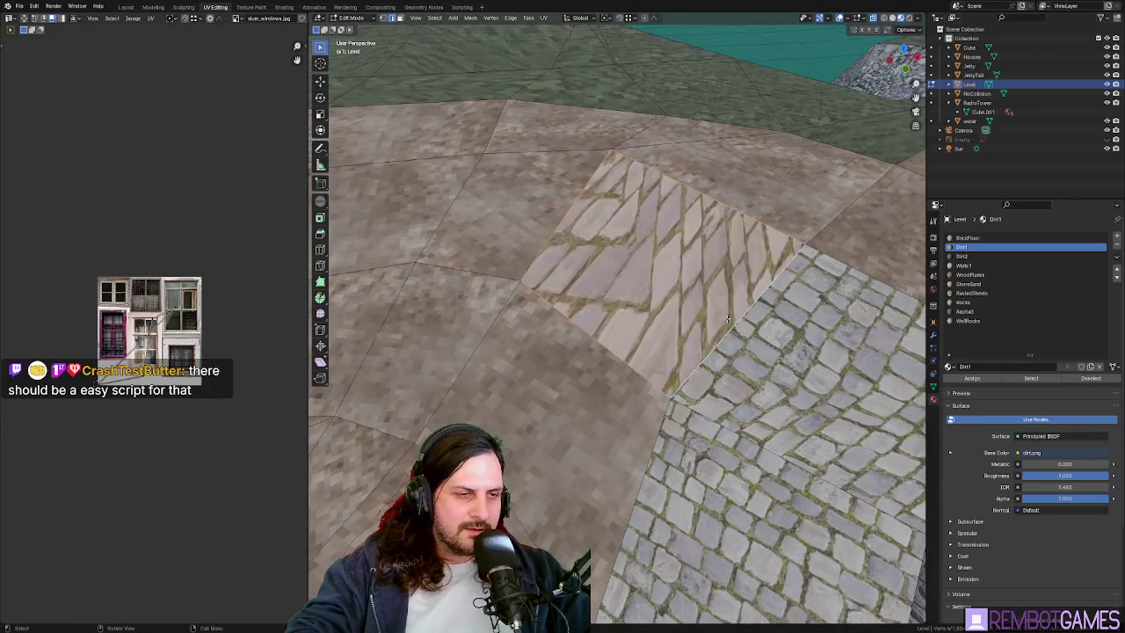
{"action": "middle_click_drag", "start_coordinate": [726, 318], "coordinate": [716, 305]}
{"action": "key", "text": "u"}
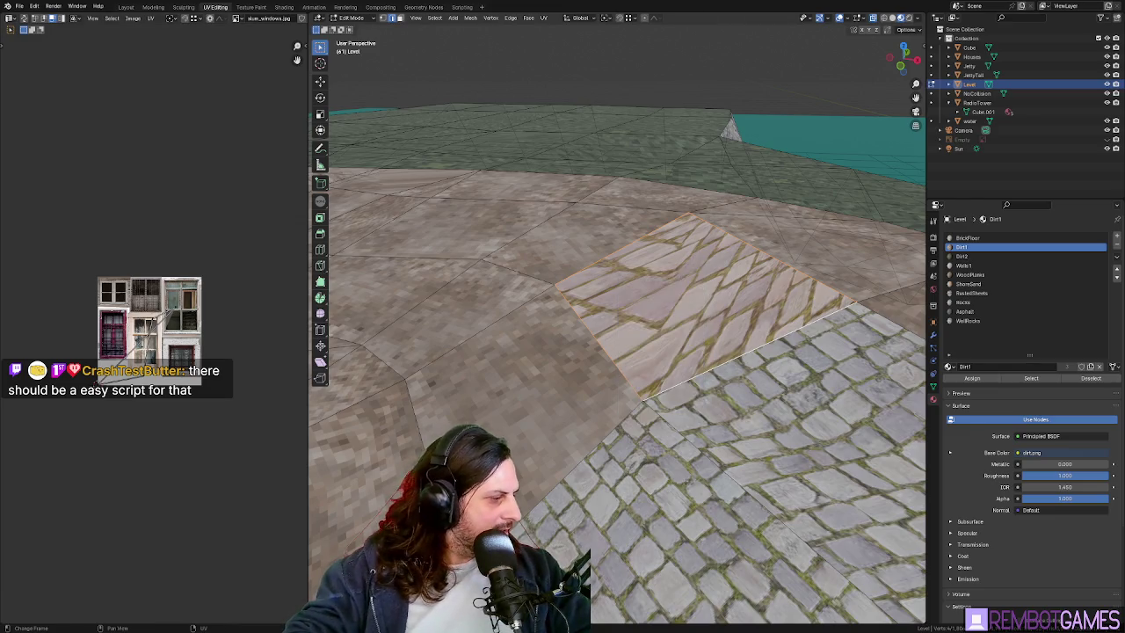
{"action": "middle_click_drag", "start_coordinate": [651, 330], "coordinate": [645, 345]}
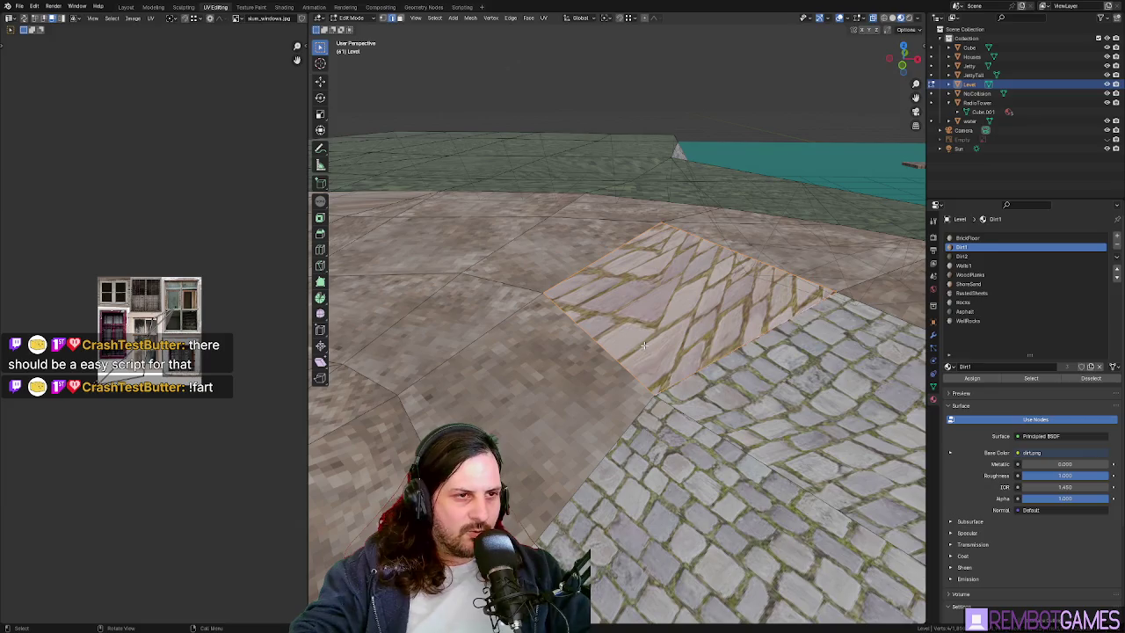
{"action": "key", "text": "g"}
{"action": "key", "text": "z"}
{"action": "left_click", "coordinate": [648, 227]}
{"action": "mouse_move", "coordinate": [732, 304]}
{"action": "middle_mouse_down"}
{"action": "mouse_move", "coordinate": [634, 326]}
{"action": "mouse_move", "coordinate": [743, 400]}
{"action": "mouse_move", "coordinate": [791, 233]}
{"action": "middle_mouse_up"}
{"action": "key", "text": "ctrl+z"}
- Select the diagonal paving face and orbit around it toward the building
{"action": "left_click", "coordinate": [791, 233]}
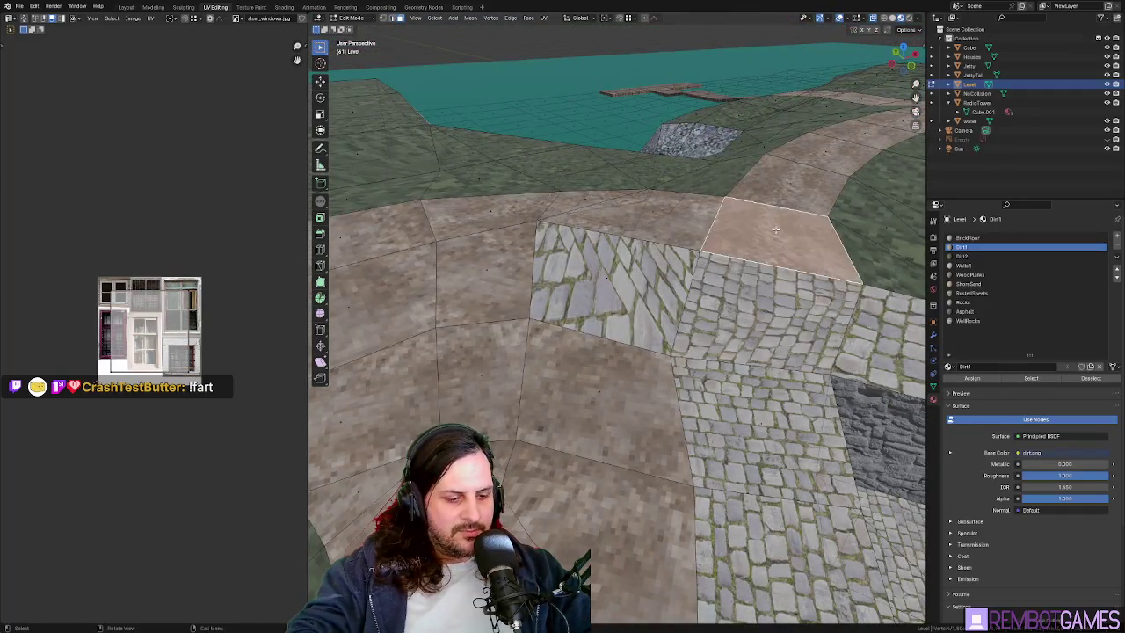
{"action": "key", "text": "g"}
{"action": "key", "text": "Escape"}
{"action": "middle_click_drag", "start_coordinate": [811, 226], "coordinate": [774, 290]}
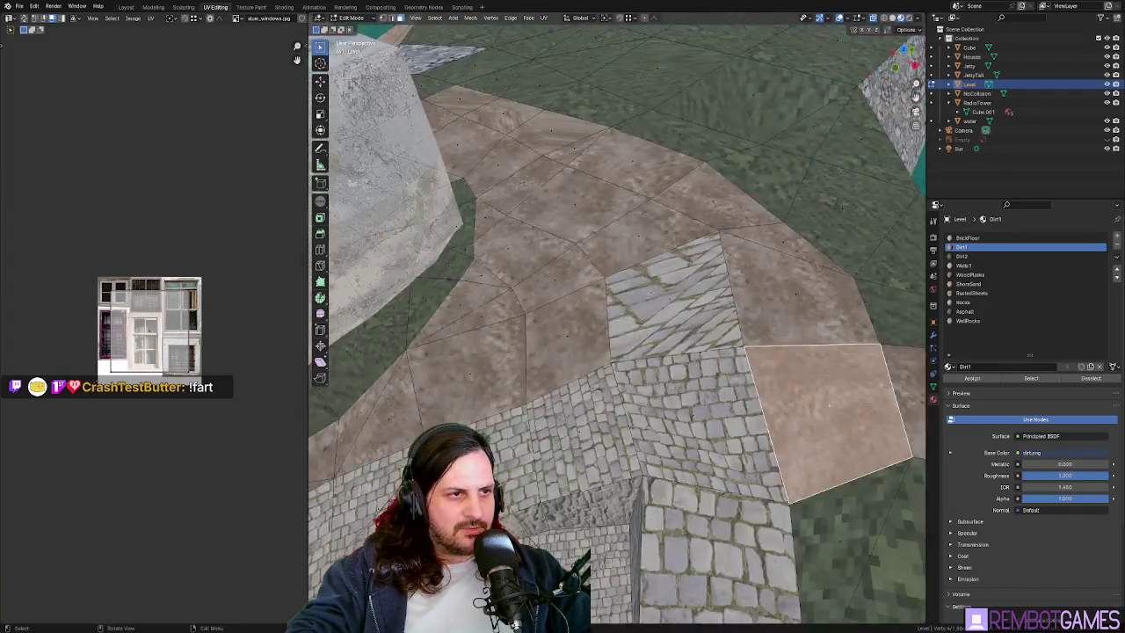
{"action": "left_click", "coordinate": [660, 293]}
{"action": "middle_click_drag", "start_coordinate": [660, 292], "coordinate": [619, 368]}
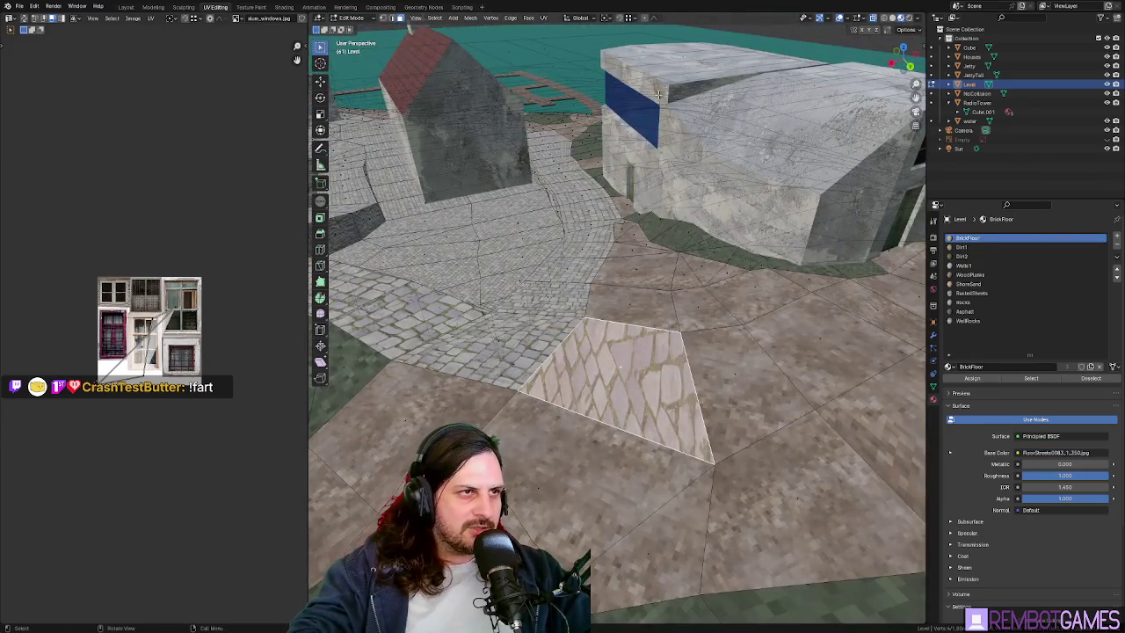
{"action": "middle_click_drag", "start_coordinate": [658, 95], "coordinate": [706, 270]}
{"action": "middle_click_drag", "start_coordinate": [764, 428], "coordinate": [795, 333]}
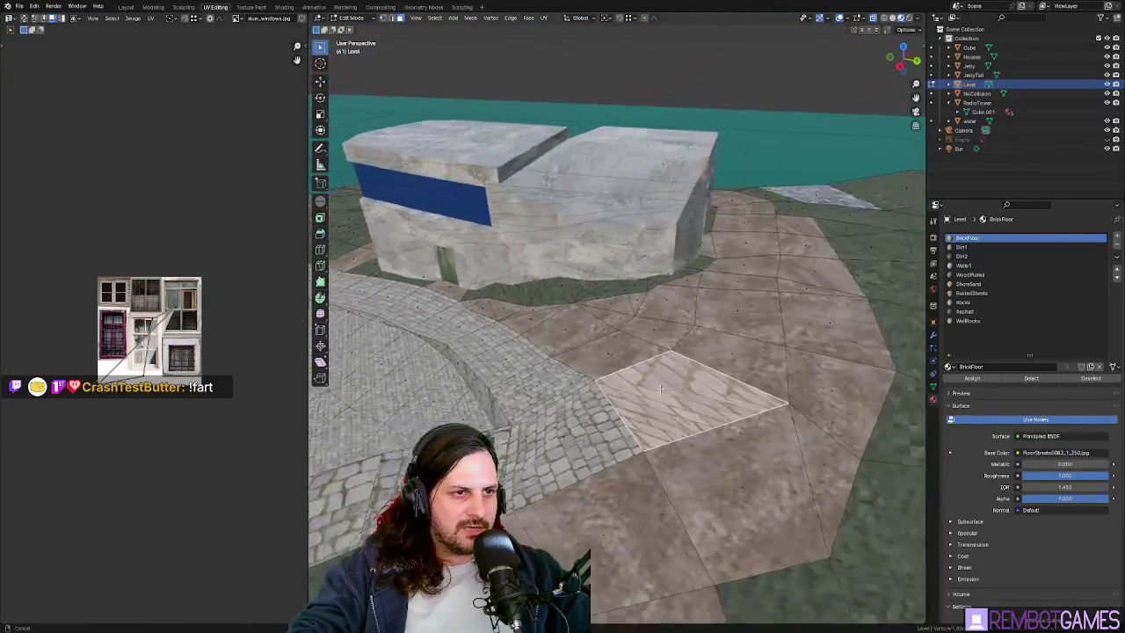
- Assign the Dirt1 material to the selected paving face
{"action": "left_click", "coordinate": [974, 248]}
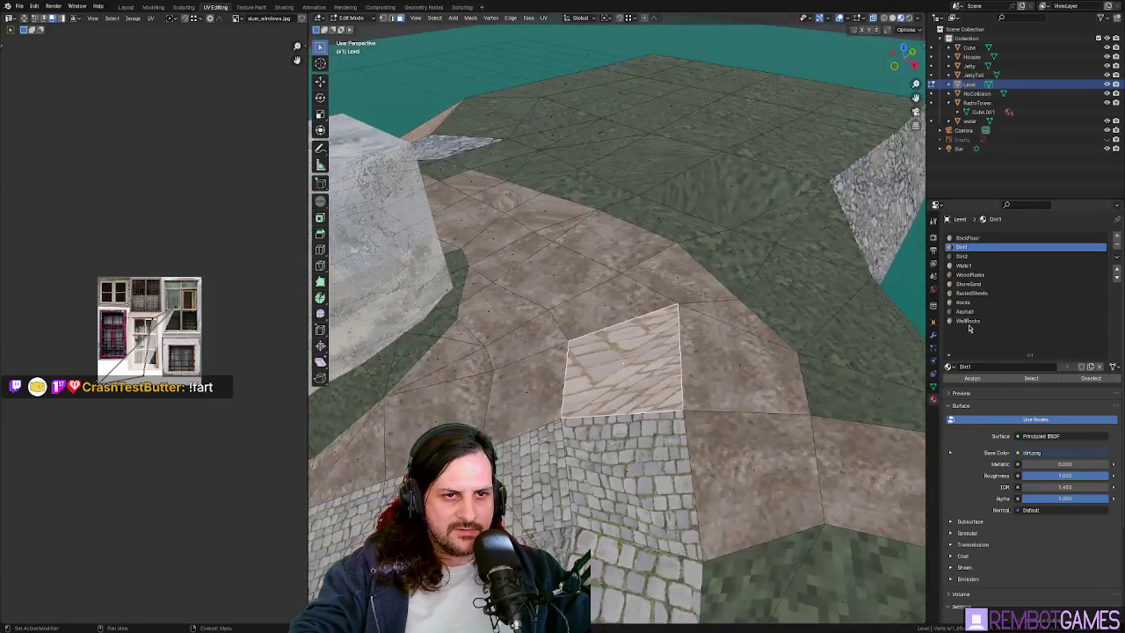
{"action": "left_click", "coordinate": [971, 379]}
{"action": "mouse_move", "coordinate": [633, 386]}
{"action": "middle_mouse_down"}
{"action": "mouse_move", "coordinate": [683, 369]}
{"action": "mouse_move", "coordinate": [670, 293]}
{"action": "middle_mouse_up"}
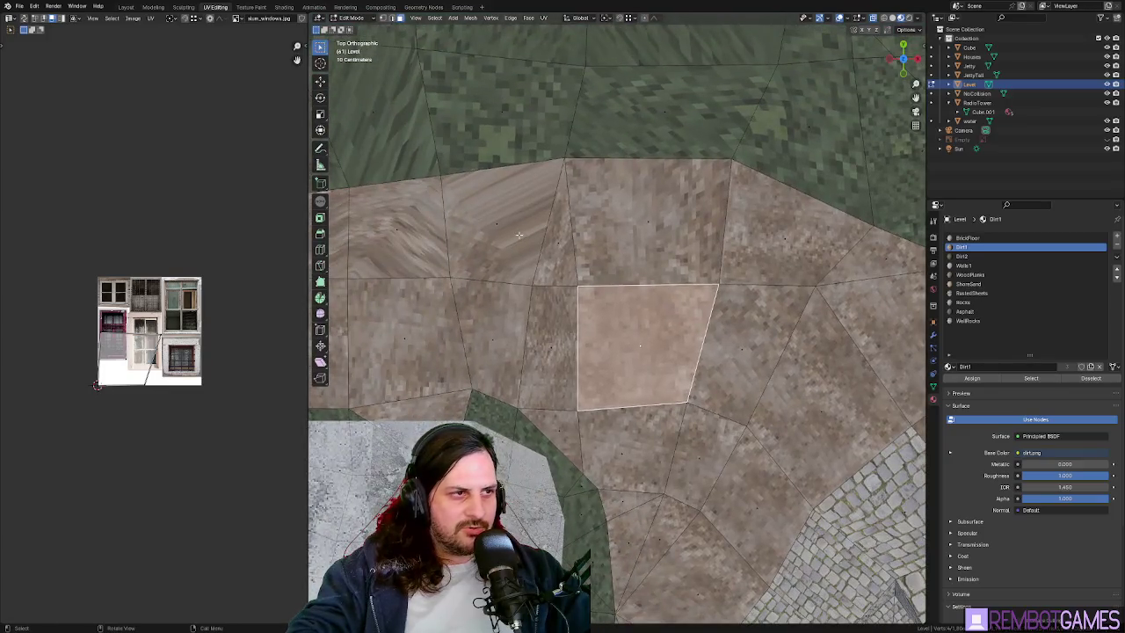
- Re-unwrap the path quad and the neighbouring path faces
{"action": "left_click", "coordinate": [519, 235]}
{"action": "key", "text": "u"}
{"action": "left_click", "coordinate": [519, 235]}
{"action": "left_click", "coordinate": [559, 242]}
{"action": "left_click", "coordinate": [492, 229], "text": "shift"}
{"action": "key", "text": "u"}
{"action": "left_click", "coordinate": [470, 231]}
{"action": "middle_click_drag", "start_coordinate": [571, 246], "coordinate": [522, 252]}
- Select the lower pair of path faces, return to Object Mode and review the house surroundings
{"action": "left_click", "coordinate": [479, 253], "text": "shift"}
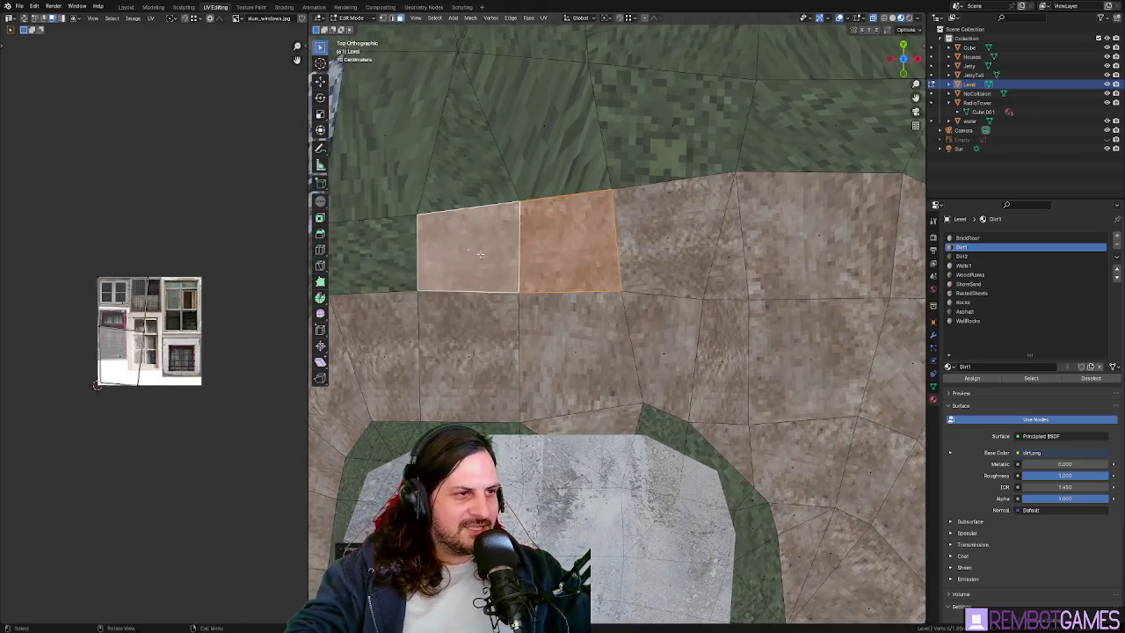
{"action": "middle_click_drag", "start_coordinate": [479, 253], "coordinate": [530, 238], "text": "shift"}
{"action": "left_click", "coordinate": [523, 343]}
{"action": "left_click", "coordinate": [637, 345], "text": "shift"}
{"action": "middle_click_drag", "start_coordinate": [637, 345], "coordinate": [640, 392]}
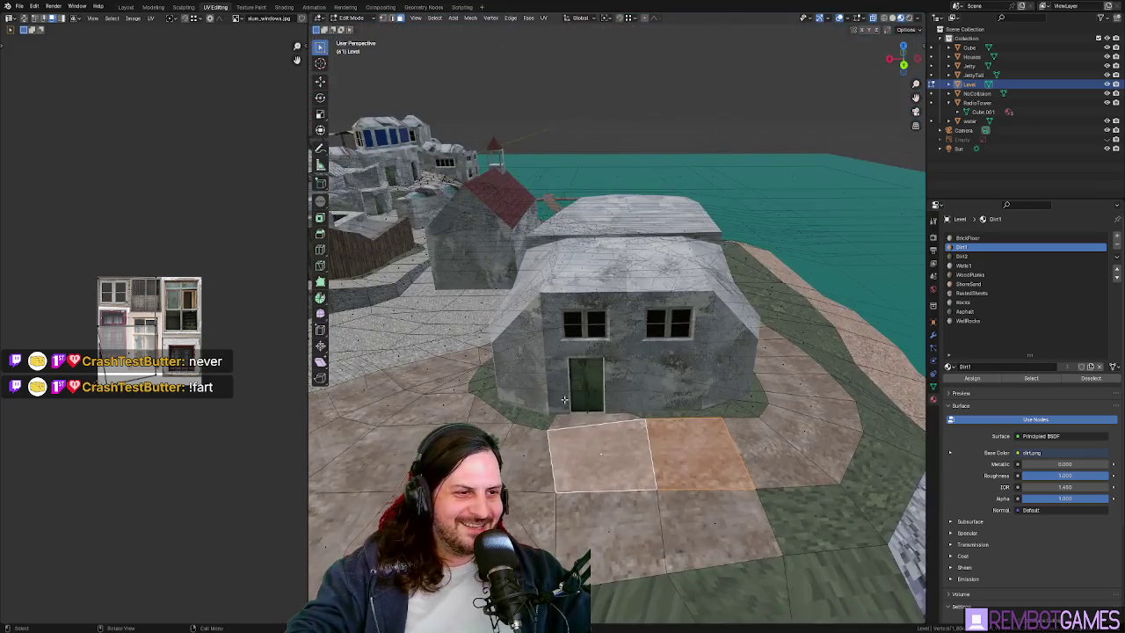
{"action": "key", "text": "Tab"}
{"action": "mouse_move", "coordinate": [565, 400]}
{"action": "middle_mouse_down"}
{"action": "mouse_move", "coordinate": [699, 406]}
{"action": "mouse_move", "coordinate": [691, 414]}
{"action": "mouse_move", "coordinate": [715, 427]}
{"action": "mouse_move", "coordinate": [657, 436]}
{"action": "middle_mouse_up"}
{"action": "mouse_move", "coordinate": [798, 444]}
{"action": "middle_mouse_down"}
{"action": "mouse_move", "coordinate": [576, 426]}
{"action": "mouse_move", "coordinate": [742, 508]}
{"action": "middle_mouse_up"}
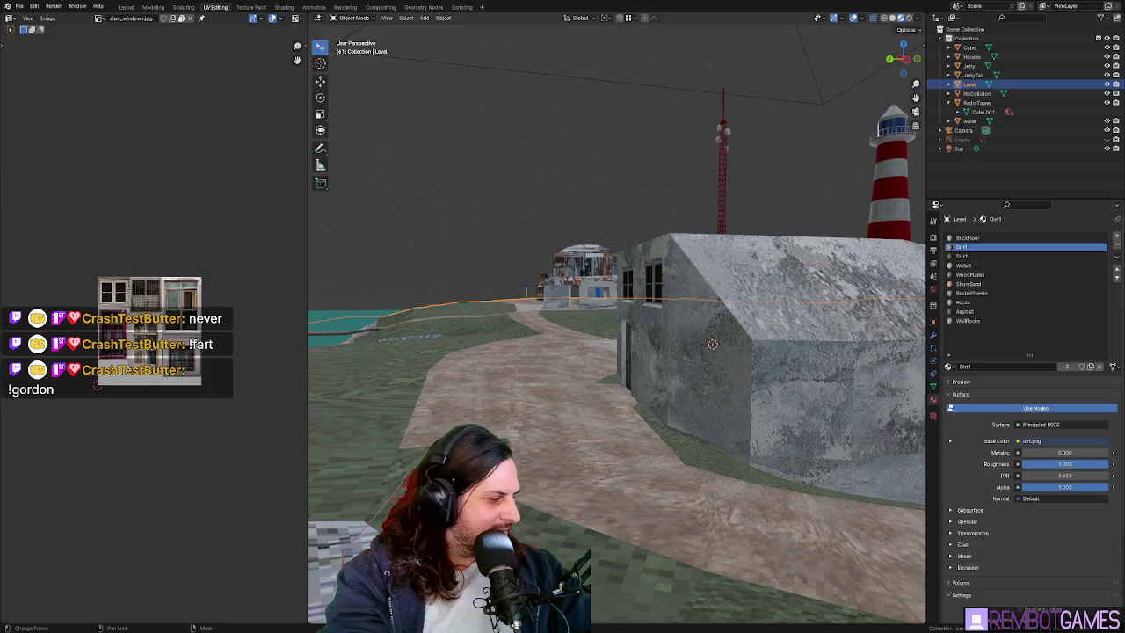
- Inspect the dirt paths around the house and town, then select the water object
{"action": "middle_click_drag", "start_coordinate": [703, 440], "coordinate": [483, 448]}
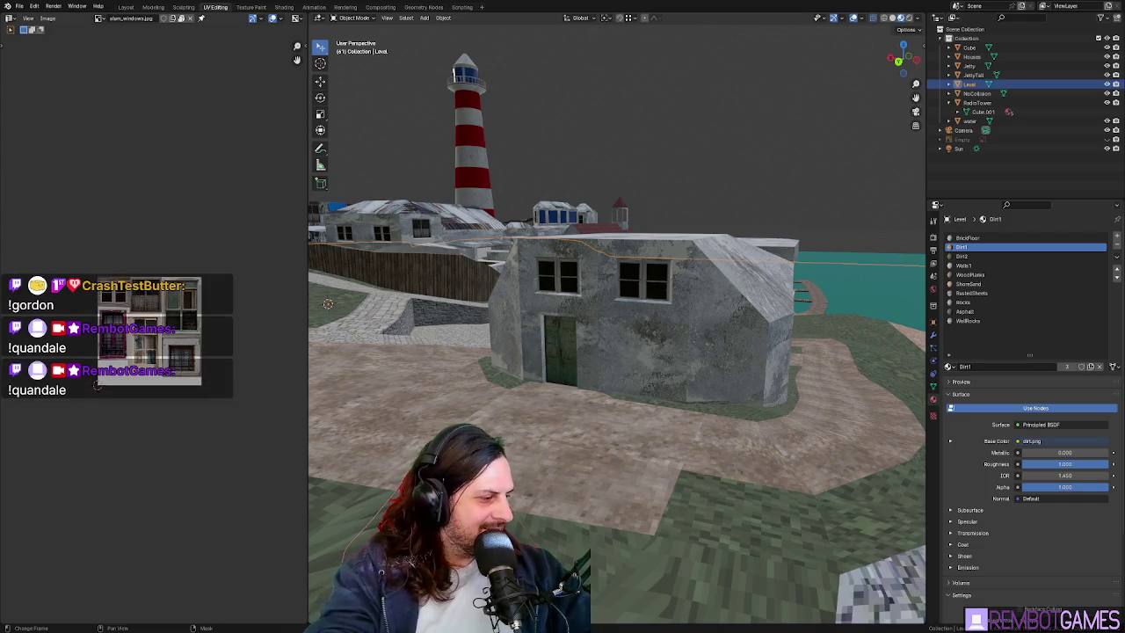
{"action": "middle_click_drag", "start_coordinate": [493, 387], "coordinate": [566, 394]}
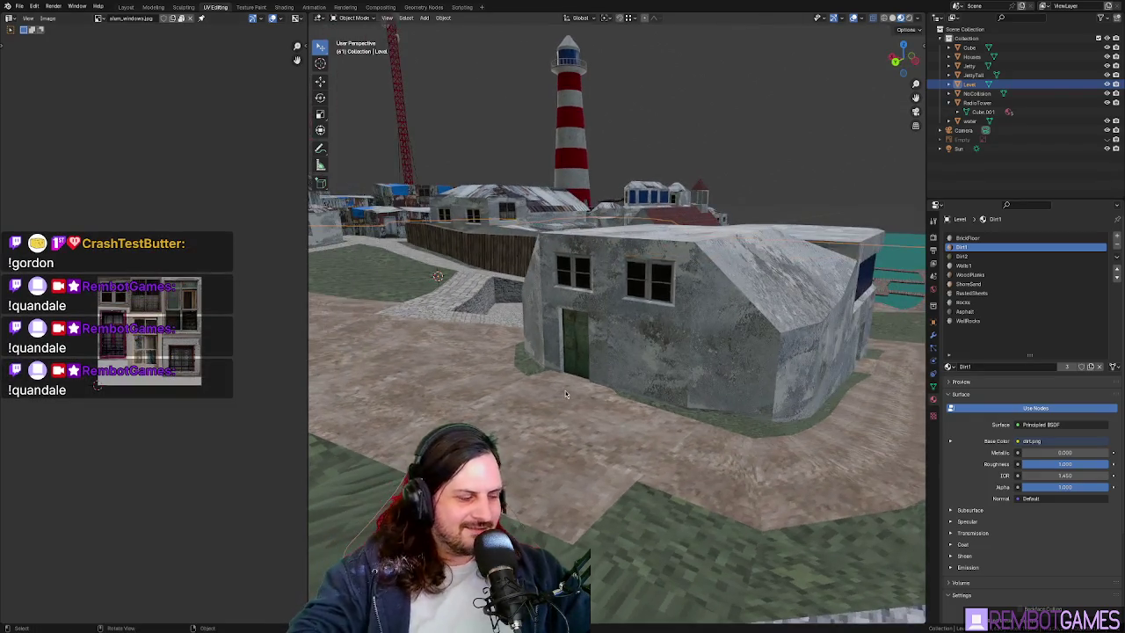
{"action": "mouse_move", "coordinate": [661, 404]}
{"action": "middle_mouse_down"}
{"action": "mouse_move", "coordinate": [637, 428]}
{"action": "mouse_move", "coordinate": [785, 416]}
{"action": "middle_mouse_up"}
{"action": "scroll", "coordinate": [637, 428], "scroll_direction": "up", "scroll_amount": 5}
{"action": "scroll", "coordinate": [784, 416], "scroll_direction": "down", "scroll_amount": 3}
{"action": "scroll", "coordinate": [649, 429], "scroll_direction": "down", "scroll_amount": 4}
{"action": "mouse_move", "coordinate": [648, 429]}
{"action": "middle_mouse_down"}
{"action": "mouse_move", "coordinate": [713, 476]}
{"action": "mouse_move", "coordinate": [721, 447]}
{"action": "middle_mouse_up"}
{"action": "left_click", "coordinate": [714, 475]}
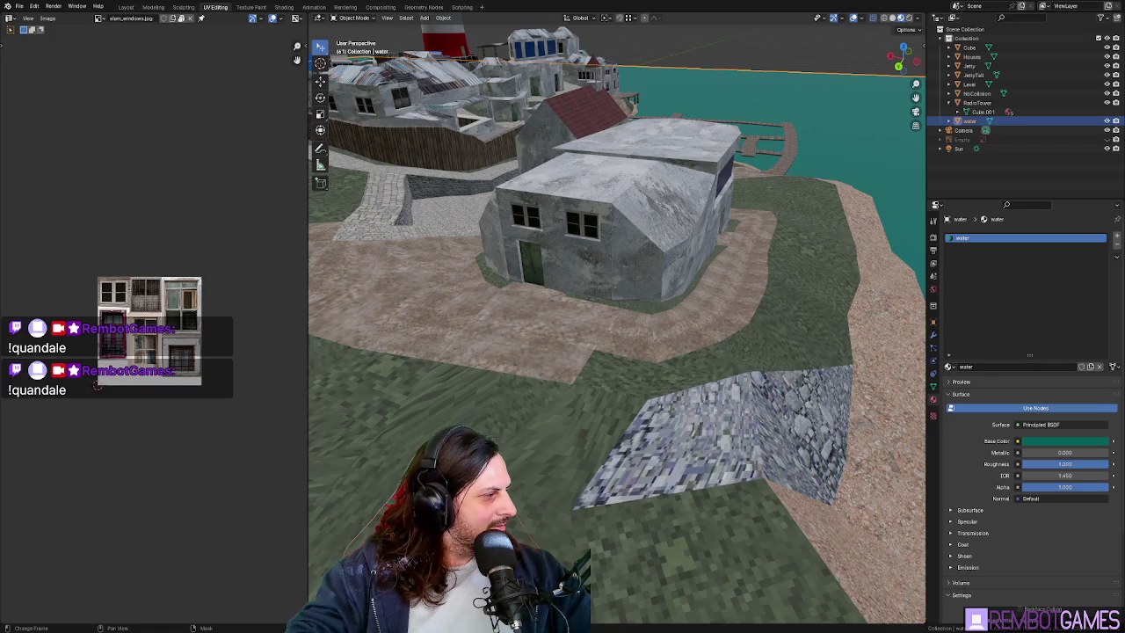
{"action": "middle_click_drag", "start_coordinate": [615, 386], "coordinate": [651, 385]}
- Switch editing to the Level terrain and knife-cut the grass corner face by the rocky slab
{"action": "scroll", "coordinate": [651, 385], "scroll_direction": "up", "scroll_amount": 2}
{"action": "key", "text": "Tab"}
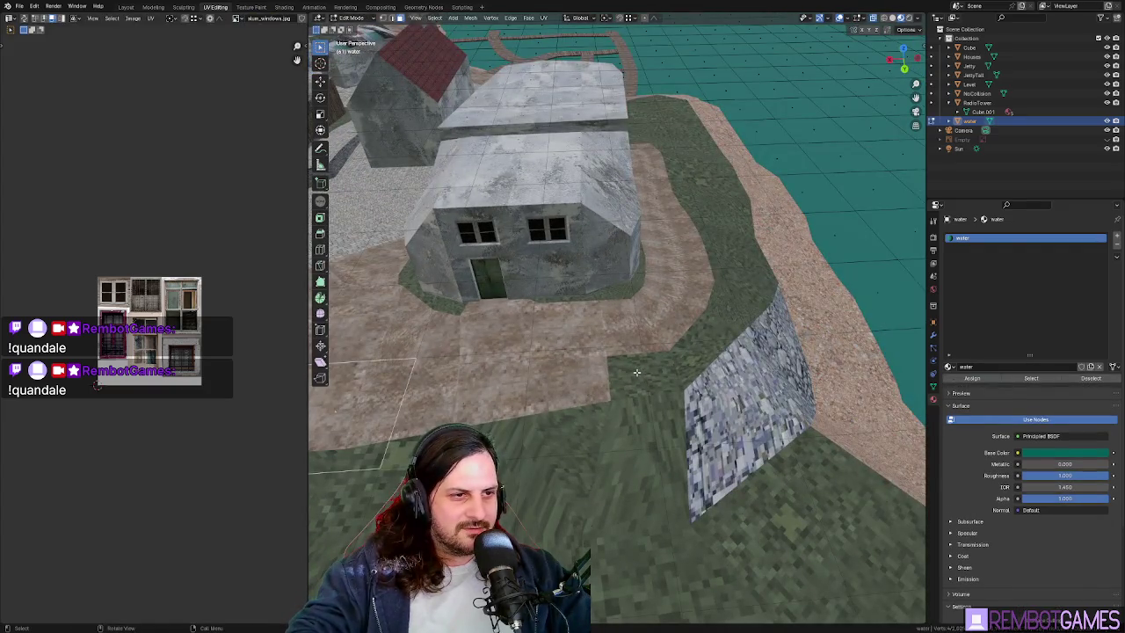
{"action": "key", "text": "Tab"}
{"action": "left_click", "coordinate": [655, 382]}
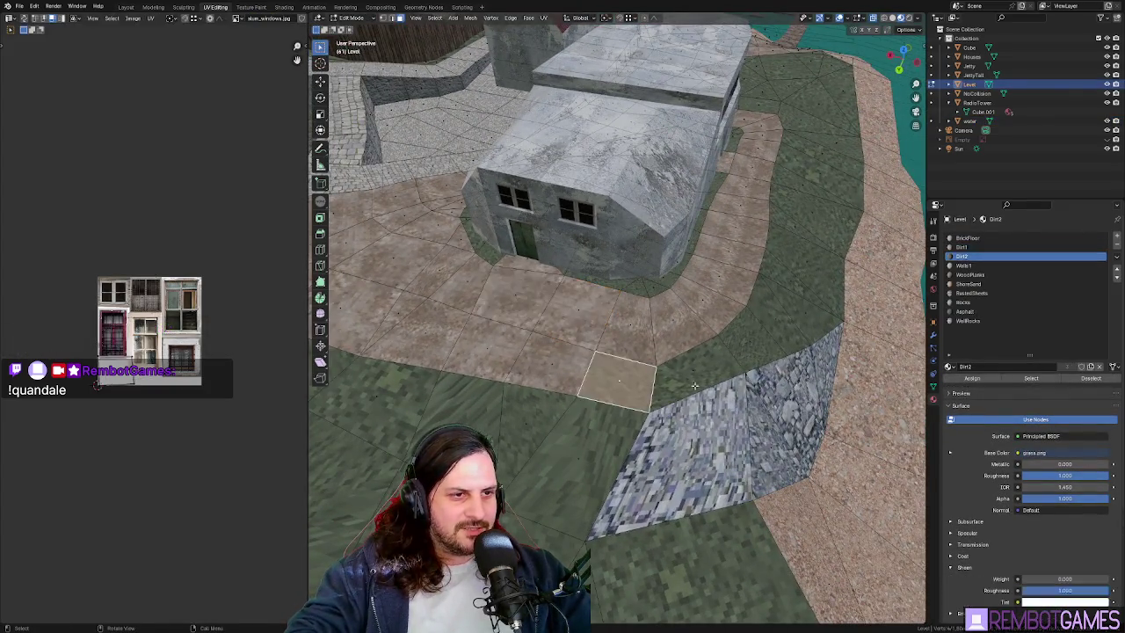
{"action": "key", "text": "Tab"}
{"action": "middle_click_drag", "start_coordinate": [665, 375], "coordinate": [594, 384]}
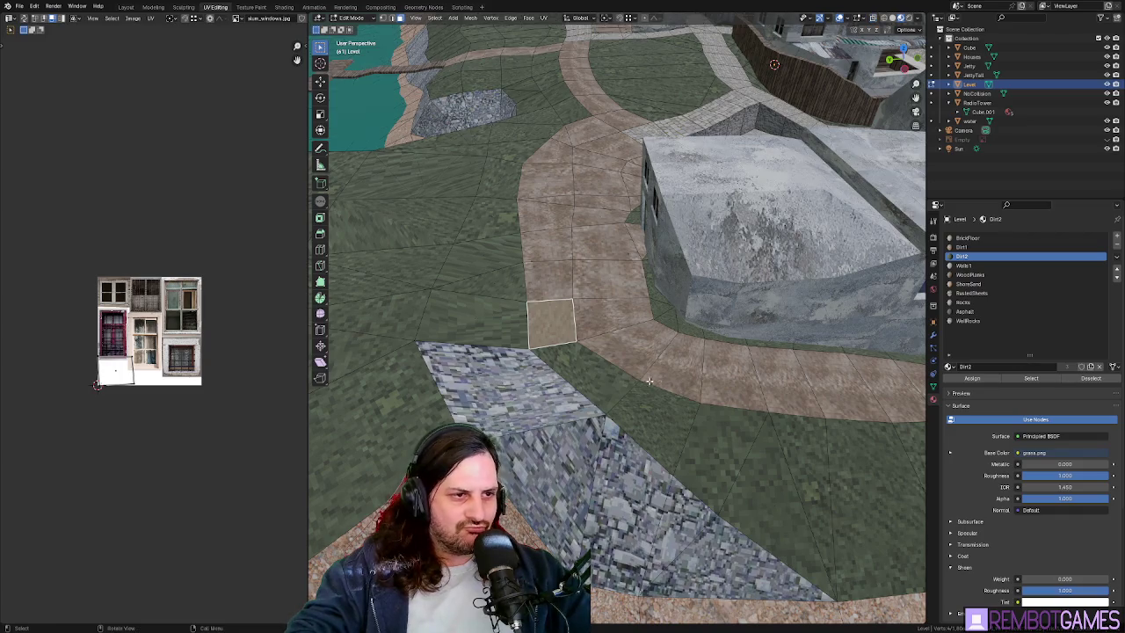
{"action": "middle_click_drag", "start_coordinate": [649, 380], "coordinate": [648, 389]}
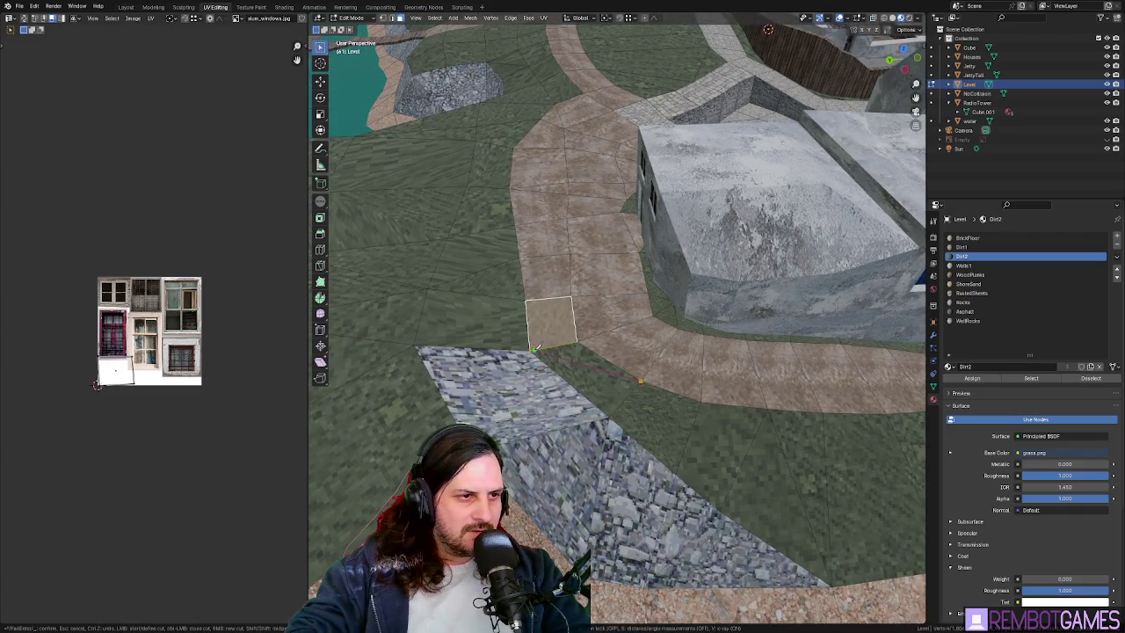
{"action": "key", "text": "Escape"}
{"action": "middle_click_drag", "start_coordinate": [533, 346], "coordinate": [848, 272]}
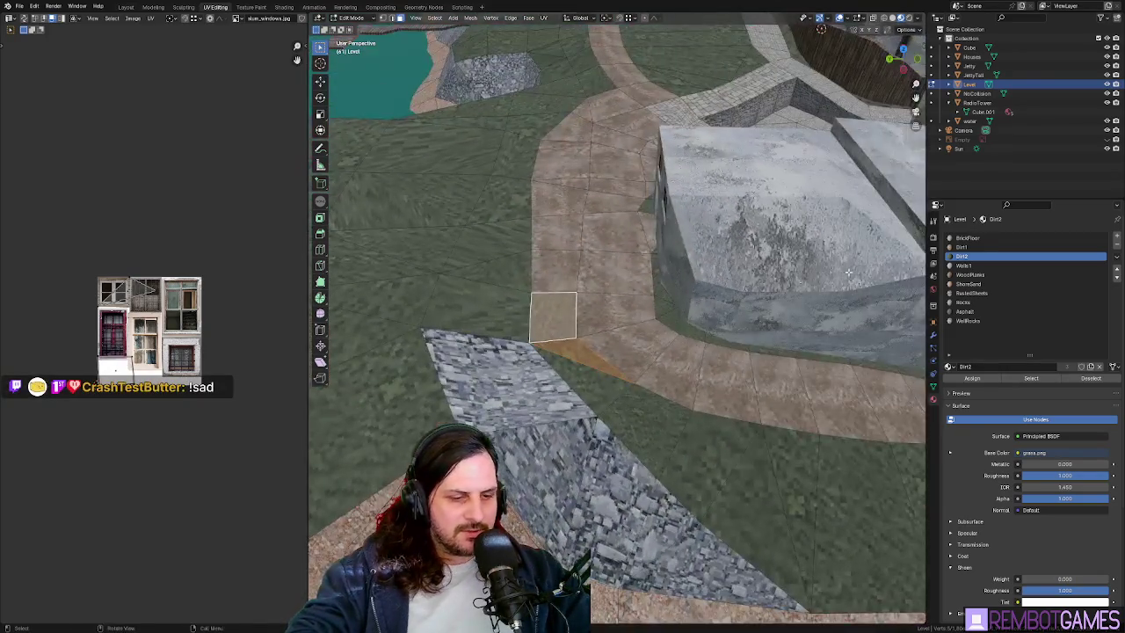
- Assign Dirt1 to the cut path face and preview it in Object Mode
{"action": "left_click", "coordinate": [966, 248]}
{"action": "left_click", "coordinate": [985, 381]}
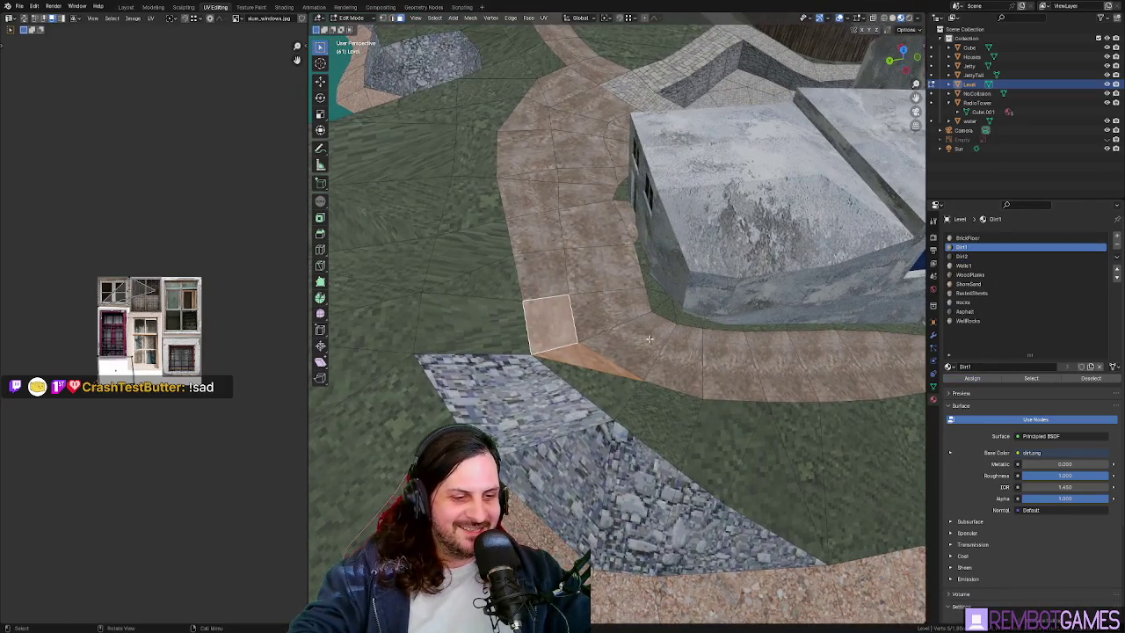
{"action": "key", "text": "Tab"}
{"action": "middle_click_drag", "start_coordinate": [606, 334], "coordinate": [631, 356]}
{"action": "key", "text": "Tab"}
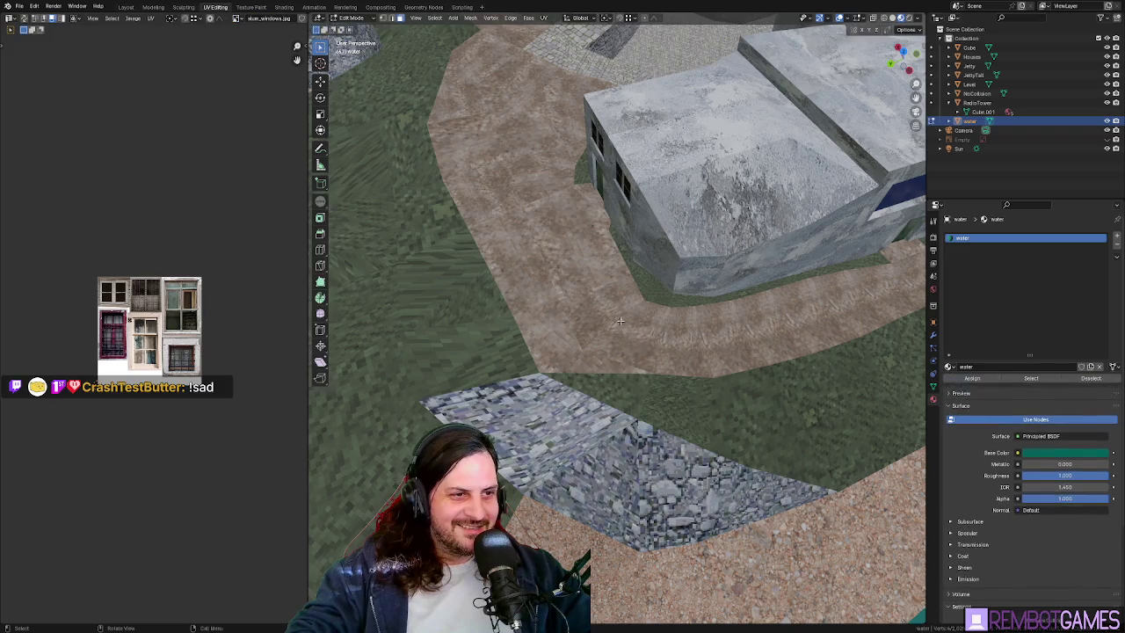
{"action": "key", "text": "Tab"}
- Back in Edit Mode, select the top face of the rocky block
{"action": "key", "text": "Tab"}
{"action": "right_click", "coordinate": [605, 321]}
{"action": "mouse_move", "coordinate": [606, 326]}
{"action": "middle_mouse_down"}
{"action": "mouse_move", "coordinate": [607, 343]}
{"action": "mouse_move", "coordinate": [659, 375]}
{"action": "mouse_move", "coordinate": [608, 358]}
{"action": "mouse_move", "coordinate": [577, 394]}
{"action": "mouse_move", "coordinate": [598, 383]}
{"action": "mouse_move", "coordinate": [621, 319]}
{"action": "mouse_move", "coordinate": [580, 309]}
{"action": "mouse_move", "coordinate": [623, 345]}
{"action": "mouse_move", "coordinate": [611, 370]}
{"action": "middle_mouse_up"}
{"action": "key", "text": "Tab"}
{"action": "key", "text": "Tab"}
{"action": "left_click", "coordinate": [573, 318]}
- Switch to vertex selection and Top view, then shift the path vertices near the building
{"action": "key", "text": "1"}
{"action": "key", "text": "g"}
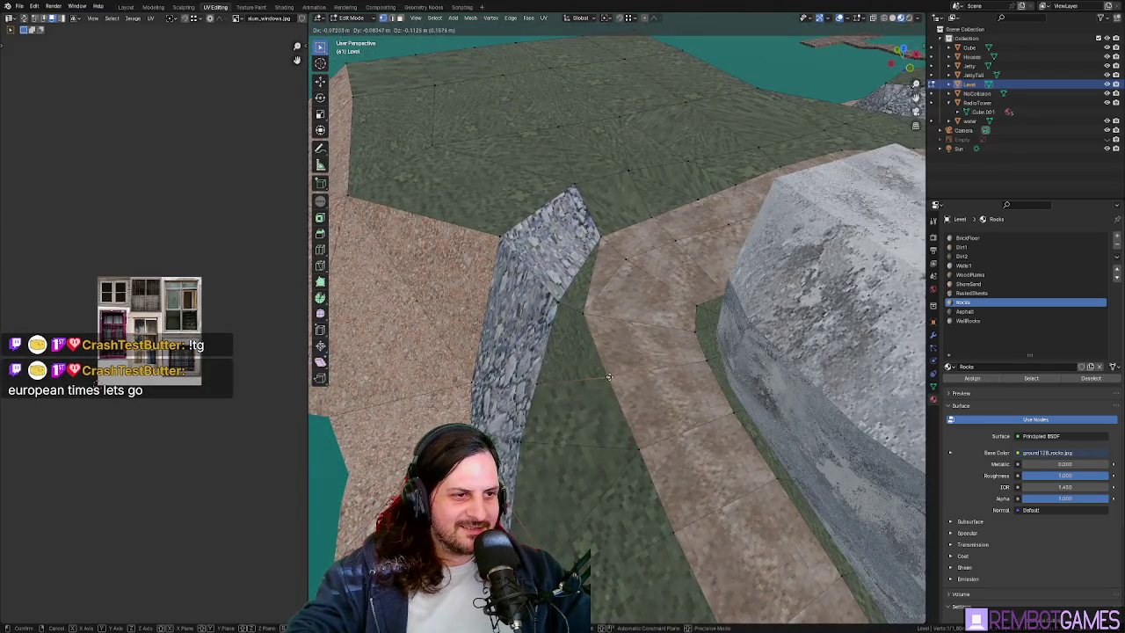
{"action": "key", "text": "Escape"}
{"action": "key", "text": "grave"}
{"action": "left_click", "coordinate": [663, 340]}
{"action": "key", "text": "g"}
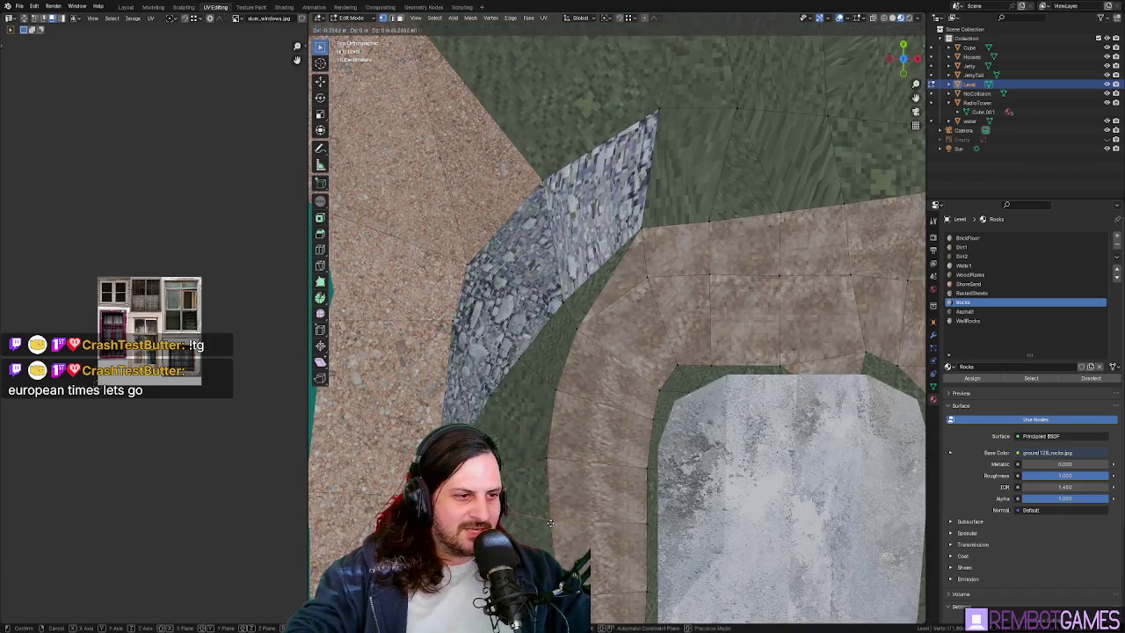
{"action": "left_click", "coordinate": [563, 527]}
- Shift the path's edge vertices at the bend further left
{"action": "middle_click_drag", "start_coordinate": [574, 542], "coordinate": [587, 331], "text": "shift"}
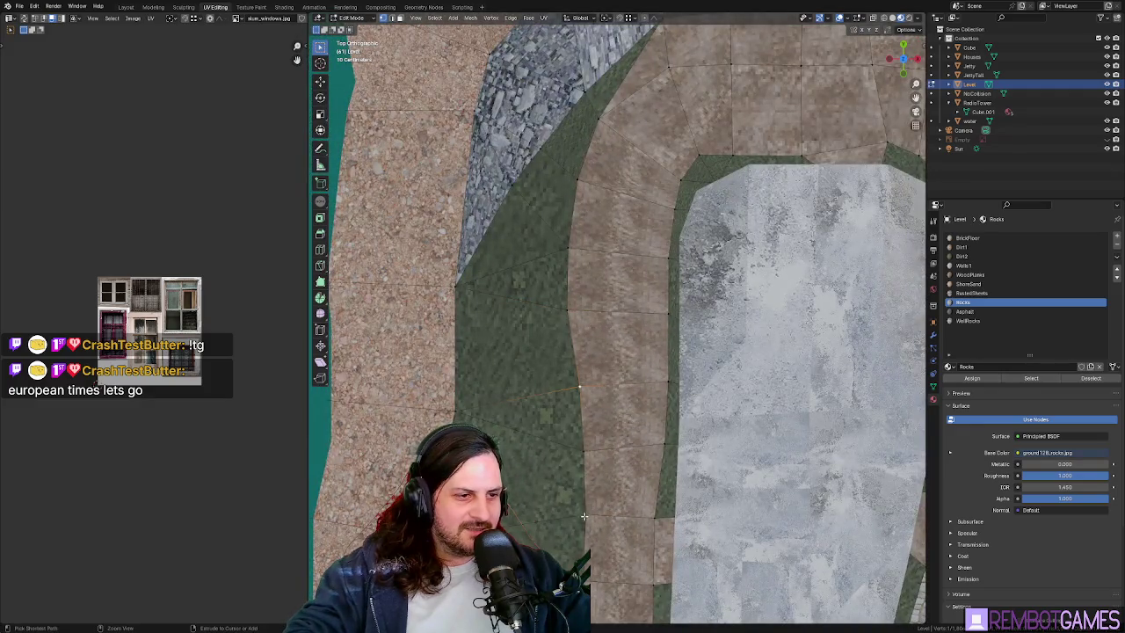
{"action": "middle_click_drag", "start_coordinate": [623, 524], "coordinate": [613, 397], "text": "shift"}
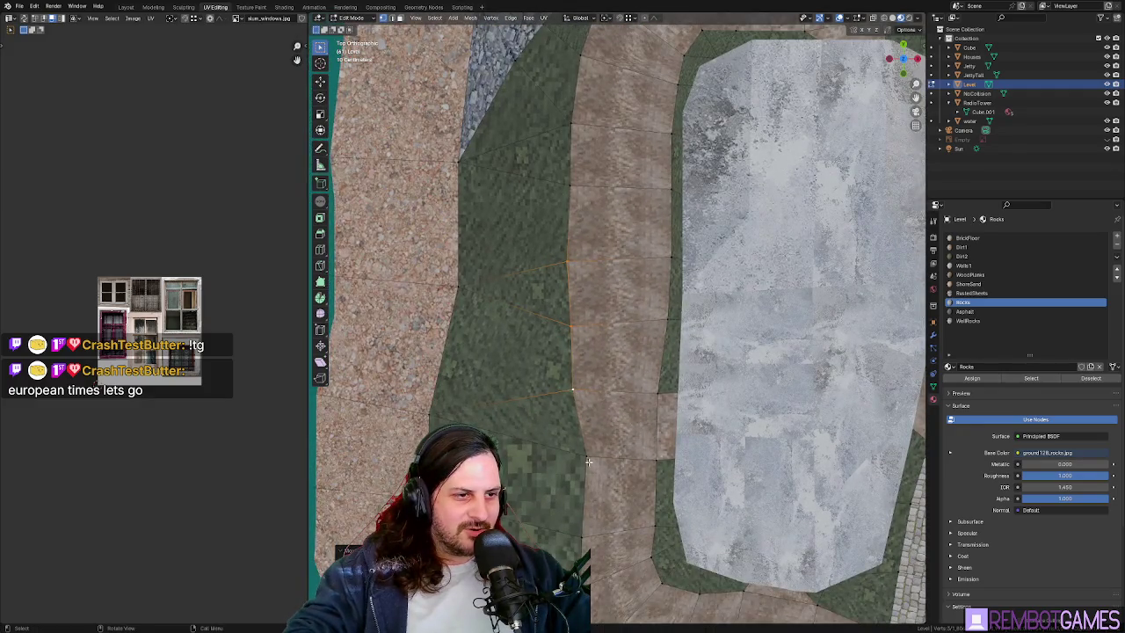
{"action": "middle_click_drag", "start_coordinate": [599, 487], "coordinate": [558, 376], "text": "shift"}
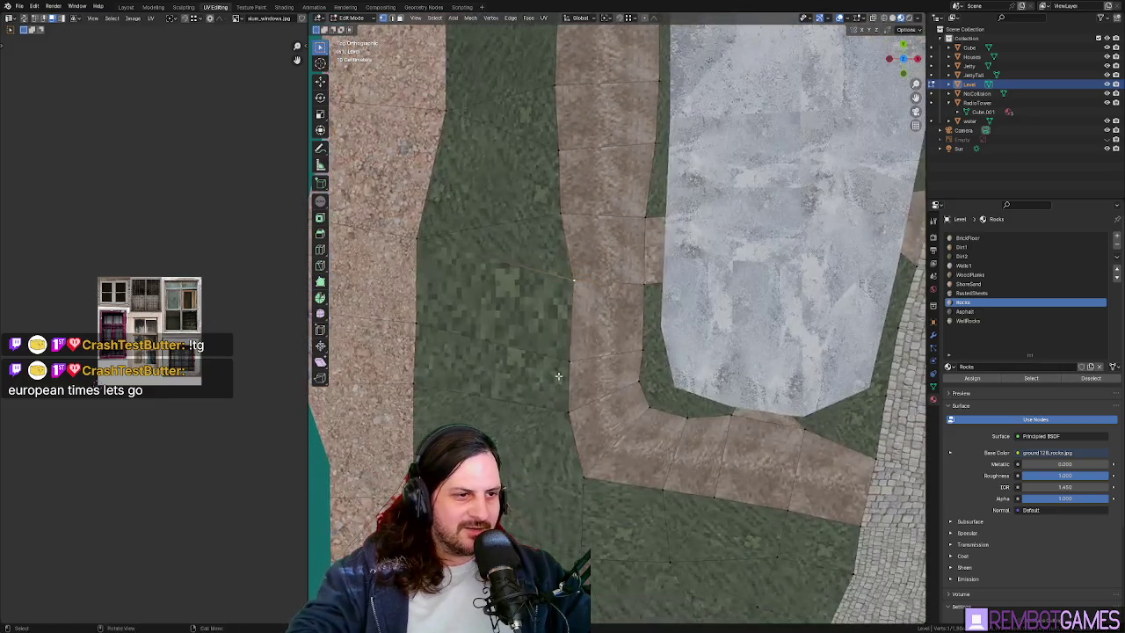
{"action": "key", "text": "g"}
{"action": "left_click", "coordinate": [549, 422]}
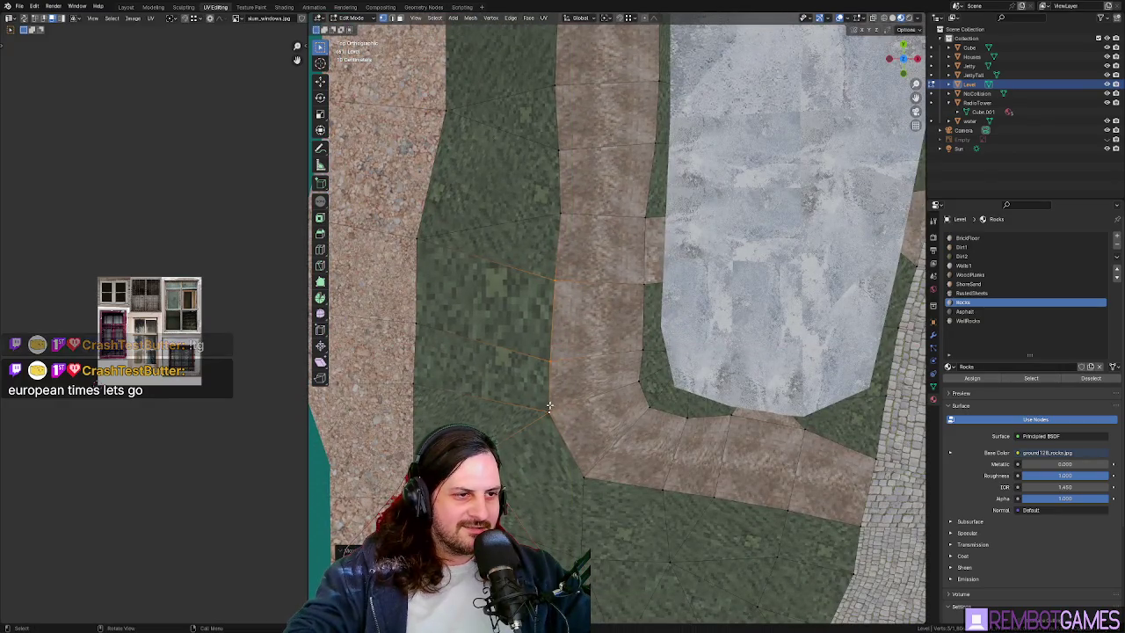
- Move the path's bottom edge down along Y and leave Edit Mode
{"action": "left_click", "coordinate": [792, 517], "text": "ctrl"}
{"action": "key", "text": "g"}
{"action": "key", "text": "y"}
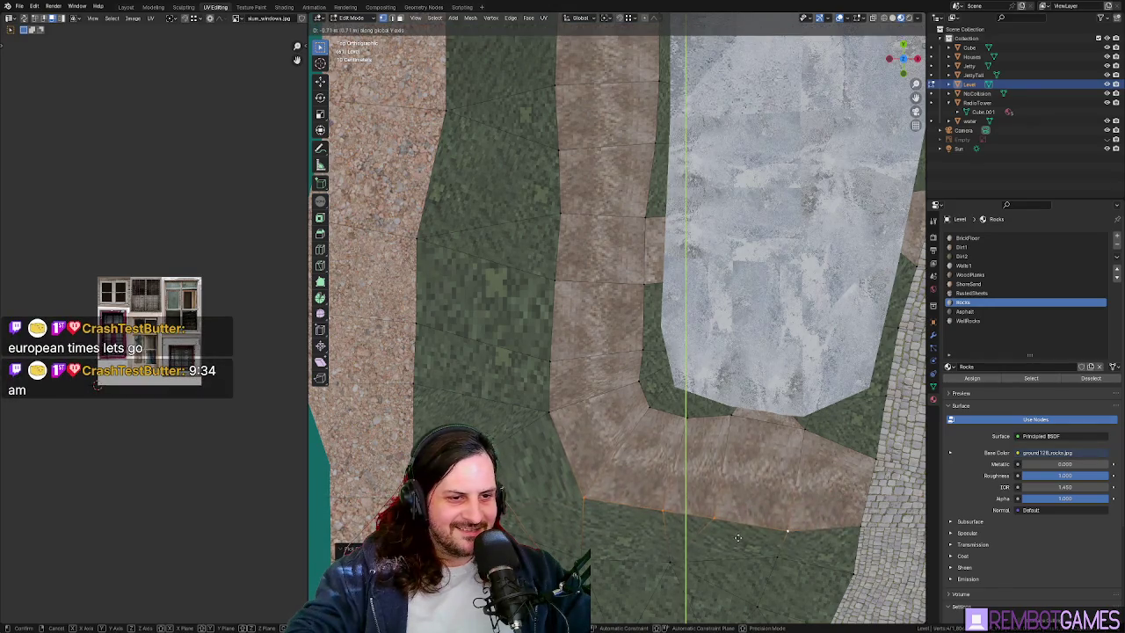
{"action": "left_click", "coordinate": [582, 457]}
{"action": "mouse_move", "coordinate": [582, 456]}
{"action": "middle_mouse_down"}
{"action": "mouse_move", "coordinate": [621, 352]}
{"action": "mouse_move", "coordinate": [538, 390]}
{"action": "mouse_move", "coordinate": [668, 375]}
{"action": "mouse_move", "coordinate": [723, 342]}
{"action": "mouse_move", "coordinate": [611, 432]}
{"action": "mouse_move", "coordinate": [793, 206]}
{"action": "middle_mouse_up"}
{"action": "key", "text": "Tab"}
{"action": "key", "text": "Tab"}
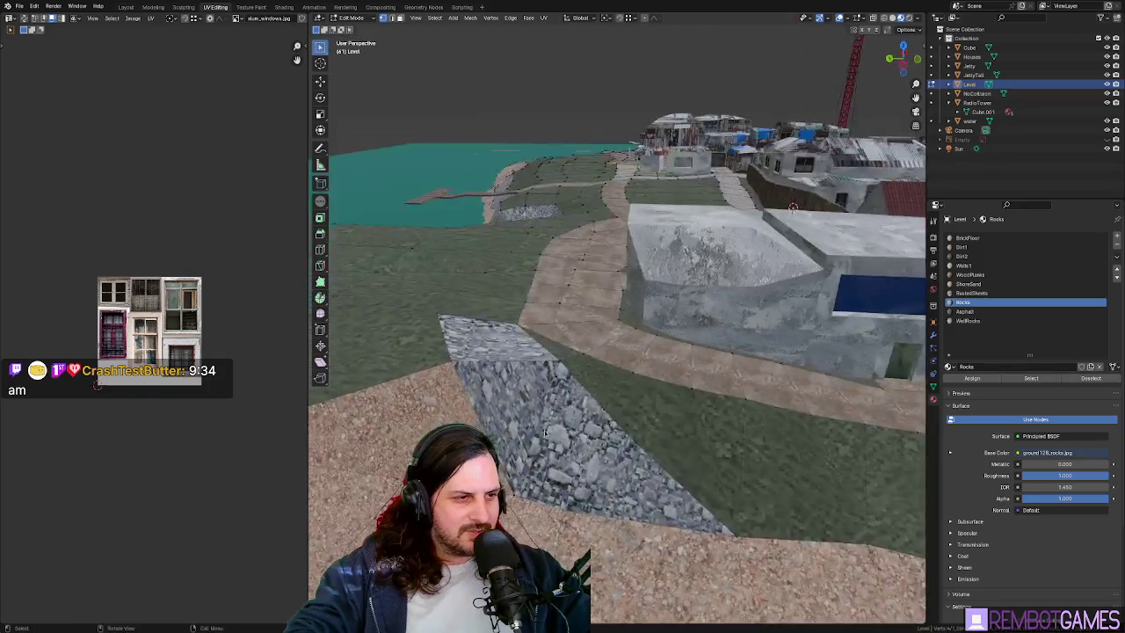
- With Dirt2 active, enter Edit Mode and select a column of faces on the green plateau
{"action": "middle_click_drag", "start_coordinate": [498, 341], "coordinate": [660, 323]}
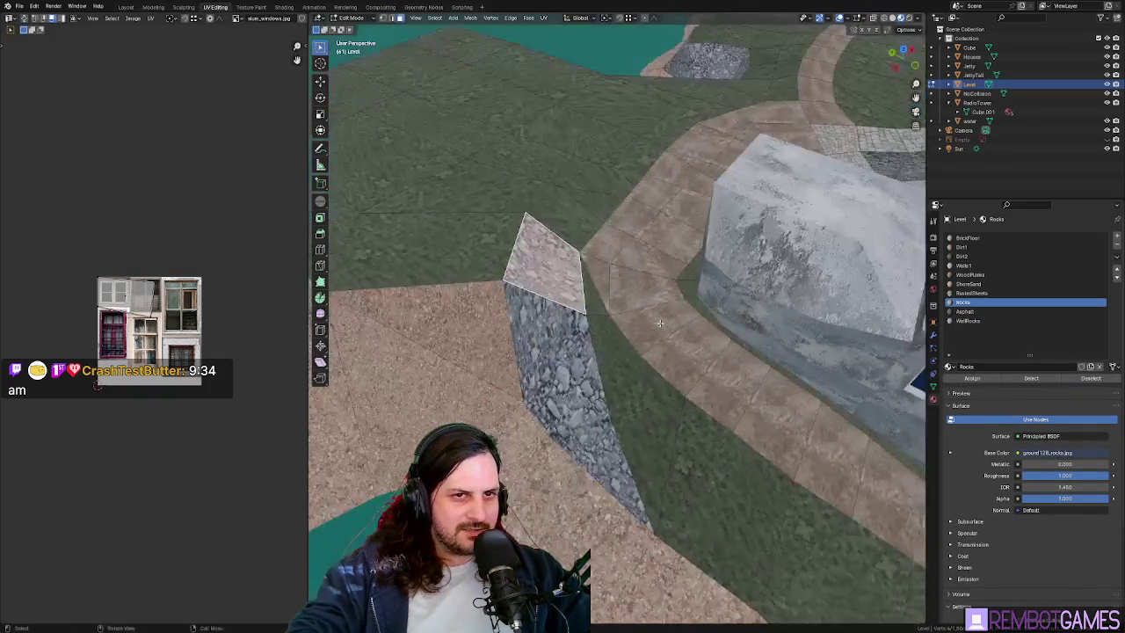
{"action": "left_click", "coordinate": [954, 256]}
{"action": "mouse_move", "coordinate": [746, 321]}
{"action": "middle_mouse_down"}
{"action": "mouse_move", "coordinate": [588, 300]}
{"action": "mouse_move", "coordinate": [746, 328]}
{"action": "mouse_move", "coordinate": [574, 486]}
{"action": "mouse_move", "coordinate": [713, 510]}
{"action": "mouse_move", "coordinate": [628, 494]}
{"action": "mouse_move", "coordinate": [622, 434]}
{"action": "middle_mouse_up"}
{"action": "key", "text": "Tab"}
{"action": "key", "text": "Tab"}
{"action": "left_click", "coordinate": [621, 468]}
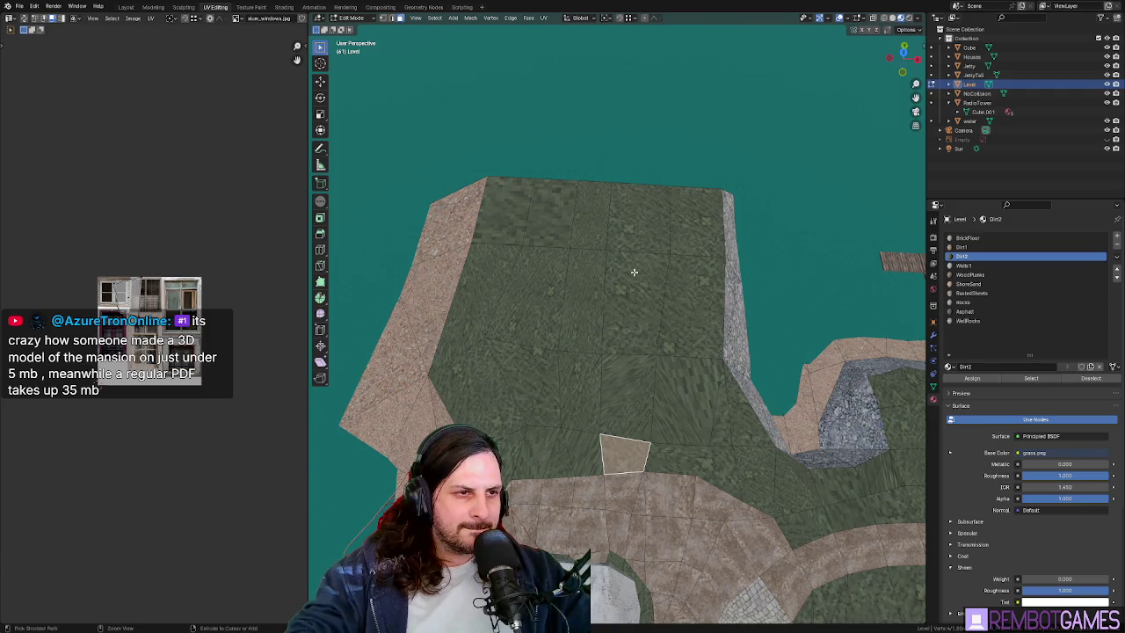
{"action": "left_click", "coordinate": [634, 240], "text": "ctrl"}
{"action": "mouse_move", "coordinate": [636, 329]}
{"action": "middle_mouse_down"}
{"action": "mouse_move", "coordinate": [663, 335]}
{"action": "mouse_move", "coordinate": [677, 320]}
{"action": "mouse_move", "coordinate": [626, 281]}
{"action": "mouse_move", "coordinate": [665, 232]}
{"action": "middle_mouse_up"}
- Straighten the slanted edge loop by scaling it to 0 along X
{"action": "key", "text": "1"}
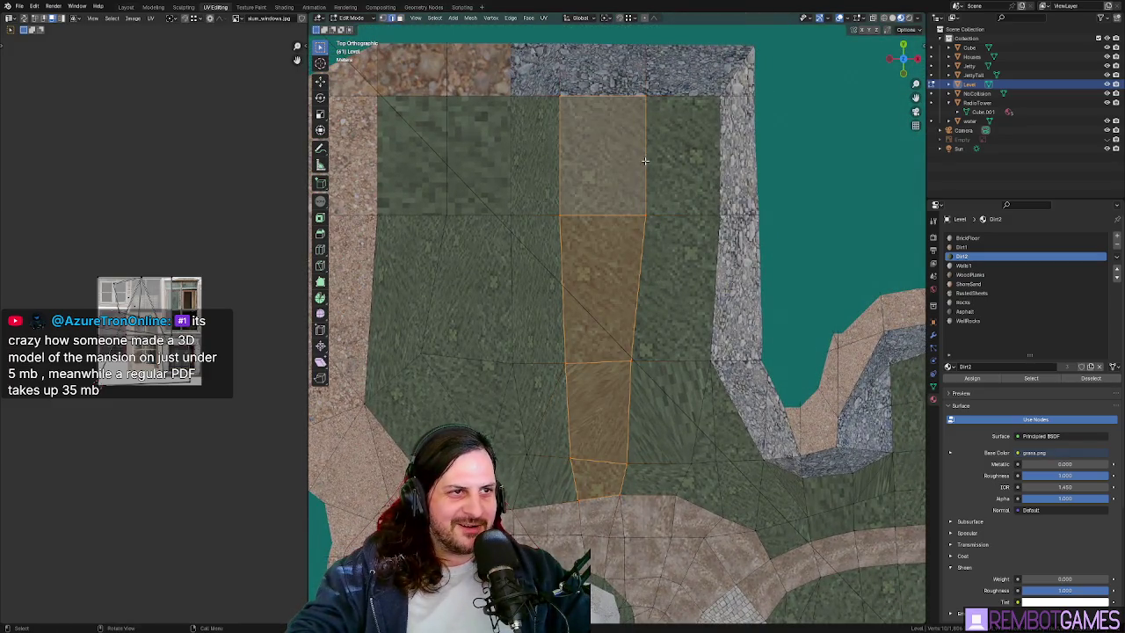
{"action": "left_click", "coordinate": [645, 161]}
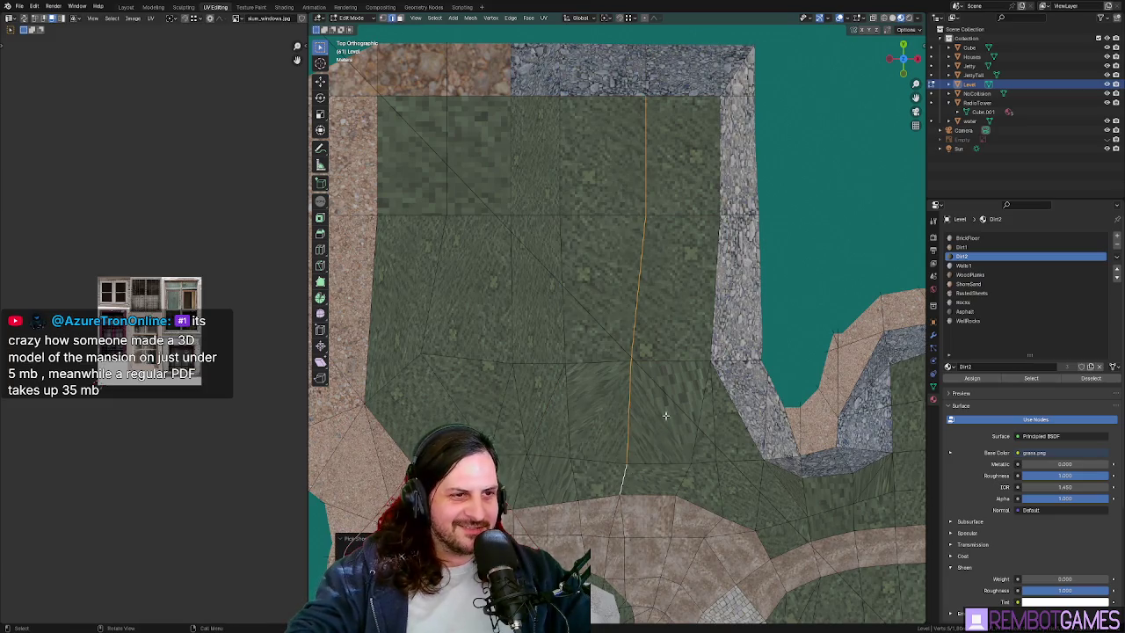
{"action": "key", "text": "s"}
{"action": "key", "text": "x"}
{"action": "key", "text": "0"}
{"action": "key", "text": "Return"}
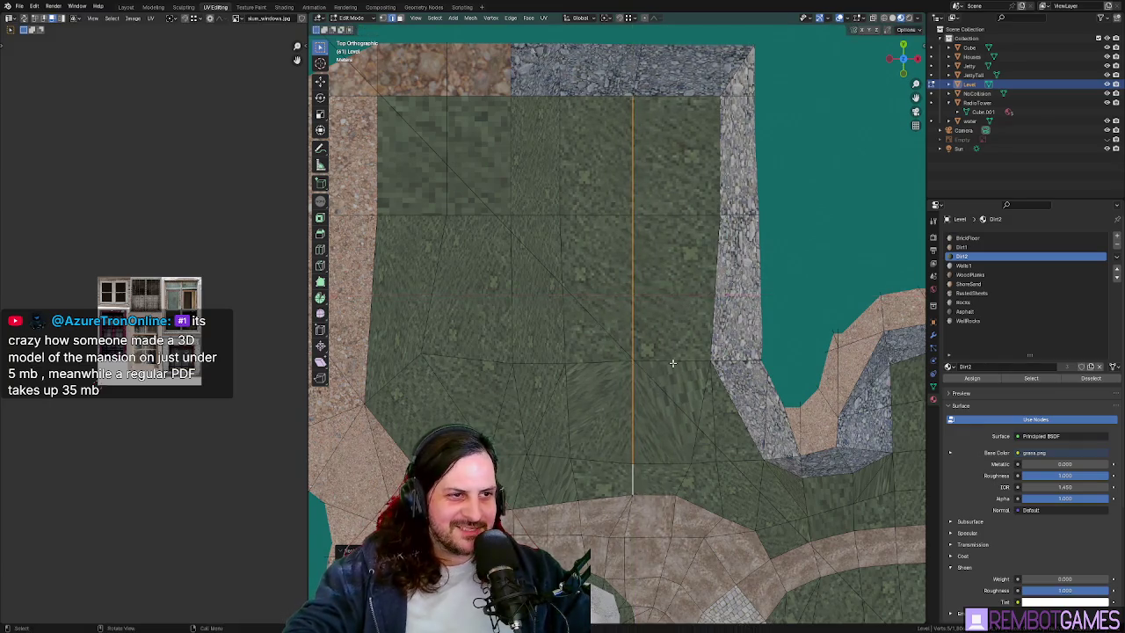
- Select the column of faces in the straightened strip to inspect it
{"action": "middle_click_drag", "start_coordinate": [715, 292], "coordinate": [670, 350]}
{"action": "left_click", "coordinate": [596, 520]}
{"action": "left_click", "coordinate": [598, 299], "text": "ctrl"}
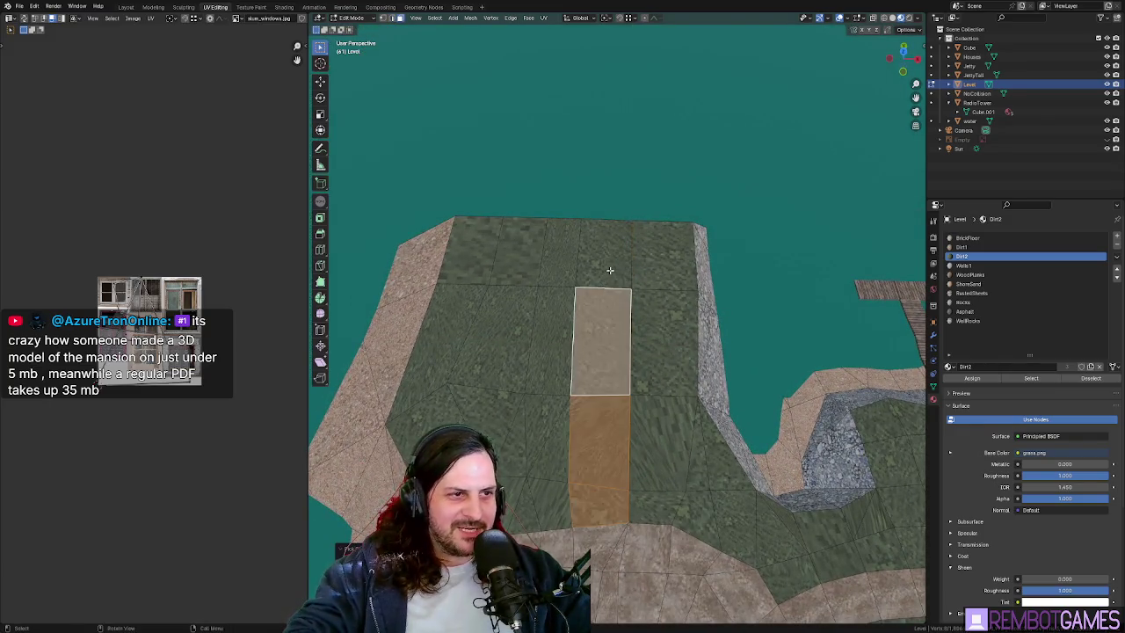
{"action": "middle_click_drag", "start_coordinate": [603, 269], "coordinate": [514, 245]}
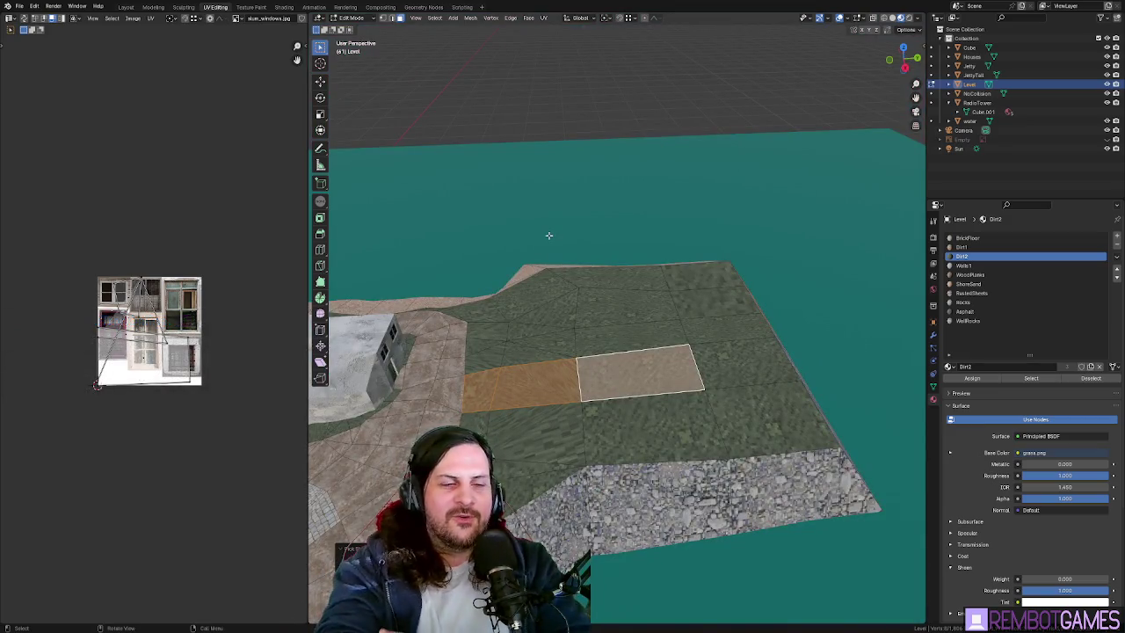
- Make ShoreSand the active material, select a rock side face of the cliff, and hide the water plane
{"action": "mouse_move", "coordinate": [575, 376]}
{"action": "middle_mouse_down"}
{"action": "mouse_move", "coordinate": [598, 388]}
{"action": "mouse_move", "coordinate": [479, 361]}
{"action": "middle_mouse_up"}
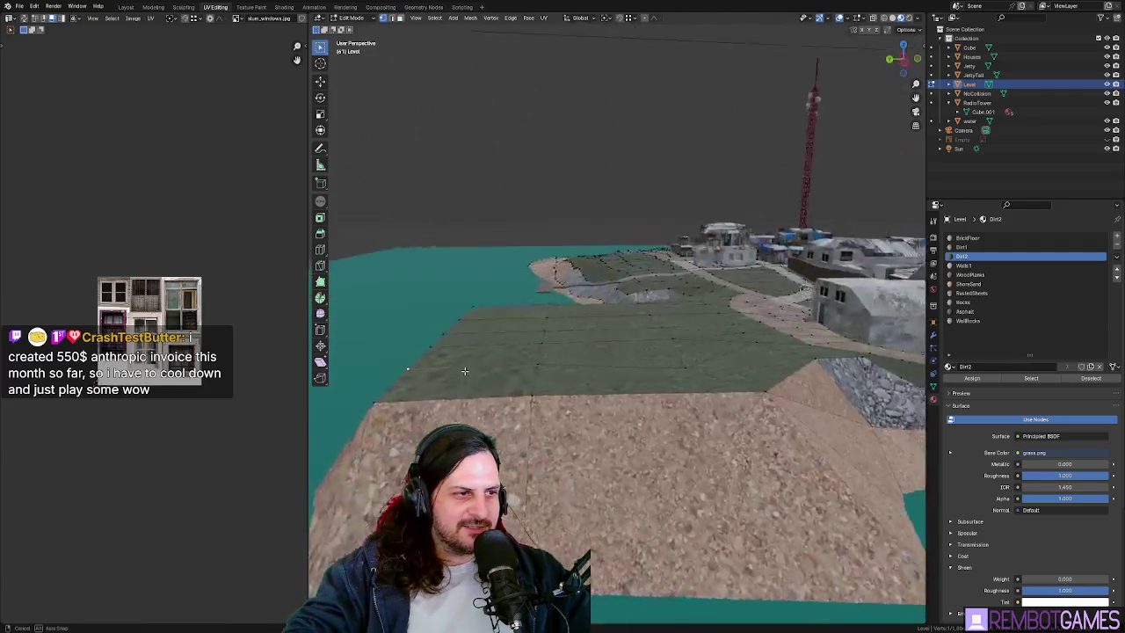
{"action": "middle_click_drag", "start_coordinate": [479, 361], "coordinate": [549, 283]}
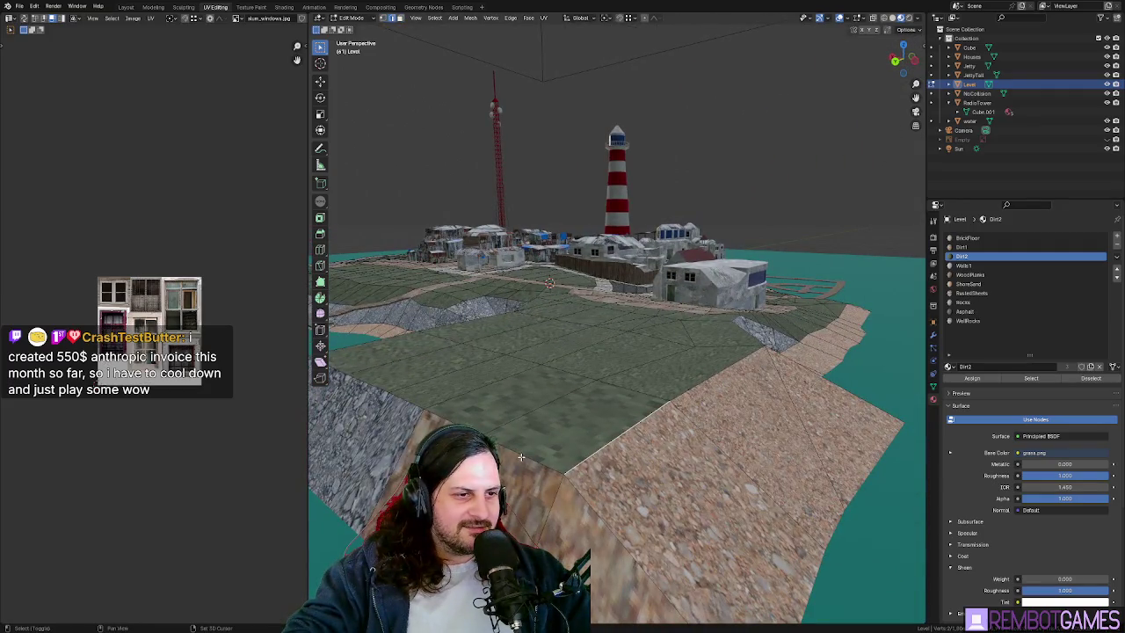
{"action": "middle_click_drag", "start_coordinate": [521, 456], "coordinate": [404, 394]}
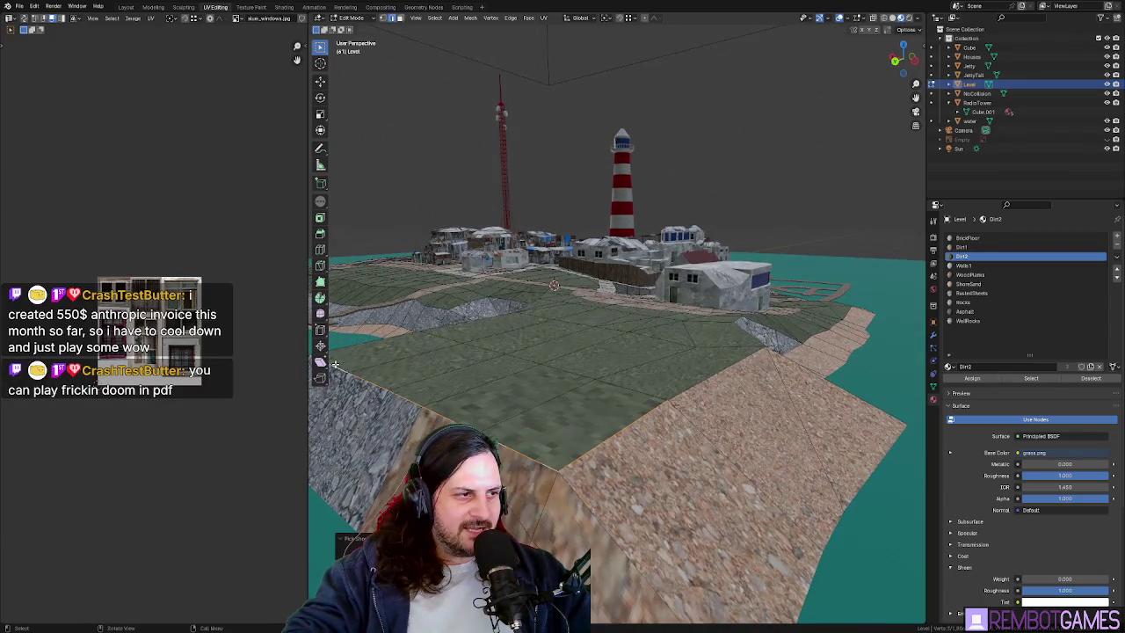
{"action": "middle_click_drag", "start_coordinate": [335, 364], "coordinate": [735, 377]}
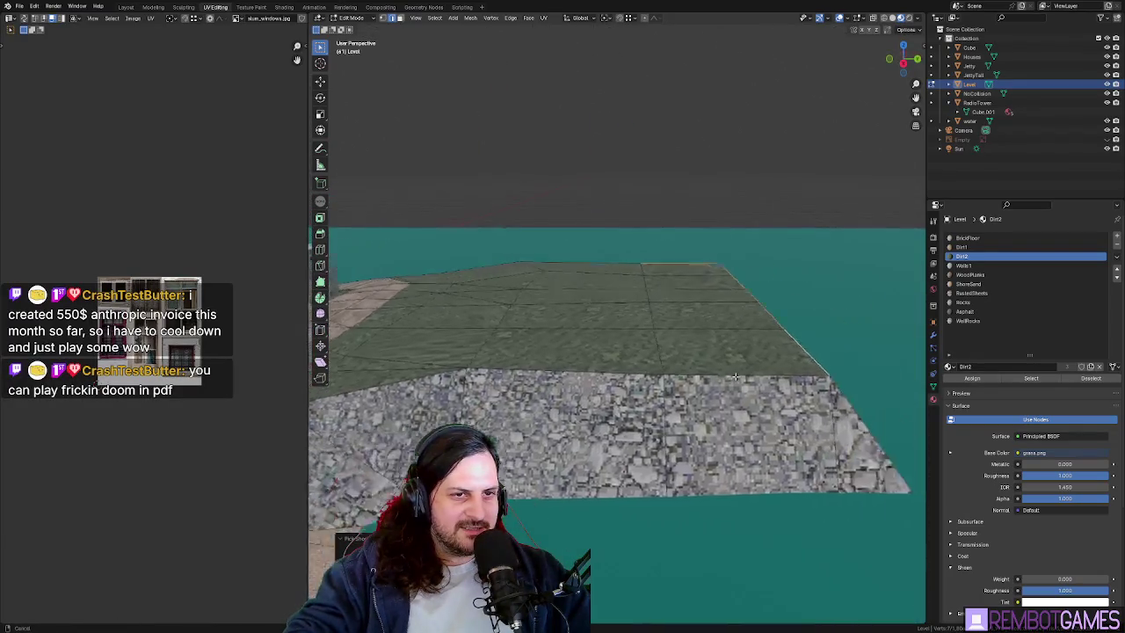
{"action": "key", "text": "grave"}
{"action": "left_click", "coordinate": [680, 290]}
{"action": "scroll", "coordinate": [680, 270], "scroll_direction": "down", "scroll_amount": 3}
{"action": "middle_click_drag", "start_coordinate": [680, 270], "coordinate": [643, 340]}
{"action": "left_click", "coordinate": [644, 339]}
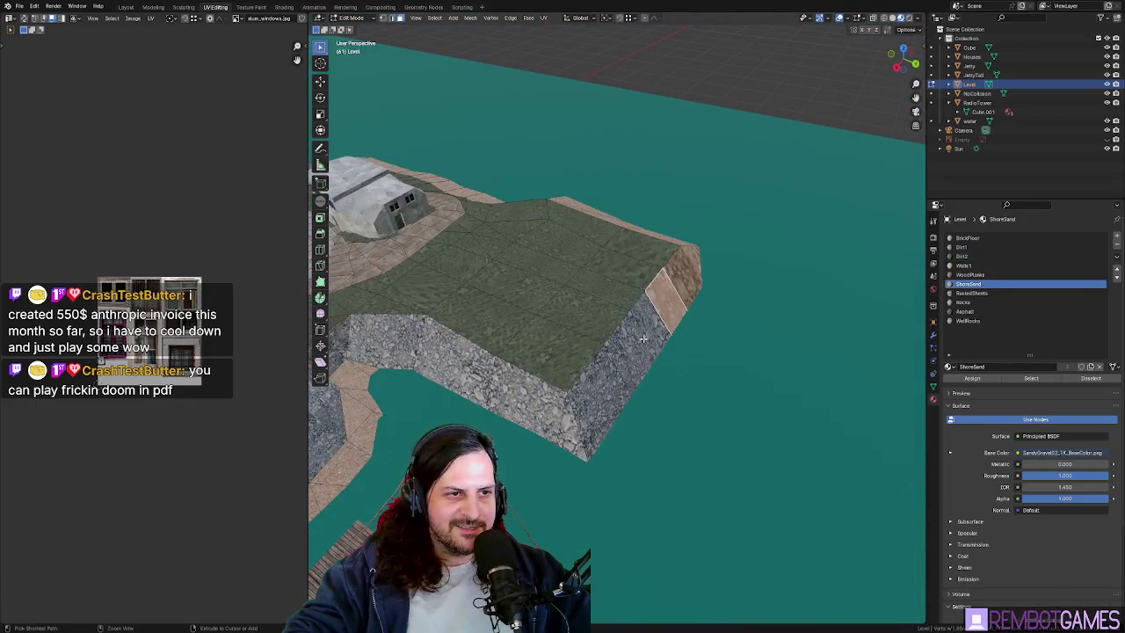
{"action": "left_click", "coordinate": [606, 393]}
{"action": "left_click", "coordinate": [633, 351]}
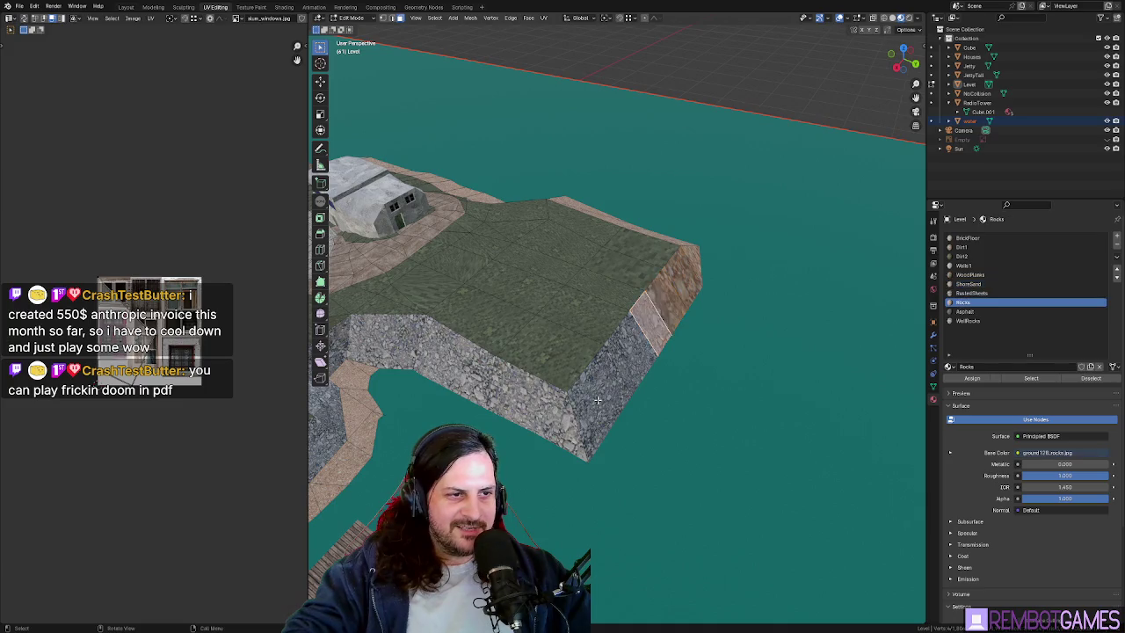
{"action": "left_click", "coordinate": [1107, 121]}
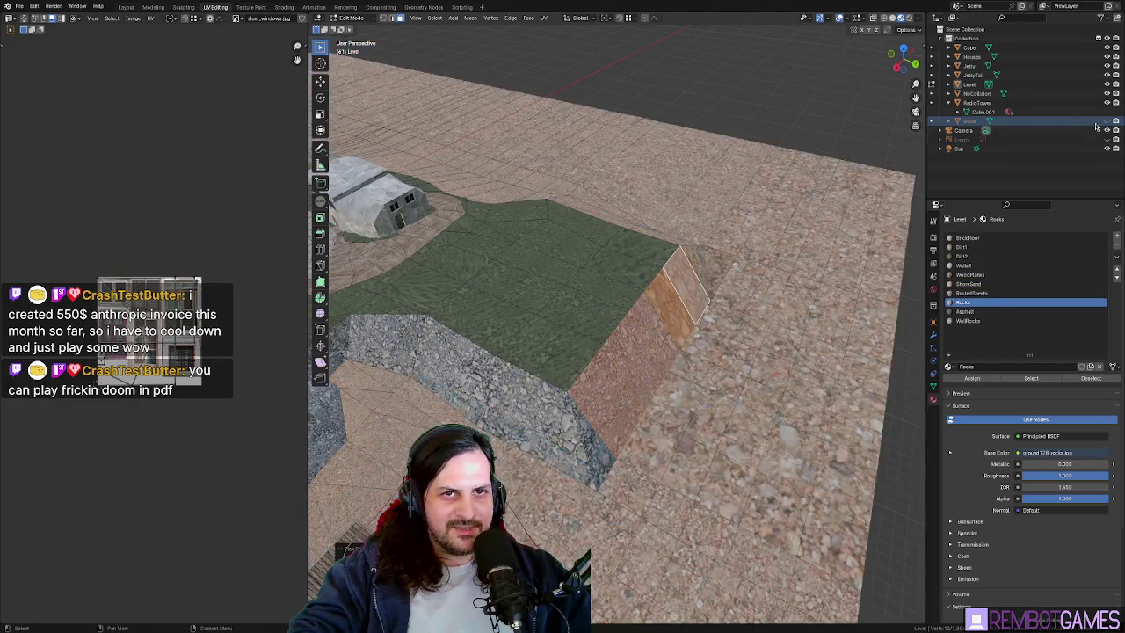
- Try moving the face along Y, then cancel and undo
{"action": "middle_click_drag", "start_coordinate": [668, 264], "coordinate": [719, 334]}
{"action": "key", "text": "g"}
{"action": "key", "text": "y"}
{"action": "key", "text": "Escape"}
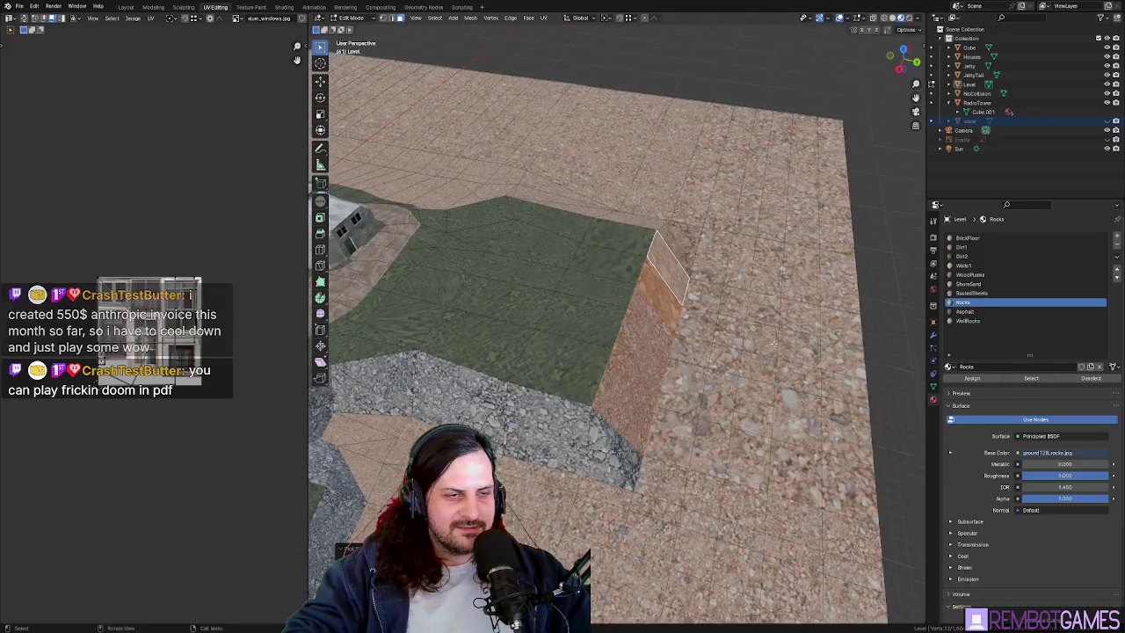
{"action": "mouse_move", "coordinate": [719, 334]}
{"action": "middle_mouse_down"}
{"action": "mouse_move", "coordinate": [770, 332]}
{"action": "mouse_move", "coordinate": [675, 292]}
{"action": "mouse_move", "coordinate": [595, 334]}
{"action": "middle_mouse_up"}
{"action": "key", "text": "ctrl+z"}
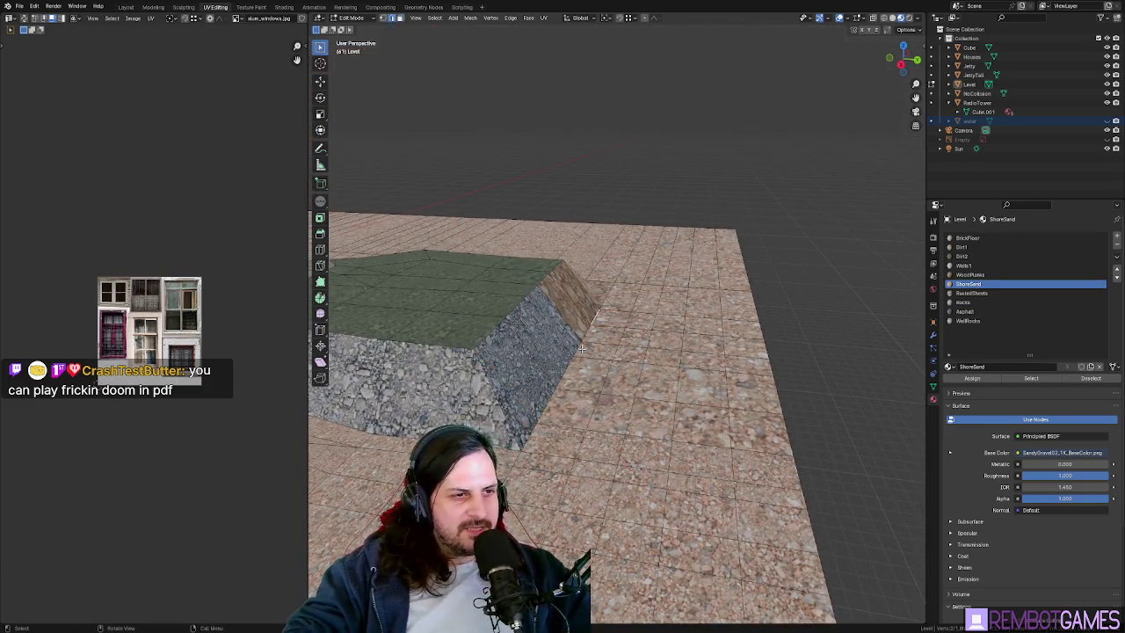
- Raise the slope faces vertically along Z
{"action": "key", "text": "g"}
{"action": "key", "text": "z"}
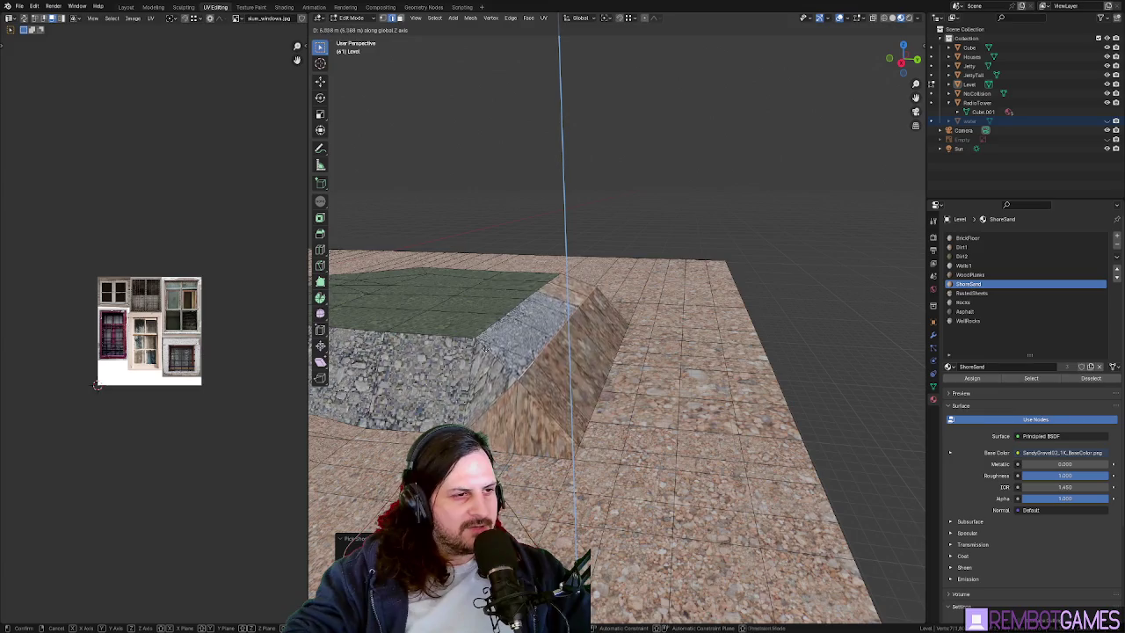
{"action": "left_click", "coordinate": [473, 337]}
{"action": "mouse_move", "coordinate": [473, 337]}
{"action": "middle_mouse_down"}
{"action": "mouse_move", "coordinate": [763, 381]}
{"action": "mouse_move", "coordinate": [555, 405]}
{"action": "mouse_move", "coordinate": [584, 360]}
{"action": "middle_mouse_up"}
- Isolate the Level mesh, test another vertical move, and select a face on the plateau edge
{"action": "key", "text": "KP_Divide"}
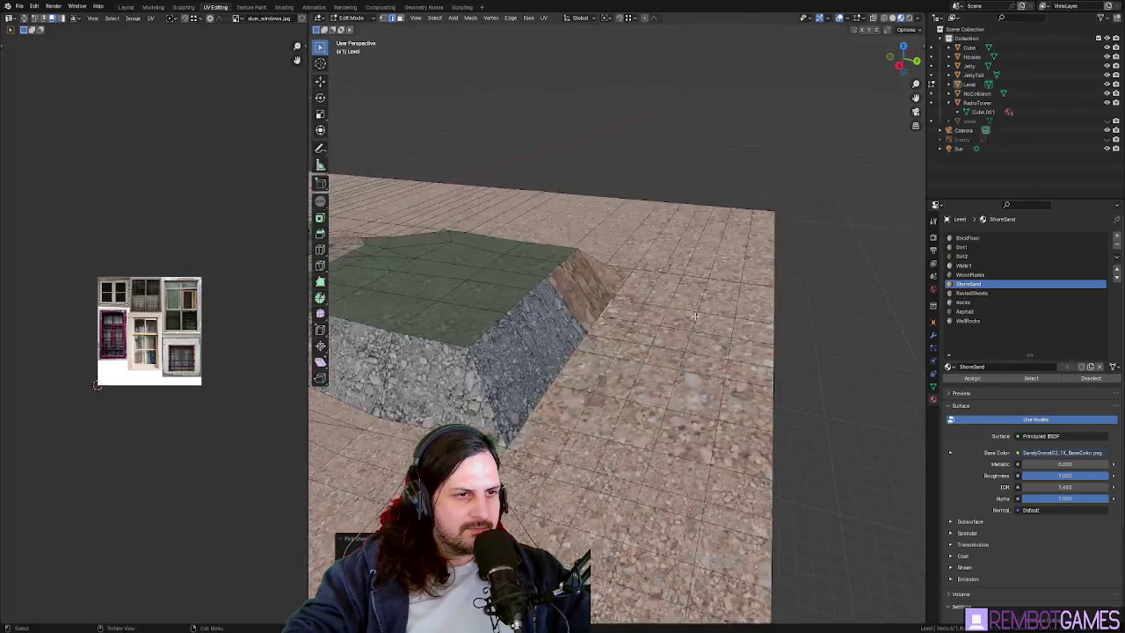
{"action": "middle_click_drag", "start_coordinate": [675, 332], "coordinate": [626, 291]}
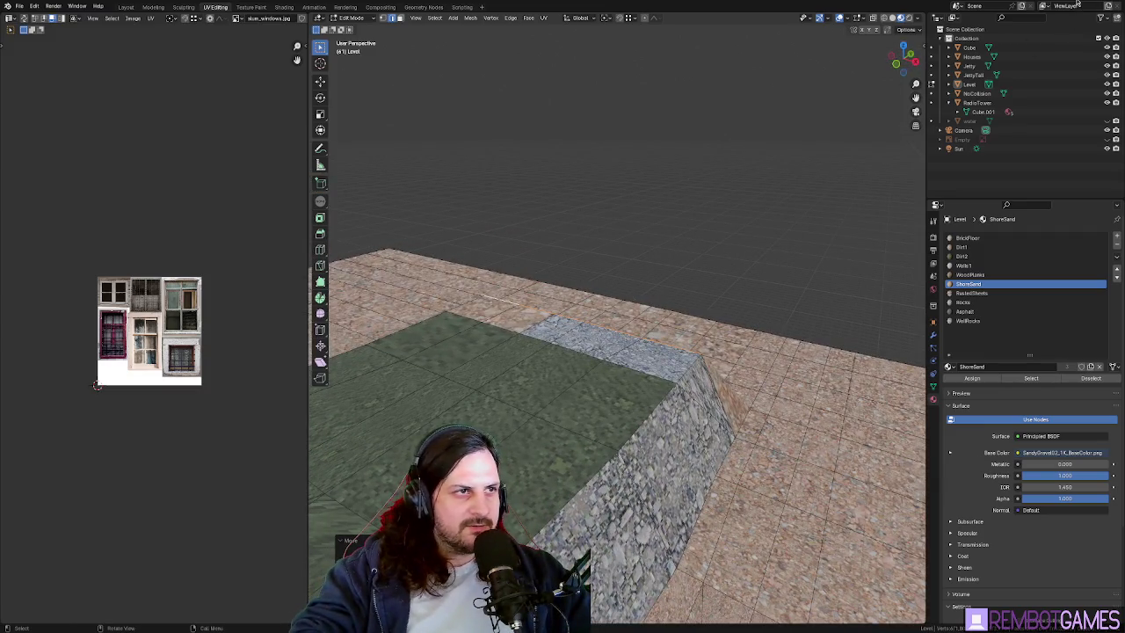
{"action": "mouse_move", "coordinate": [666, 383]}
{"action": "middle_mouse_down"}
{"action": "mouse_move", "coordinate": [619, 439]}
{"action": "mouse_move", "coordinate": [593, 281]}
{"action": "middle_mouse_up"}
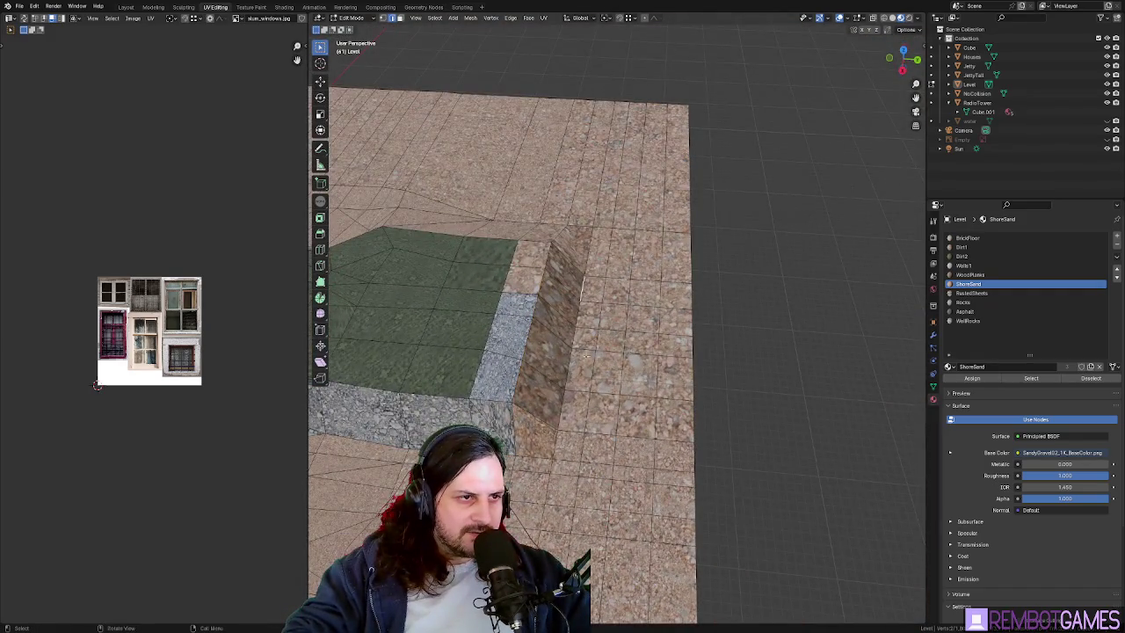
{"action": "middle_click_drag", "start_coordinate": [562, 416], "coordinate": [581, 369]}
{"action": "key", "text": "g"}
{"action": "key", "text": "z"}
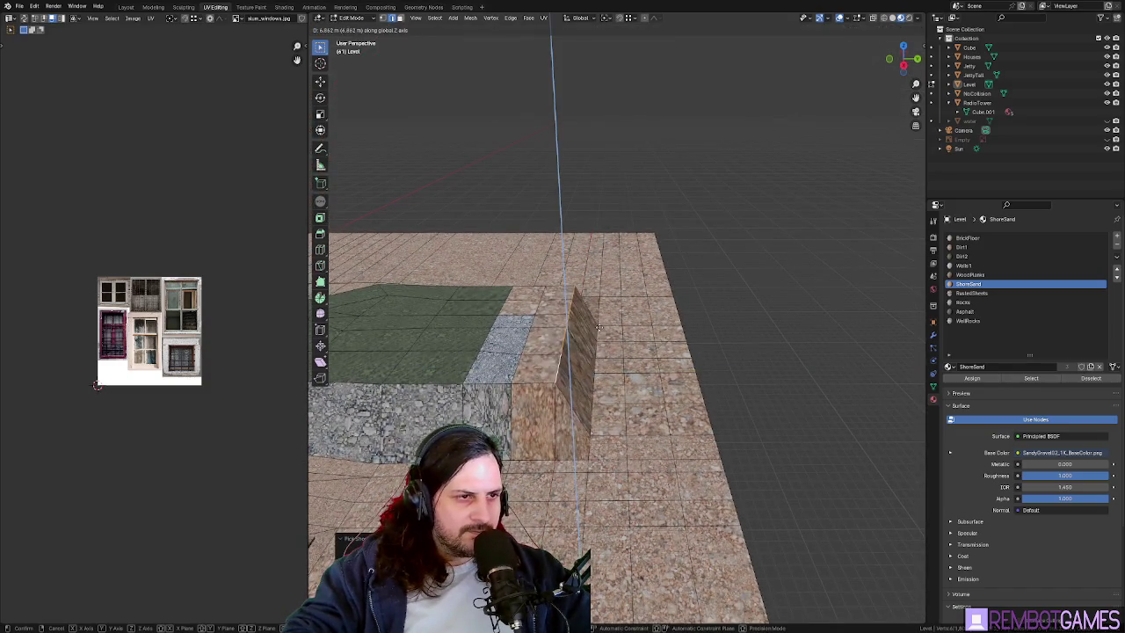
{"action": "key", "text": "Escape"}
{"action": "middle_click_drag", "start_coordinate": [520, 356], "coordinate": [606, 422]}
{"action": "left_click", "coordinate": [507, 332], "text": "alt"}
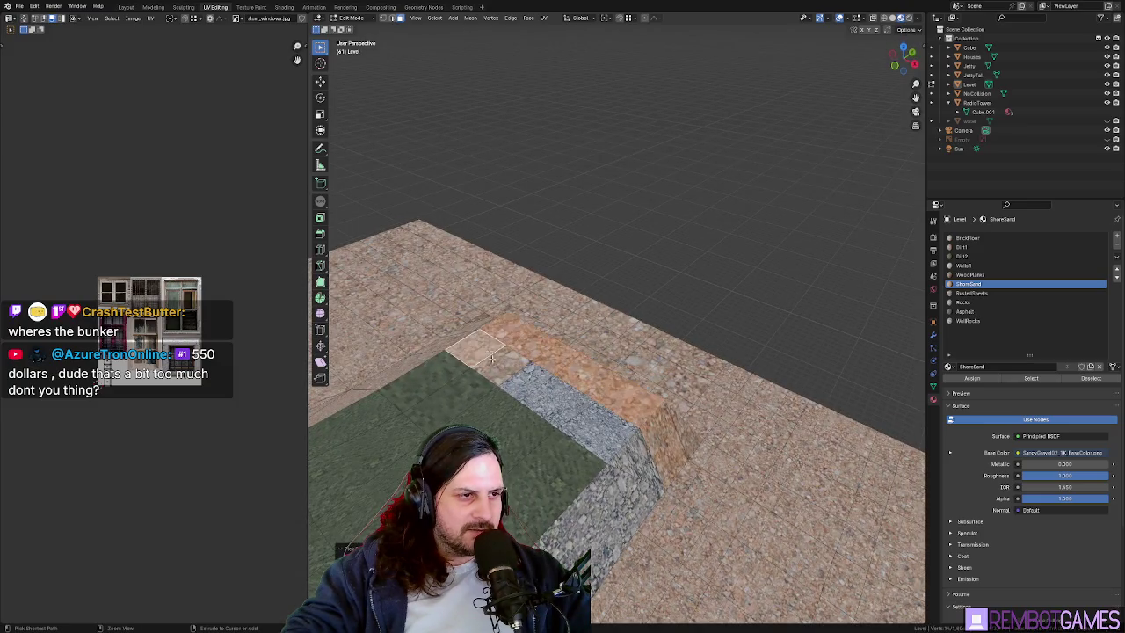
- Select the plateau edge face loop and assign it the Dirt2 material
{"action": "left_click", "coordinate": [965, 247]}
{"action": "left_click", "coordinate": [971, 257]}
{"action": "left_click", "coordinate": [972, 378]}
{"action": "middle_click_drag", "start_coordinate": [615, 369], "coordinate": [670, 398]}
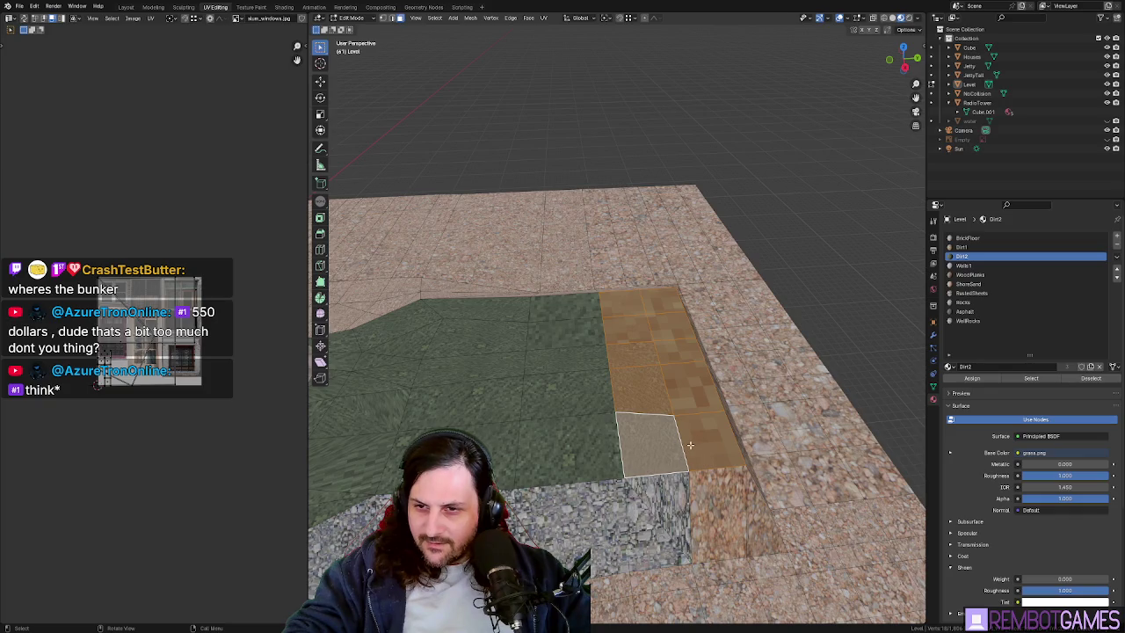
{"action": "middle_click_drag", "start_coordinate": [690, 438], "coordinate": [776, 457]}
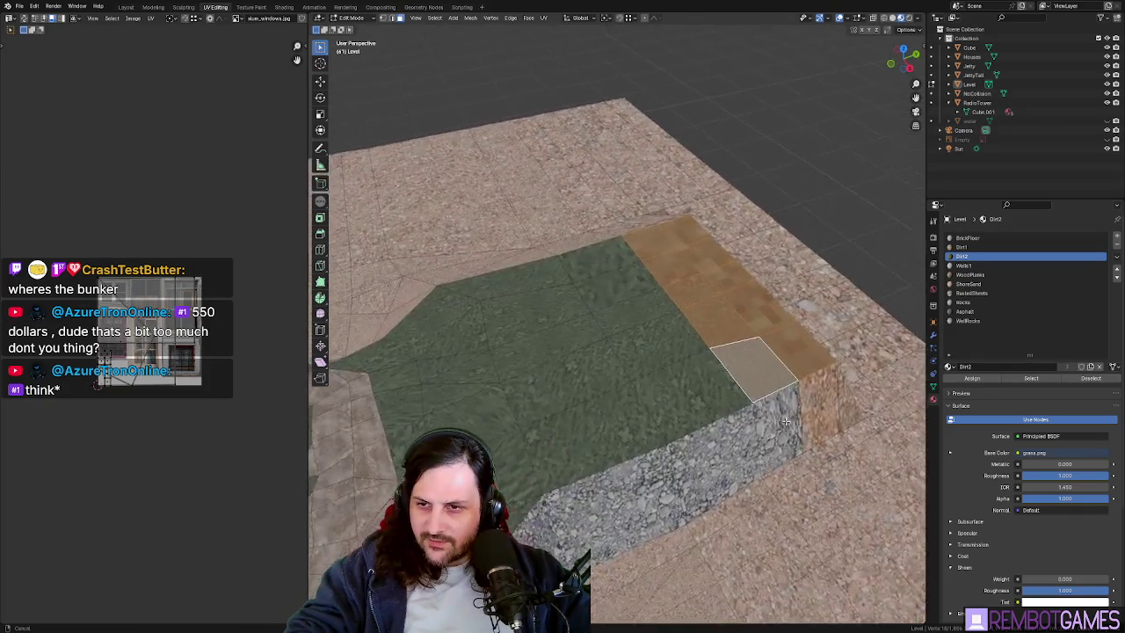
- Undo the last two changes and select a face on the rock wall
{"action": "scroll", "coordinate": [775, 462], "scroll_direction": "up", "scroll_amount": 2}
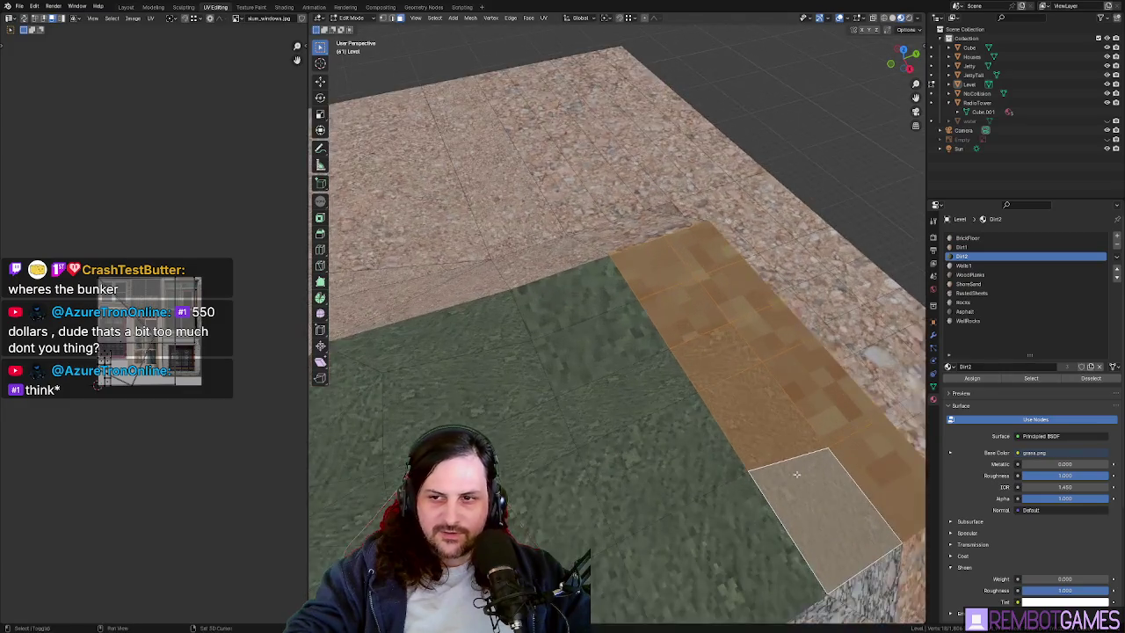
{"action": "scroll", "coordinate": [765, 459], "scroll_direction": "up", "scroll_amount": 2}
{"action": "key", "text": "ctrl+z"}
{"action": "key", "text": "ctrl+z"}
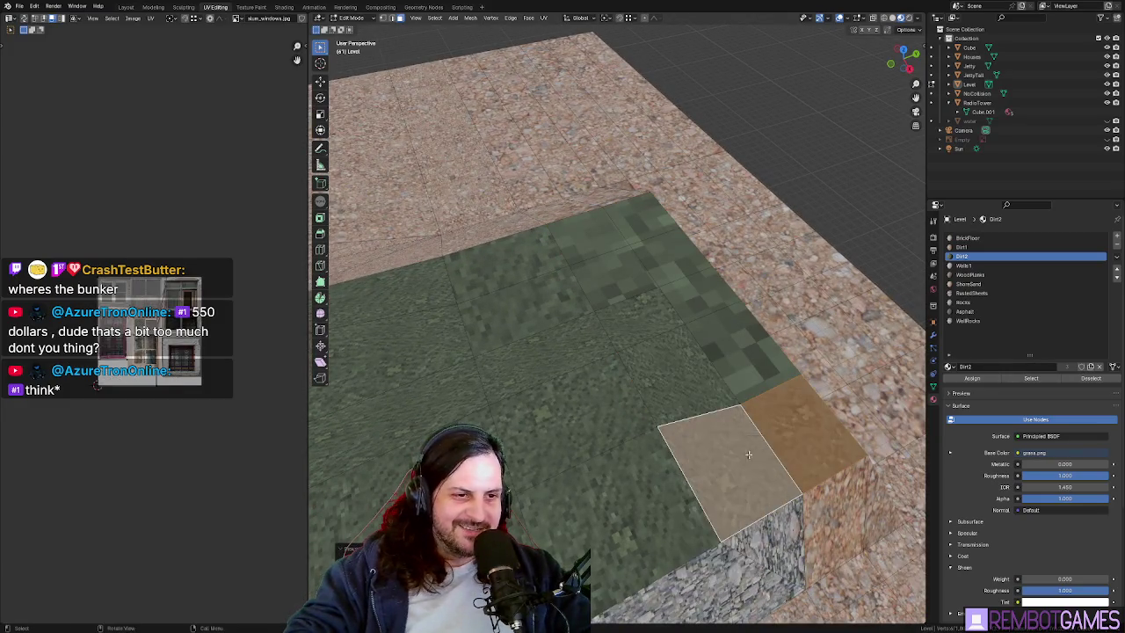
{"action": "key", "text": "ctrl+z"}
{"action": "key", "text": "ctrl+z"}
{"action": "key", "text": "ctrl+z"}
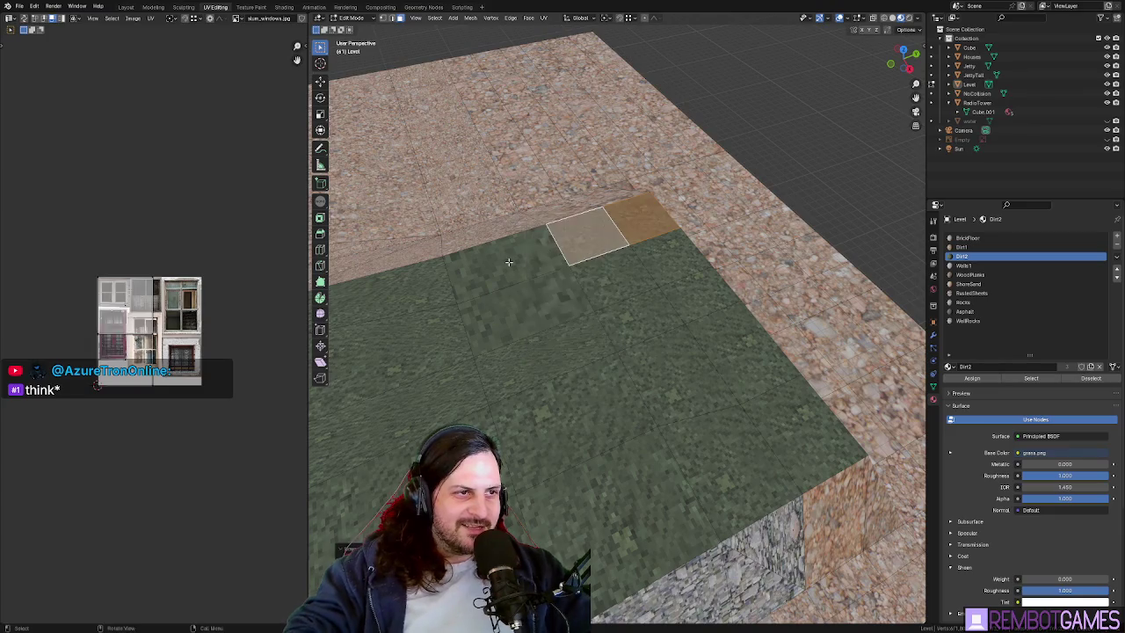
{"action": "mouse_move", "coordinate": [553, 331]}
{"action": "middle_mouse_down"}
{"action": "mouse_move", "coordinate": [630, 393]}
{"action": "mouse_move", "coordinate": [756, 346]}
{"action": "mouse_move", "coordinate": [622, 426]}
{"action": "mouse_move", "coordinate": [793, 305]}
{"action": "middle_mouse_up"}
{"action": "left_click", "coordinate": [631, 393]}
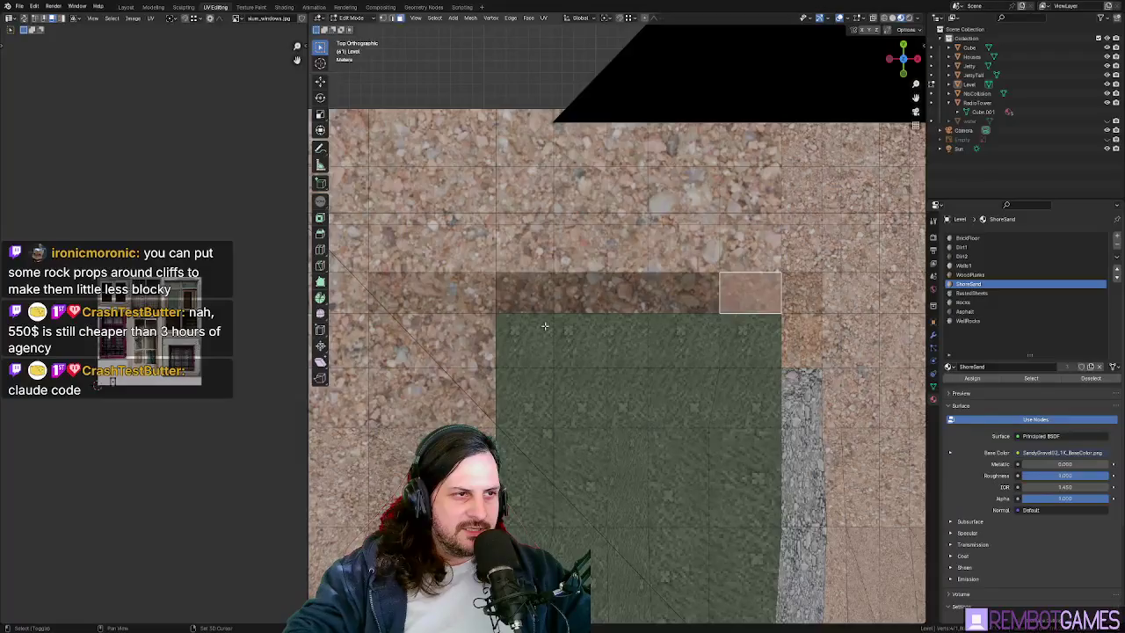
{"action": "mouse_move", "coordinate": [575, 320]}
{"action": "middle_mouse_down"}
{"action": "mouse_move", "coordinate": [638, 271]}
{"action": "mouse_move", "coordinate": [609, 329]}
{"action": "middle_mouse_up"}
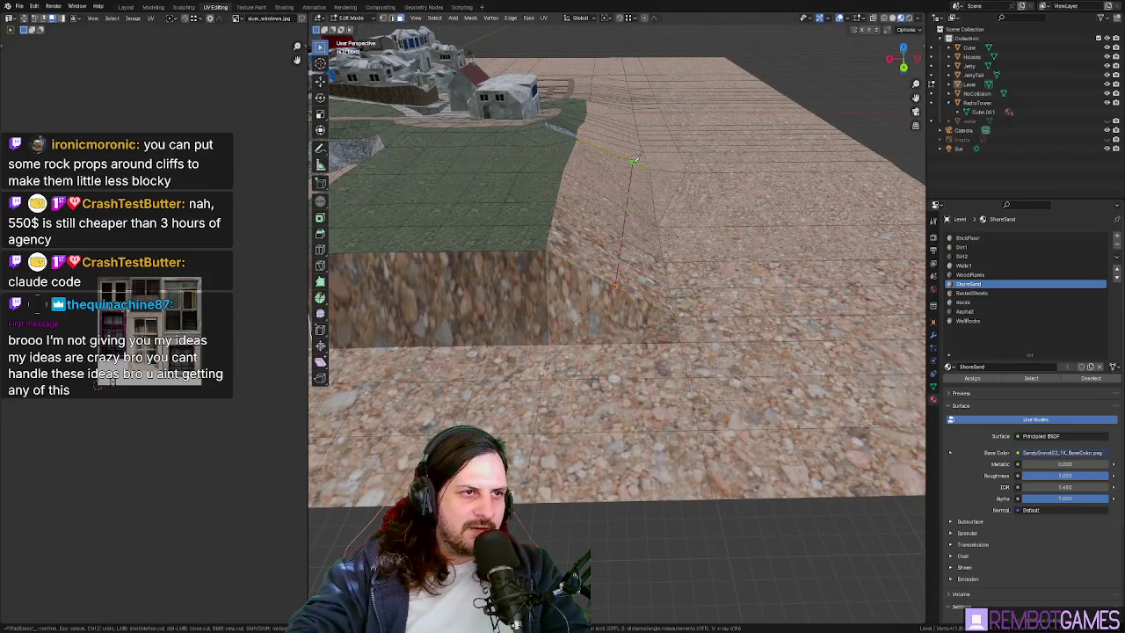
{"action": "middle_click_drag", "start_coordinate": [645, 202], "coordinate": [615, 299]}
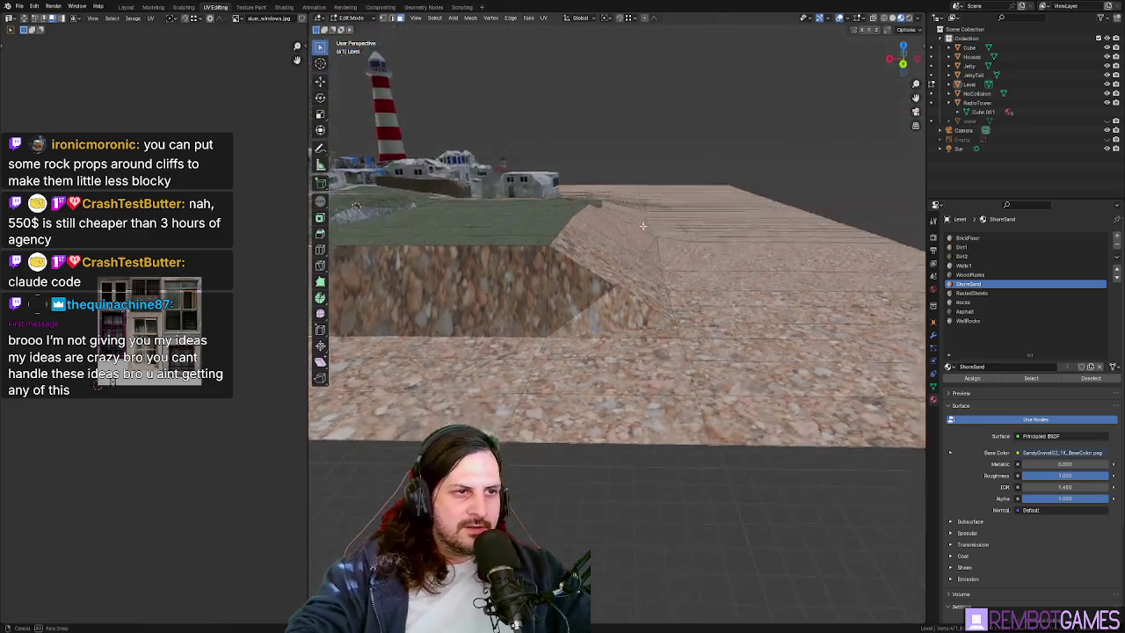
{"action": "key", "text": "g"}
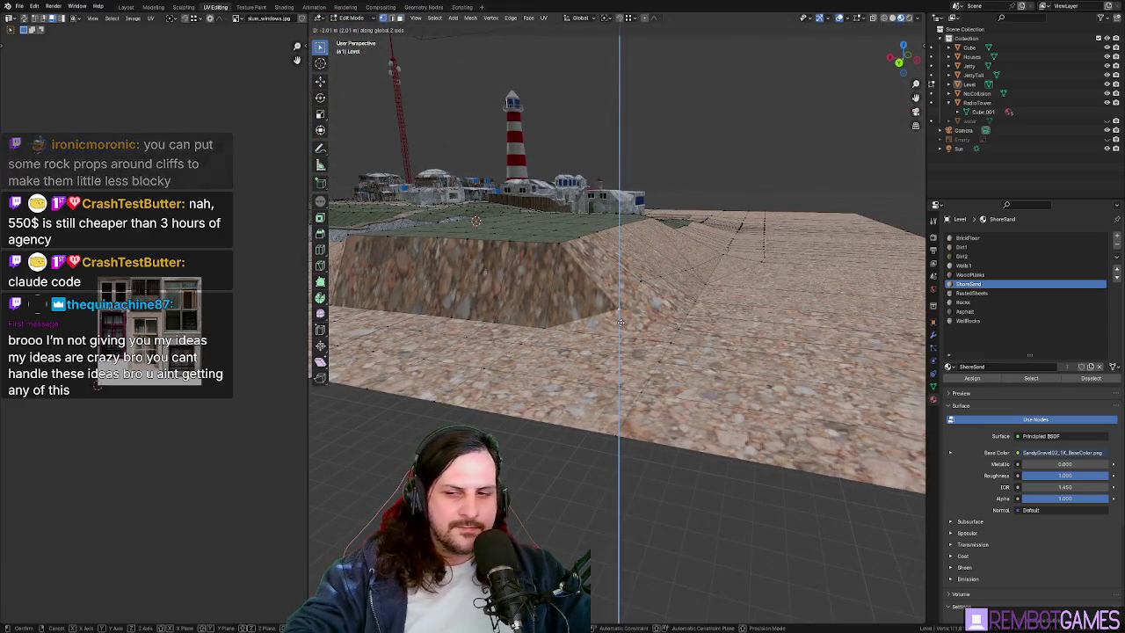
{"action": "key", "text": "Escape"}
{"action": "mouse_move", "coordinate": [621, 322]}
{"action": "middle_mouse_down"}
{"action": "mouse_move", "coordinate": [643, 349]}
{"action": "mouse_move", "coordinate": [664, 344]}
{"action": "middle_mouse_up"}
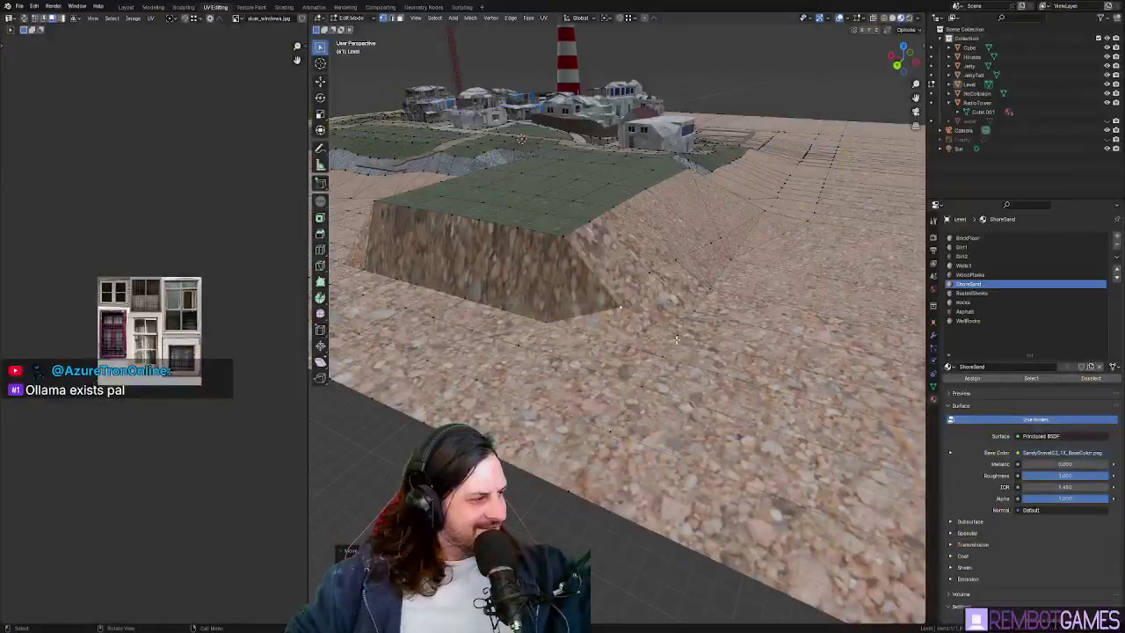
{"action": "middle_click_drag", "start_coordinate": [740, 240], "coordinate": [679, 302]}
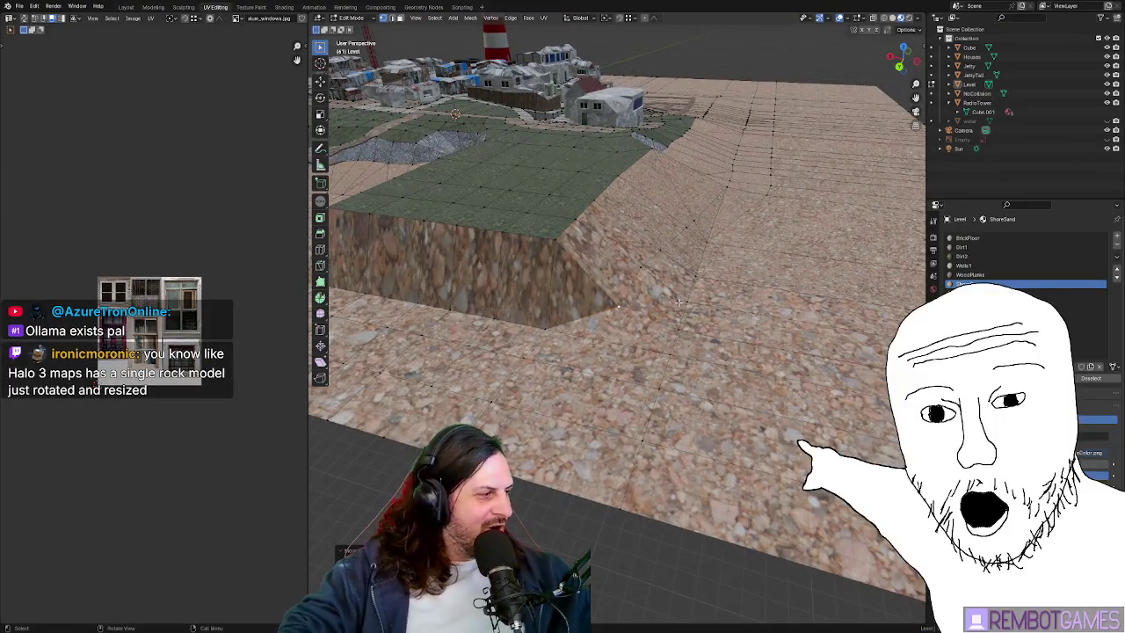
{"action": "mouse_move", "coordinate": [757, 278]}
{"action": "middle_mouse_down"}
{"action": "mouse_move", "coordinate": [756, 261]}
{"action": "mouse_move", "coordinate": [839, 462]}
{"action": "mouse_move", "coordinate": [709, 460]}
{"action": "middle_mouse_up"}
{"action": "key", "text": "grave"}
{"action": "left_click", "coordinate": [601, 427]}
{"action": "middle_click_drag", "start_coordinate": [600, 427], "coordinate": [624, 364], "text": "shift"}
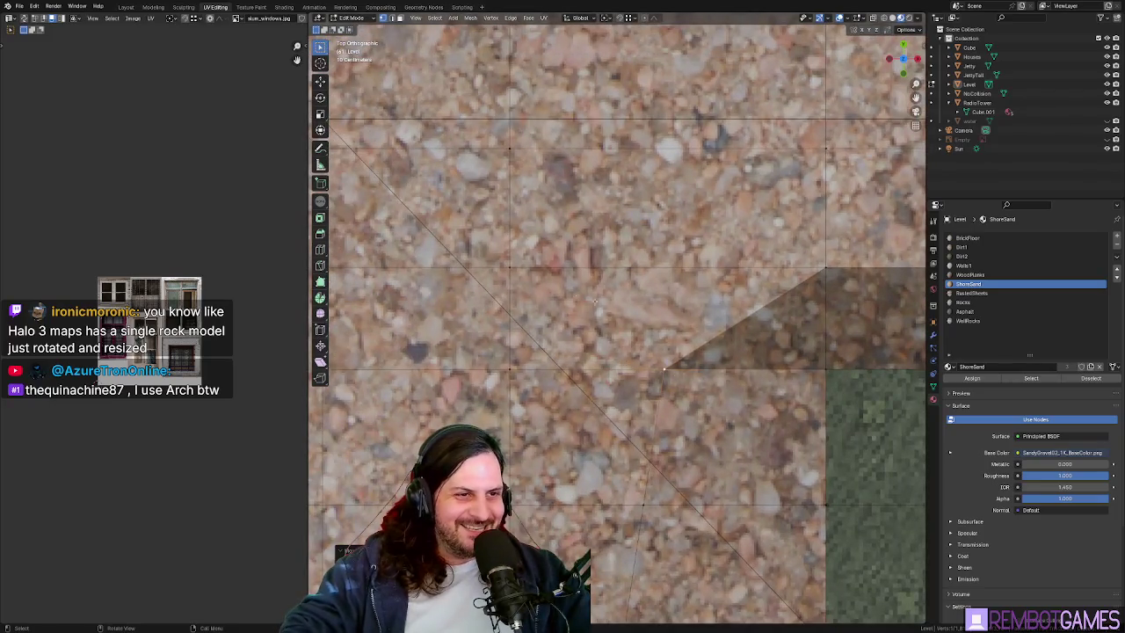
- Zoom in on the sand slope by the lighthouse hill, viewing it from the top and then at an angle
{"action": "scroll", "coordinate": [616, 325], "scroll_direction": "down", "scroll_amount": 1}
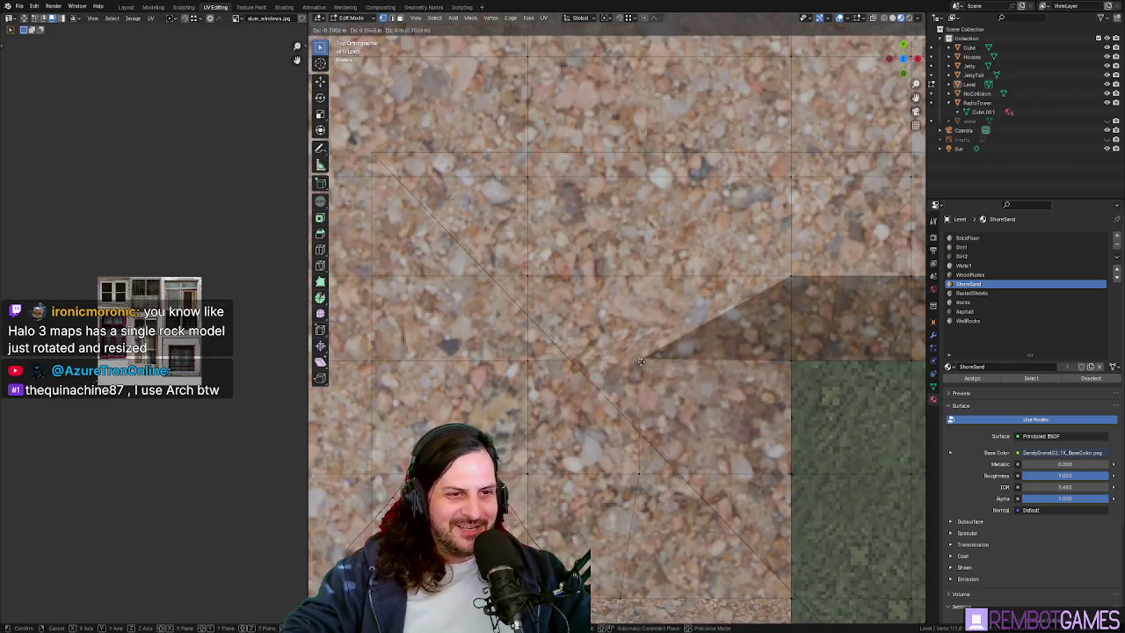
{"action": "mouse_move", "coordinate": [656, 362]}
{"action": "middle_mouse_down"}
{"action": "mouse_move", "coordinate": [850, 334]}
{"action": "mouse_move", "coordinate": [608, 400]}
{"action": "middle_mouse_up"}
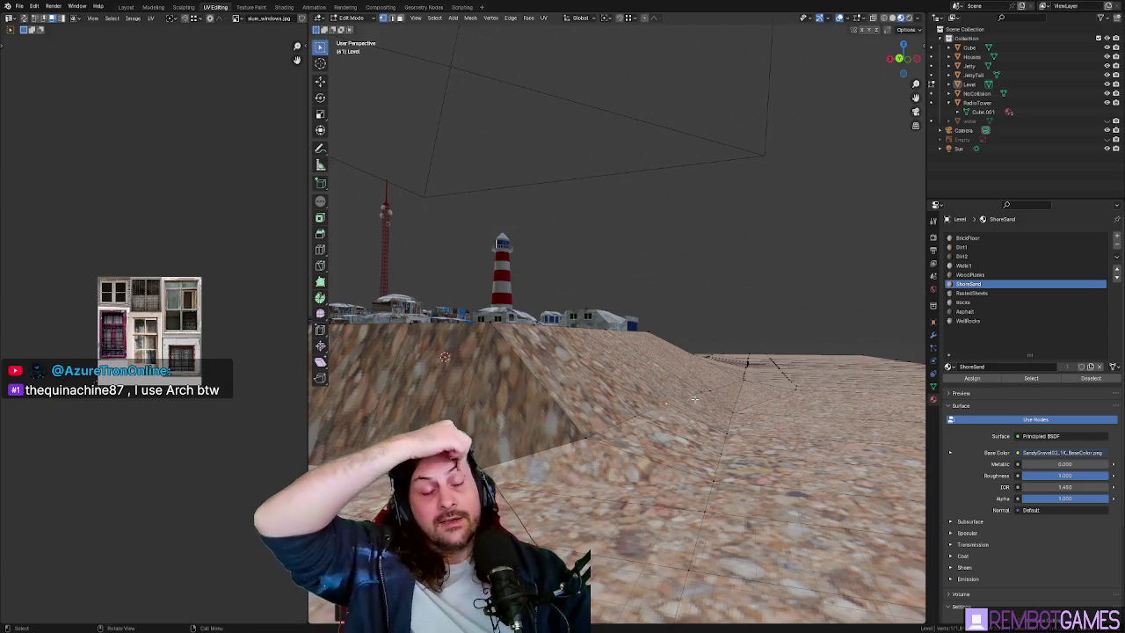
{"action": "middle_click_drag", "start_coordinate": [694, 400], "coordinate": [678, 348]}
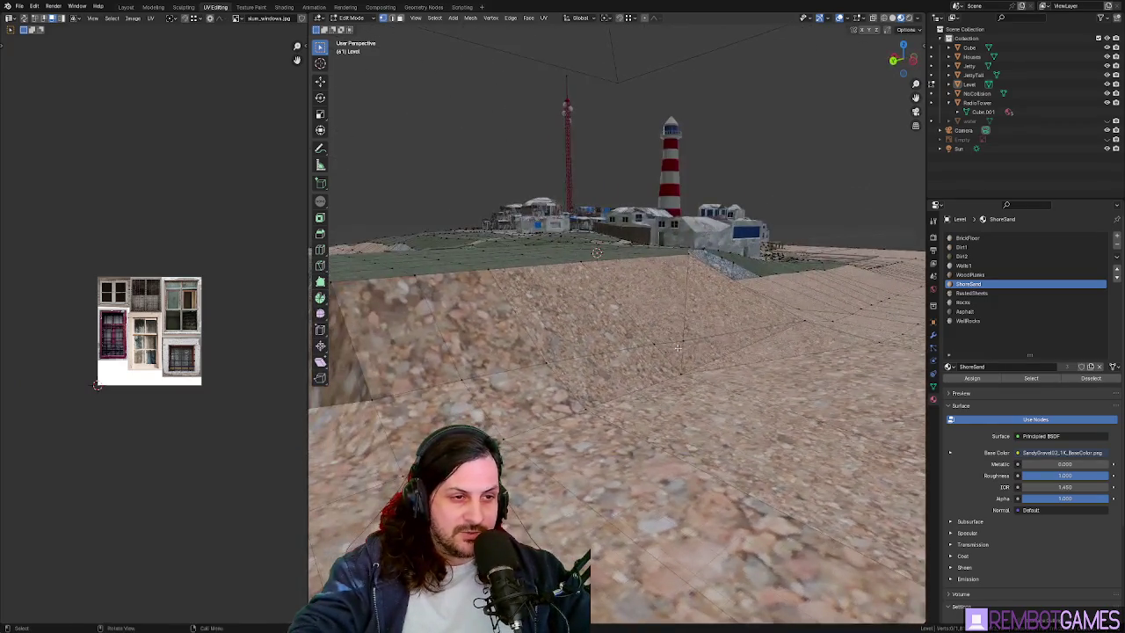
{"action": "scroll", "coordinate": [802, 320], "scroll_direction": "up", "scroll_amount": 3}
{"action": "middle_click_drag", "start_coordinate": [802, 320], "coordinate": [635, 367]}
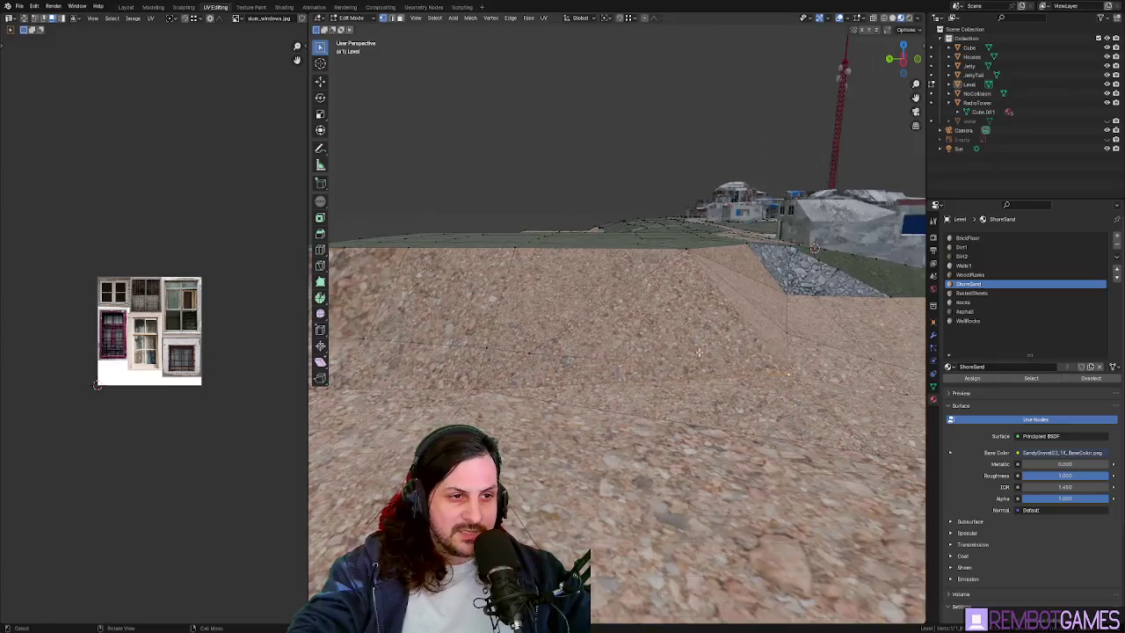
{"action": "key", "text": "grave"}
{"action": "left_click", "coordinate": [791, 387]}
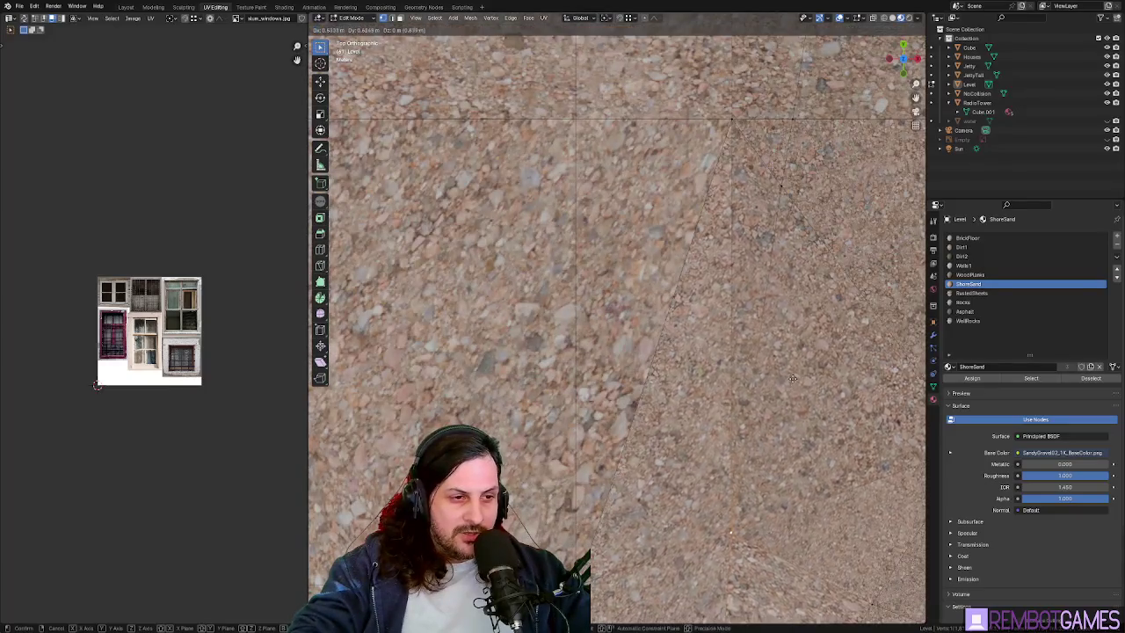
{"action": "mouse_move", "coordinate": [797, 367]}
{"action": "middle_mouse_down"}
{"action": "mouse_move", "coordinate": [644, 333]}
{"action": "mouse_move", "coordinate": [767, 265]}
{"action": "middle_mouse_up"}
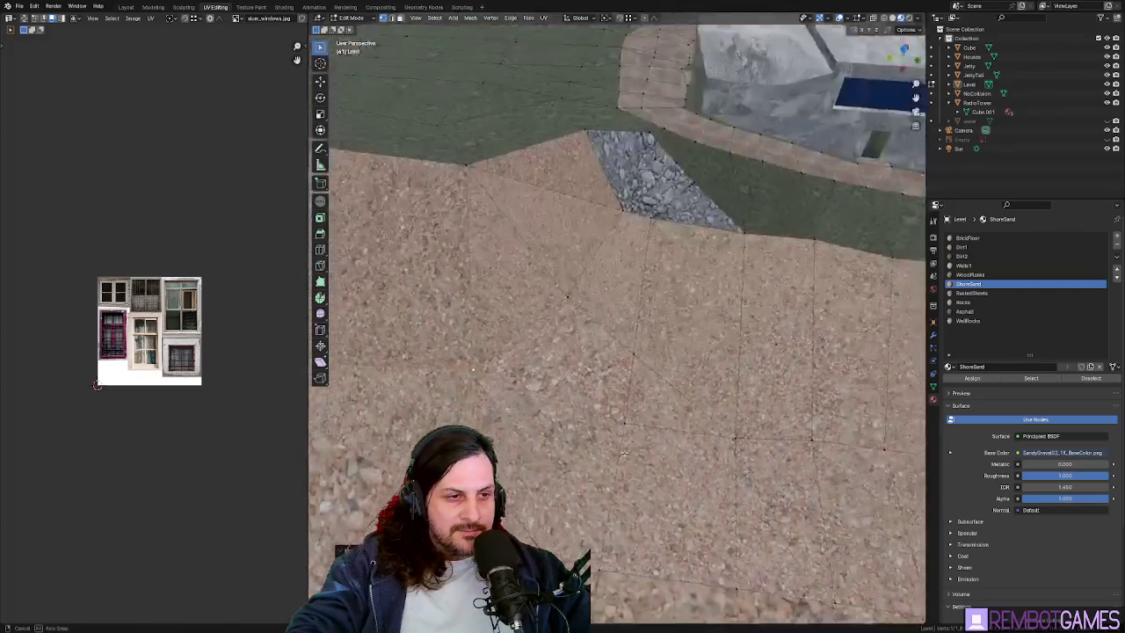
{"action": "mouse_move", "coordinate": [750, 260]}
{"action": "middle_mouse_down"}
{"action": "mouse_move", "coordinate": [637, 382]}
{"action": "mouse_move", "coordinate": [655, 352]}
{"action": "mouse_move", "coordinate": [742, 358]}
{"action": "mouse_move", "coordinate": [563, 378]}
{"action": "middle_mouse_up"}
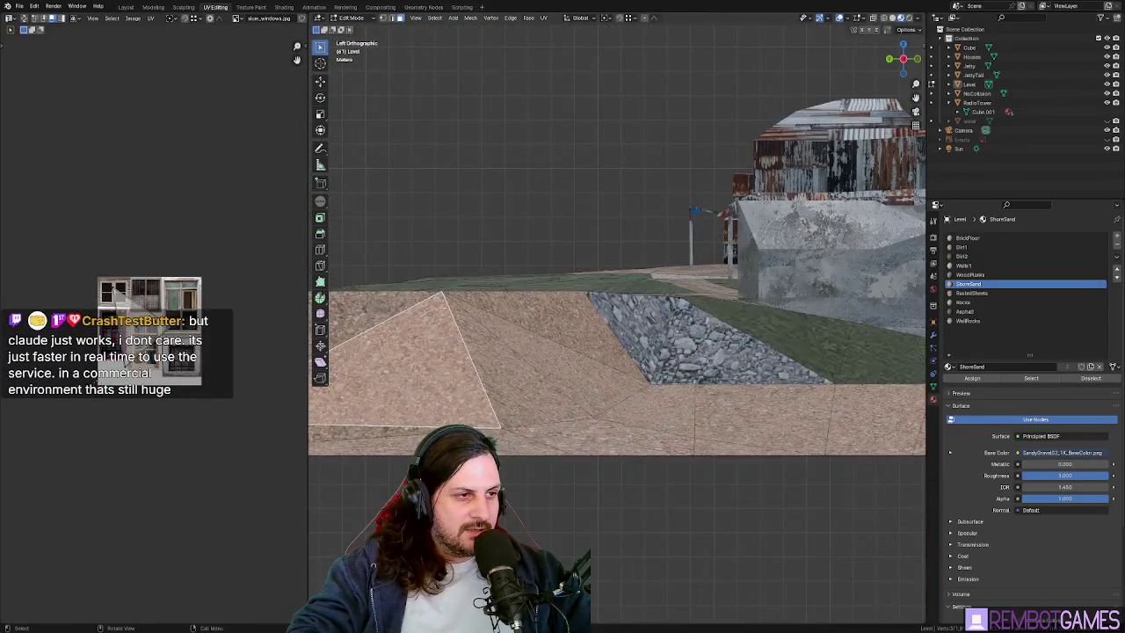
- Move the sand-grass corner vertex, cut a new edge across the slope, and select the smaller triangle
{"action": "middle_click_drag", "start_coordinate": [444, 293], "coordinate": [493, 334], "text": "alt"}
{"action": "key", "text": "g"}
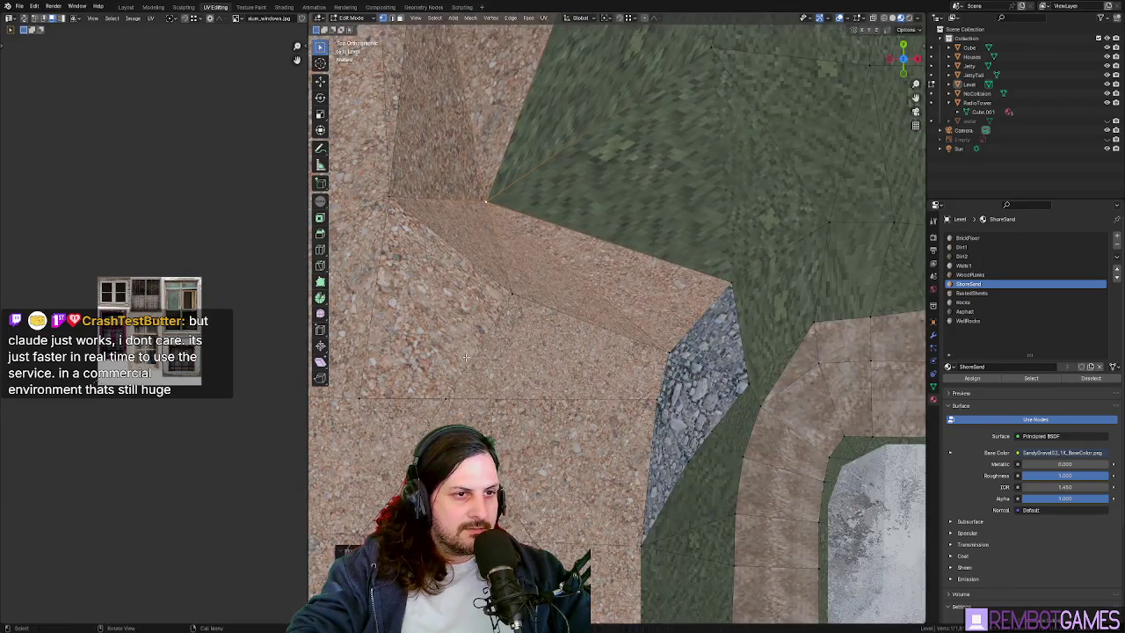
{"action": "middle_click_drag", "start_coordinate": [466, 356], "coordinate": [620, 283]}
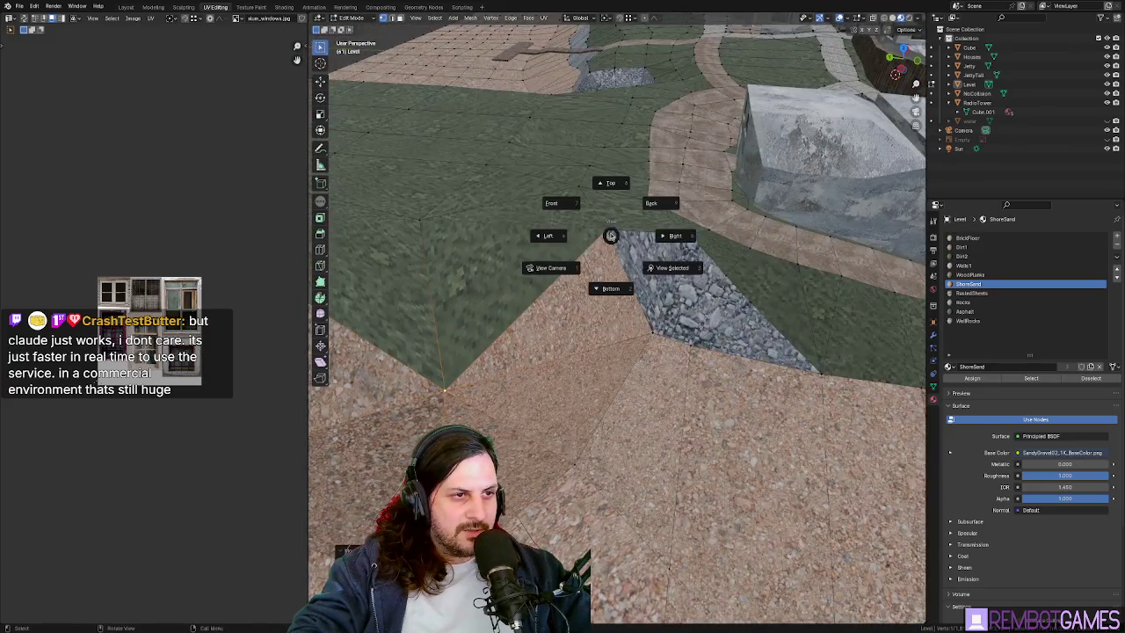
{"action": "middle_click_drag", "start_coordinate": [618, 282], "coordinate": [617, 196]}
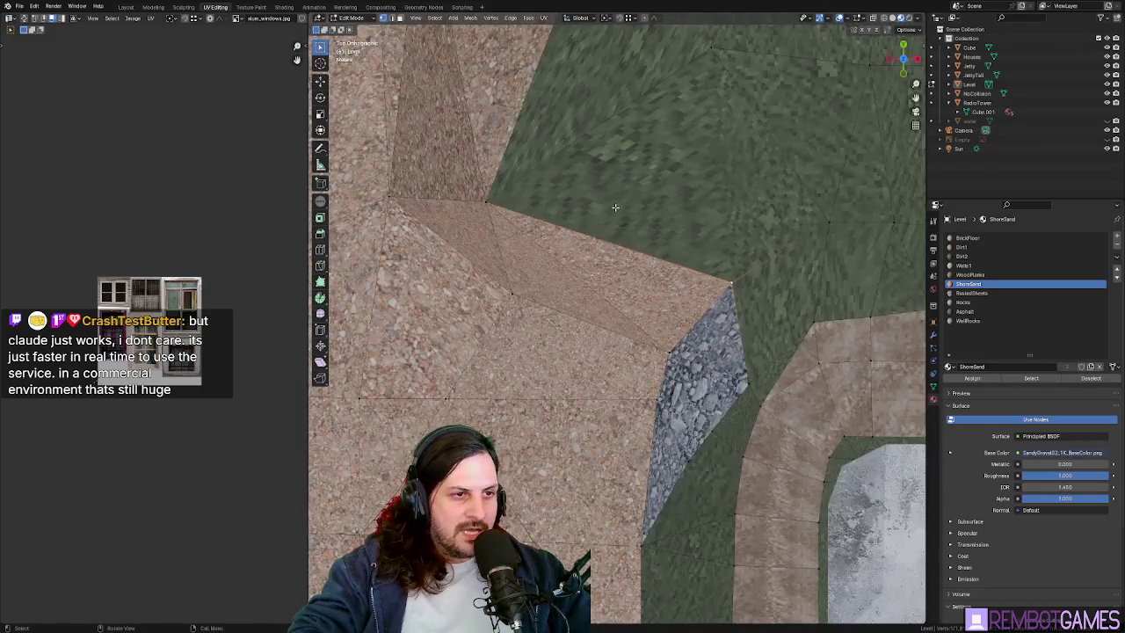
{"action": "key", "text": "g"}
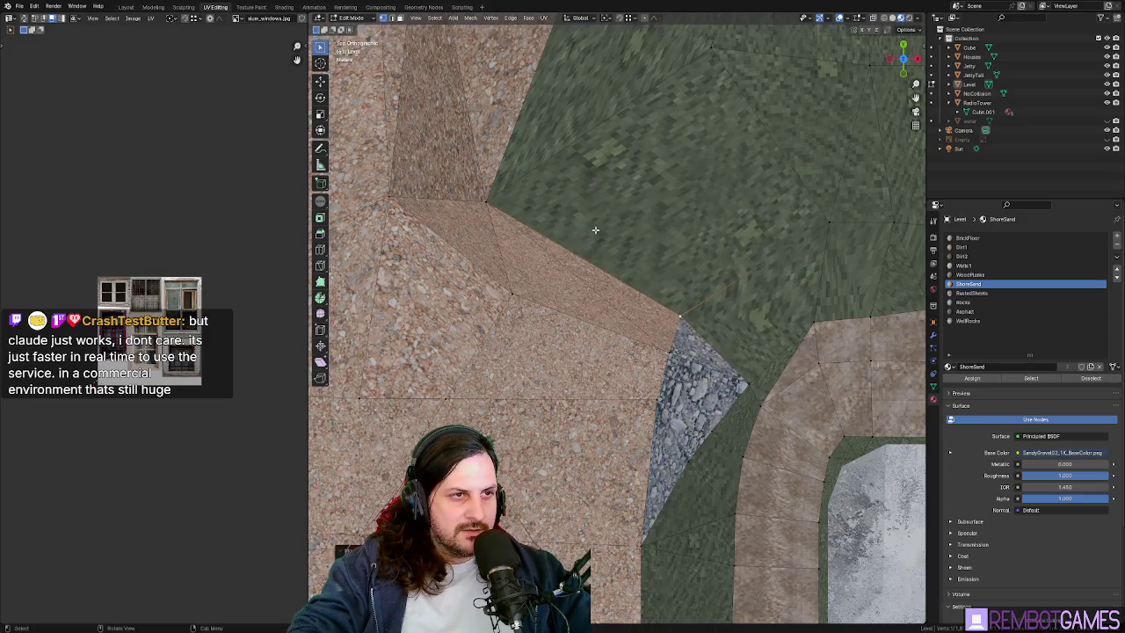
{"action": "scroll", "coordinate": [695, 267], "scroll_direction": "up", "scroll_amount": 2, "text": "shift"}
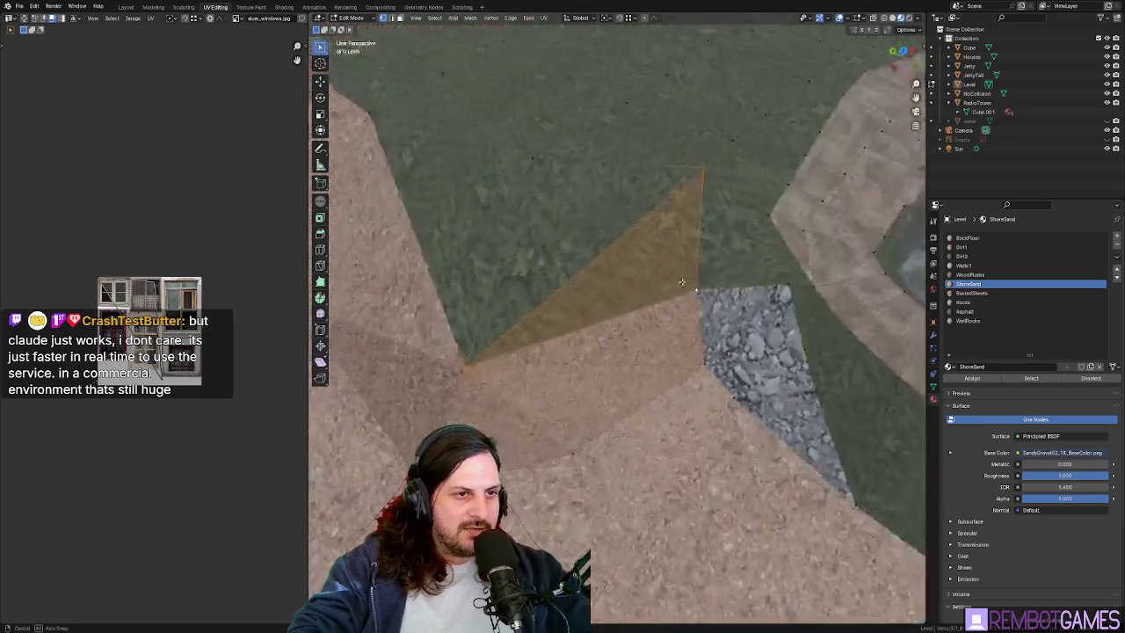
{"action": "mouse_move", "coordinate": [485, 256]}
{"action": "middle_mouse_down"}
{"action": "mouse_move", "coordinate": [696, 304]}
{"action": "mouse_move", "coordinate": [681, 342]}
{"action": "mouse_move", "coordinate": [712, 325]}
{"action": "mouse_move", "coordinate": [717, 280]}
{"action": "mouse_move", "coordinate": [700, 331]}
{"action": "mouse_move", "coordinate": [841, 238]}
{"action": "mouse_move", "coordinate": [632, 345]}
{"action": "mouse_move", "coordinate": [471, 348]}
{"action": "middle_mouse_up"}
{"action": "key", "text": "Return"}
{"action": "scroll", "coordinate": [682, 342], "scroll_direction": "down", "scroll_amount": 2}
{"action": "scroll", "coordinate": [681, 343], "scroll_direction": "down", "scroll_amount": 1}
{"action": "left_click", "coordinate": [652, 321]}
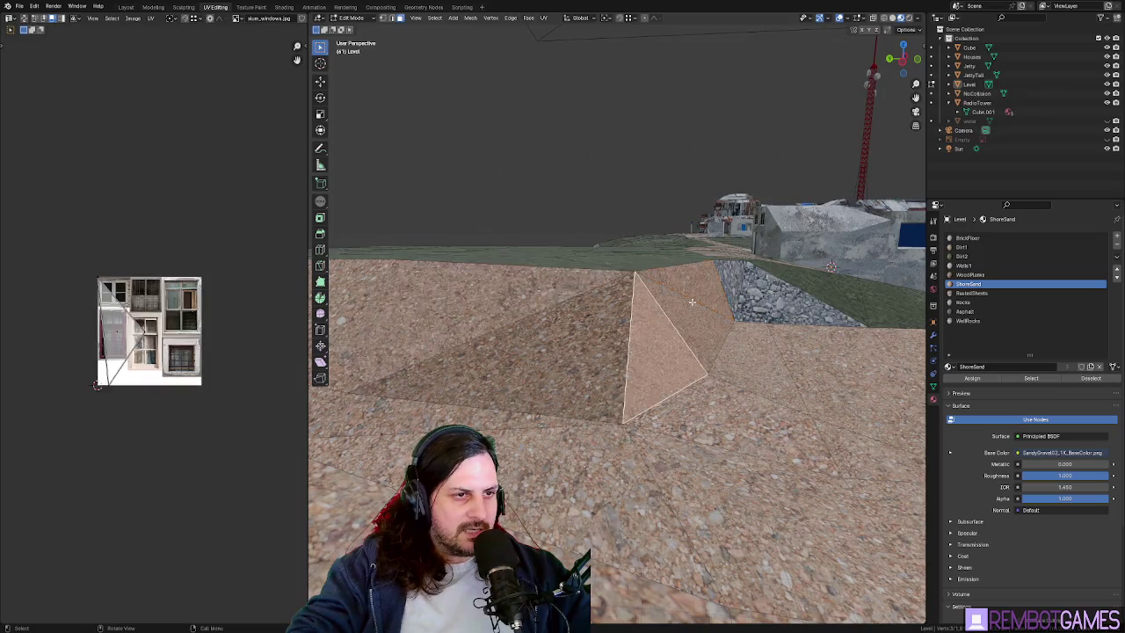
- Select both sand triangles on the slope and change the mesh selection mode
{"action": "left_click", "coordinate": [535, 337], "text": "shift"}
{"action": "mouse_move", "coordinate": [536, 336]}
{"action": "middle_mouse_down"}
{"action": "mouse_move", "coordinate": [678, 344]}
{"action": "mouse_move", "coordinate": [663, 314]}
{"action": "middle_mouse_up"}
{"action": "key", "text": "1"}
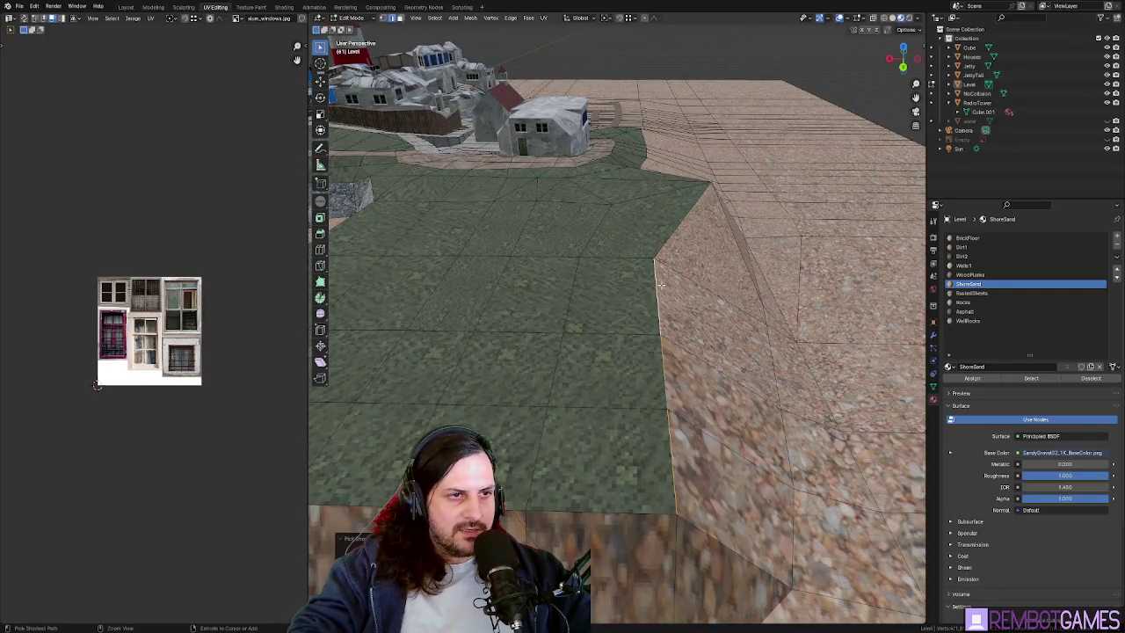
{"action": "mouse_move", "coordinate": [661, 284]}
{"action": "middle_mouse_down"}
{"action": "mouse_move", "coordinate": [699, 257]}
{"action": "mouse_move", "coordinate": [761, 286]}
{"action": "middle_mouse_up"}
- Slide the cliff wall left along the X axis
{"action": "key", "text": "g"}
{"action": "key", "text": "x"}
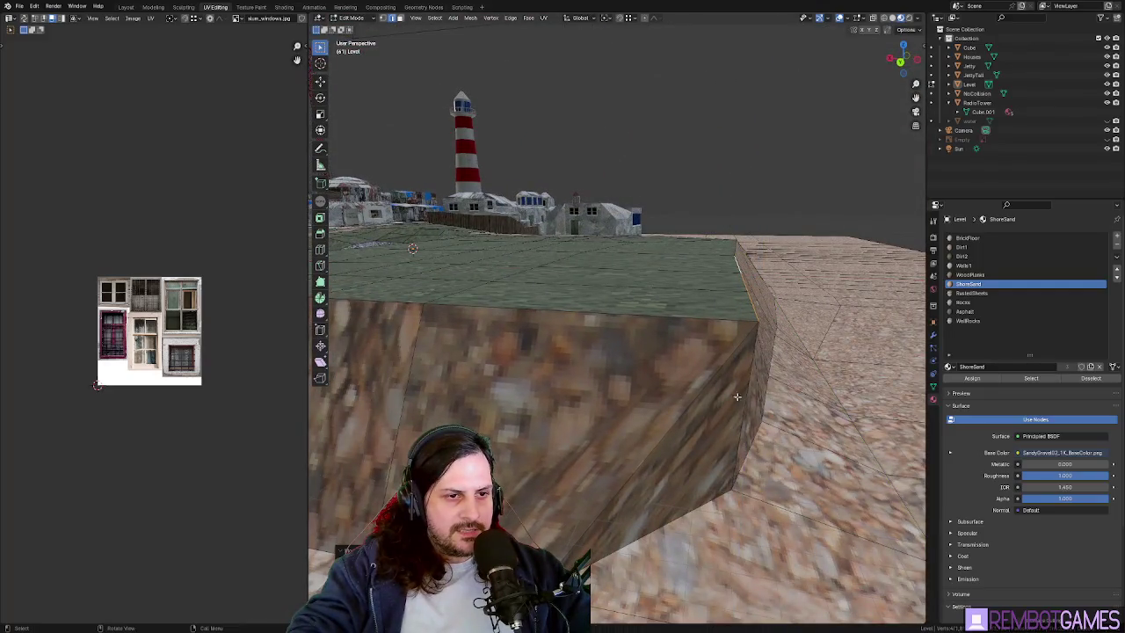
{"action": "key", "text": "g"}
{"action": "key", "text": "x"}
{"action": "mouse_move", "coordinate": [746, 459]}
{"action": "middle_mouse_down"}
{"action": "mouse_move", "coordinate": [752, 466]}
{"action": "mouse_move", "coordinate": [575, 449]}
{"action": "middle_mouse_up"}
{"action": "left_click", "coordinate": [786, 481]}
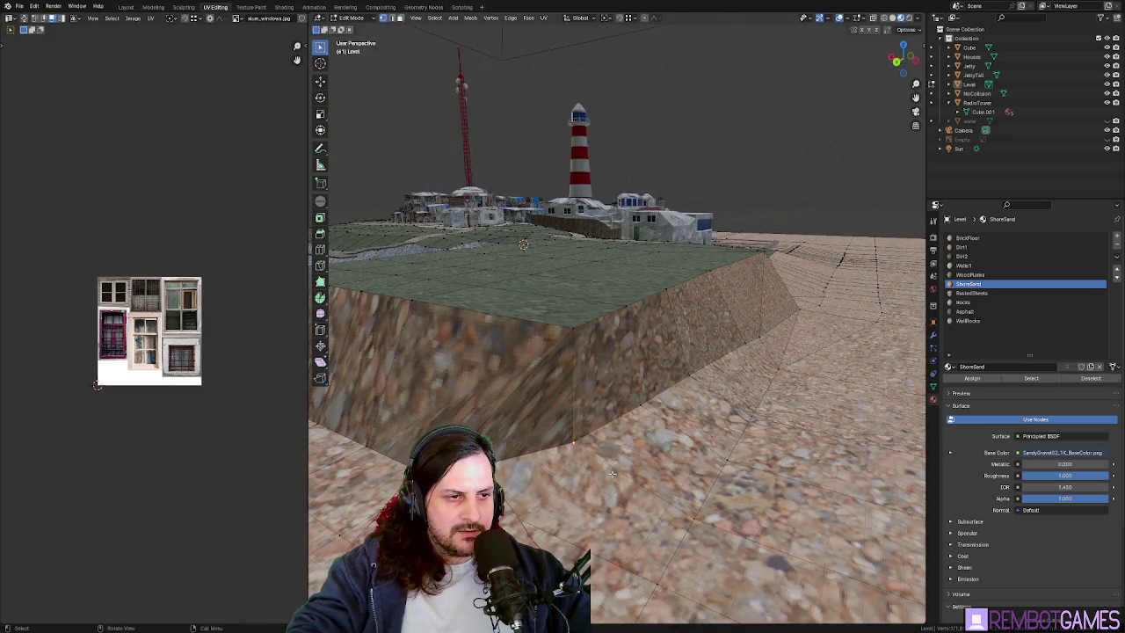
- From Top view, move the cliff wall along X again and confirm its position
{"action": "key", "text": "KP_7"}
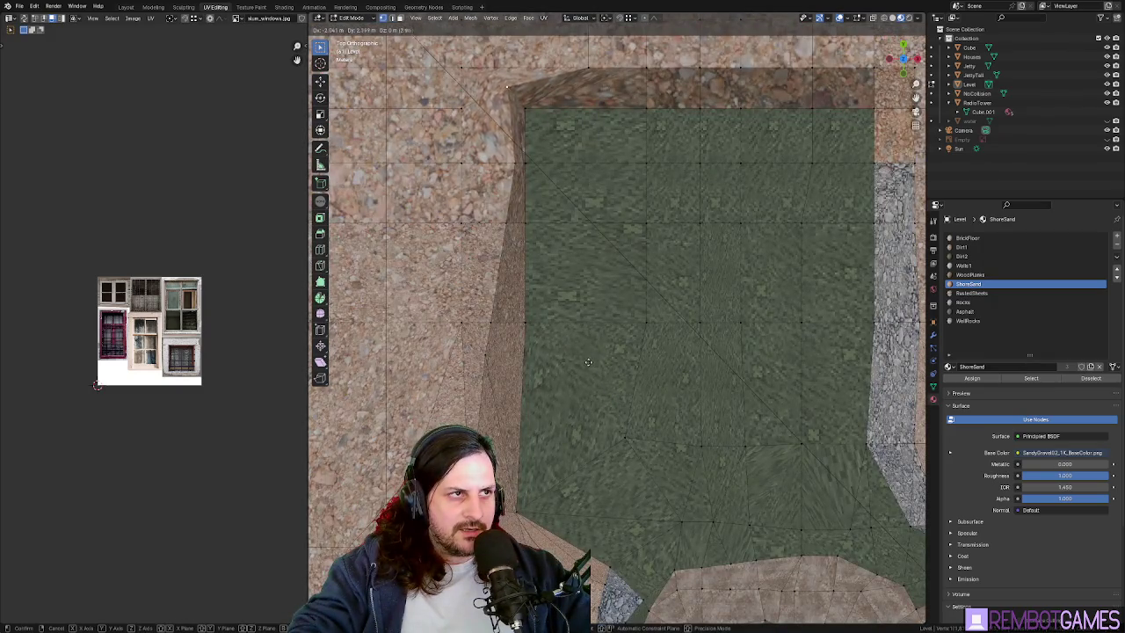
{"action": "mouse_move", "coordinate": [588, 370]}
{"action": "middle_mouse_down"}
{"action": "mouse_move", "coordinate": [639, 312]}
{"action": "mouse_move", "coordinate": [572, 238]}
{"action": "middle_mouse_up"}
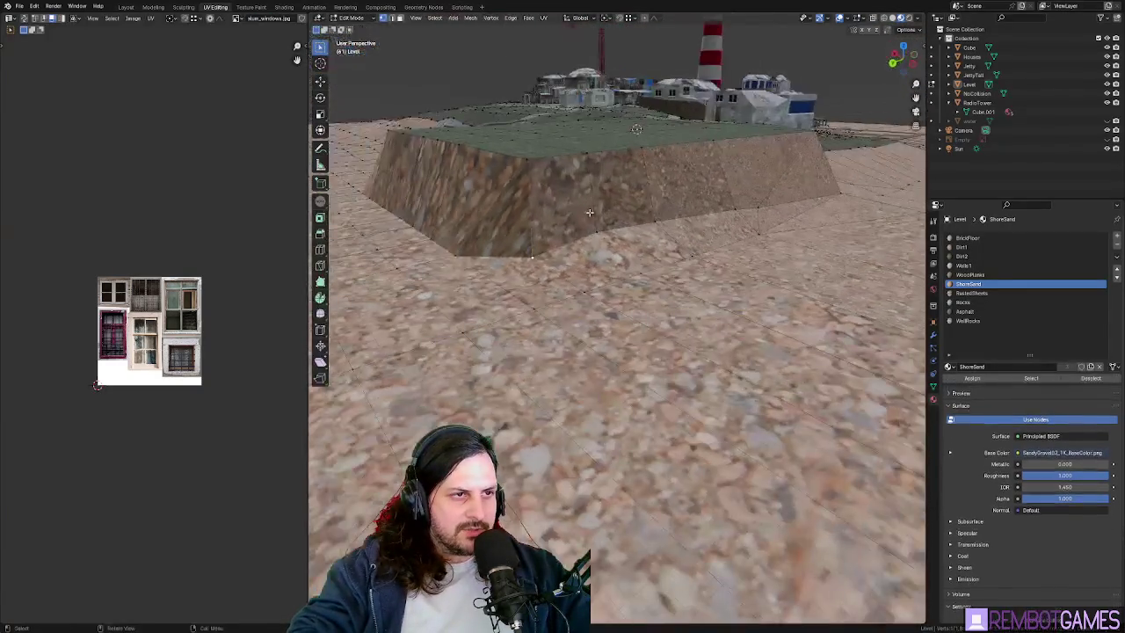
{"action": "key", "text": "g"}
{"action": "key", "text": "x"}
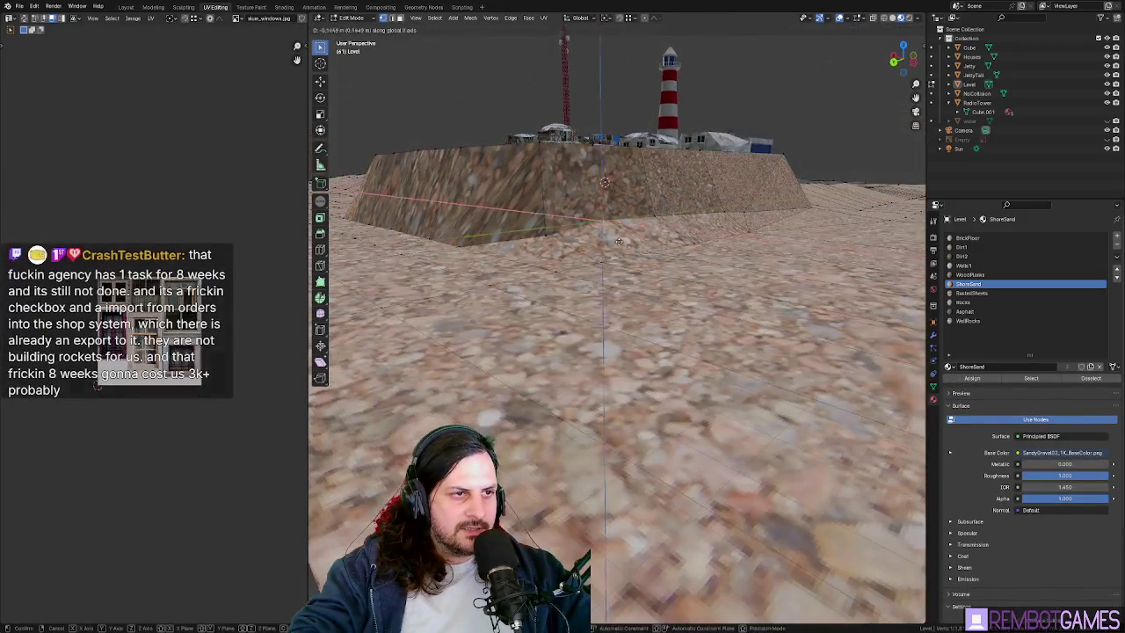
{"action": "left_click", "coordinate": [619, 251]}
{"action": "mouse_move", "coordinate": [619, 250]}
{"action": "middle_mouse_down"}
{"action": "mouse_move", "coordinate": [654, 213]}
{"action": "mouse_move", "coordinate": [626, 224]}
{"action": "mouse_move", "coordinate": [644, 273]}
{"action": "middle_mouse_up"}
{"action": "left_click", "coordinate": [655, 219]}
{"action": "scroll", "coordinate": [683, 230], "scroll_direction": "down", "scroll_amount": 5}
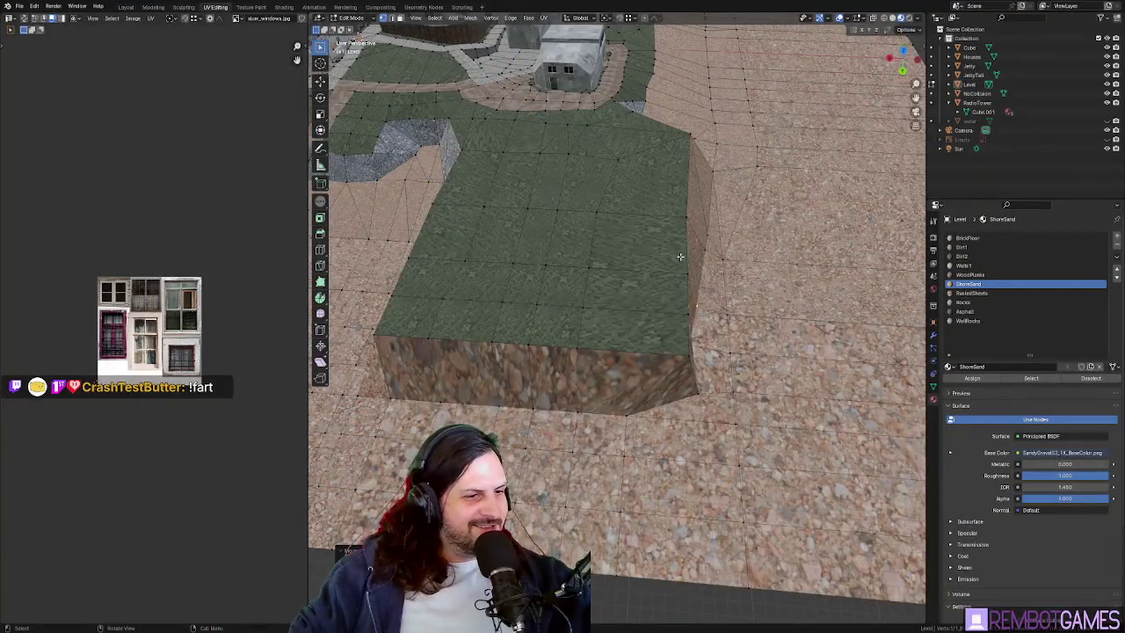
- Select the front cliff face of the raised block
{"action": "middle_click_drag", "start_coordinate": [703, 354], "coordinate": [640, 354]}
{"action": "scroll", "coordinate": [640, 355], "scroll_direction": "up", "scroll_amount": 3}
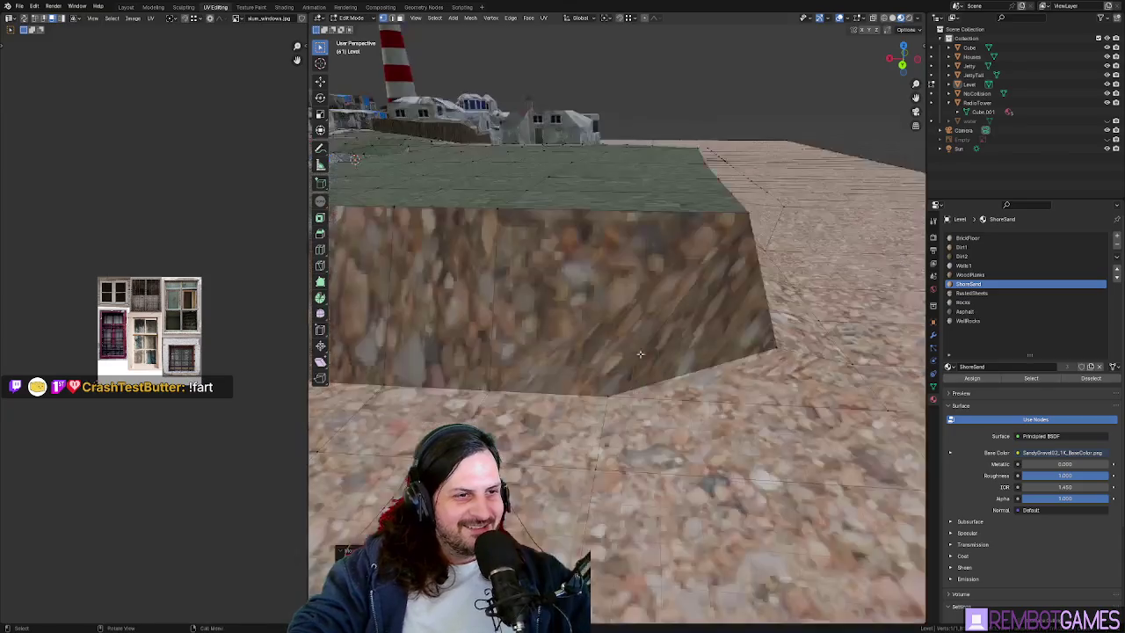
{"action": "scroll", "coordinate": [609, 387], "scroll_direction": "down", "scroll_amount": 4}
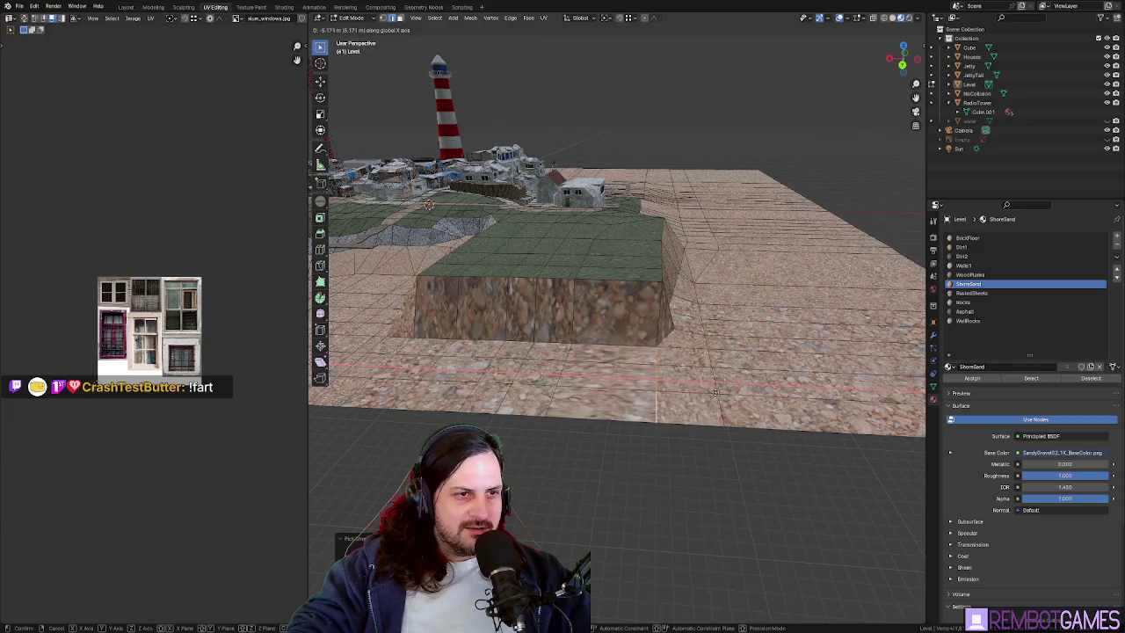
{"action": "middle_click_drag", "start_coordinate": [719, 393], "coordinate": [710, 390]}
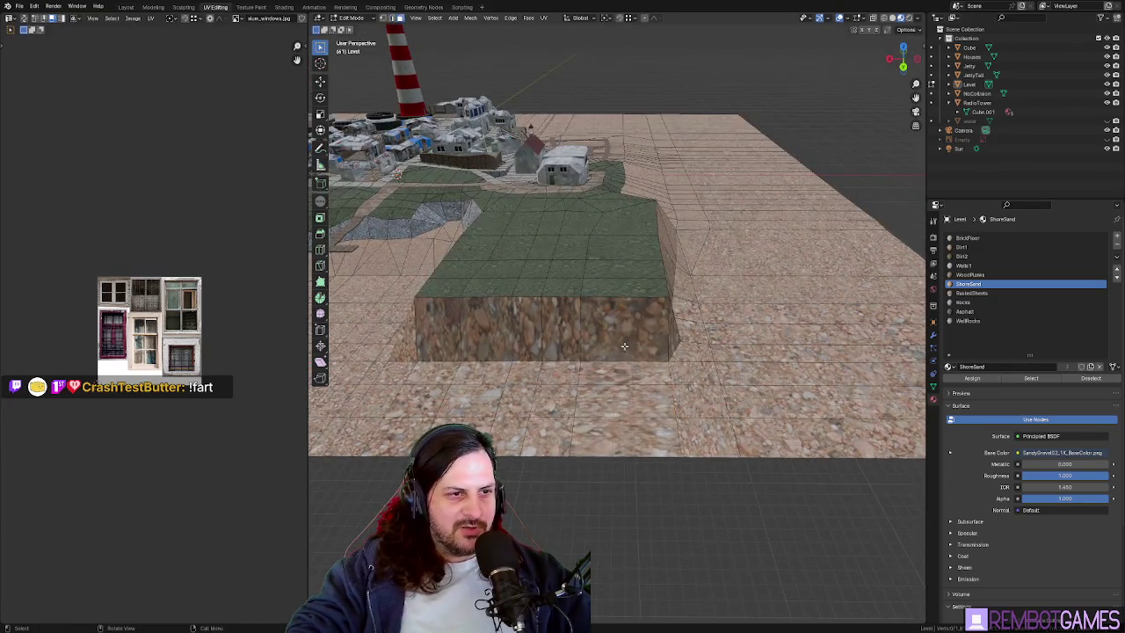
{"action": "middle_click_drag", "start_coordinate": [625, 346], "coordinate": [630, 369]}
{"action": "left_click", "coordinate": [630, 369]}
{"action": "middle_click_drag", "start_coordinate": [628, 186], "coordinate": [630, 204]}
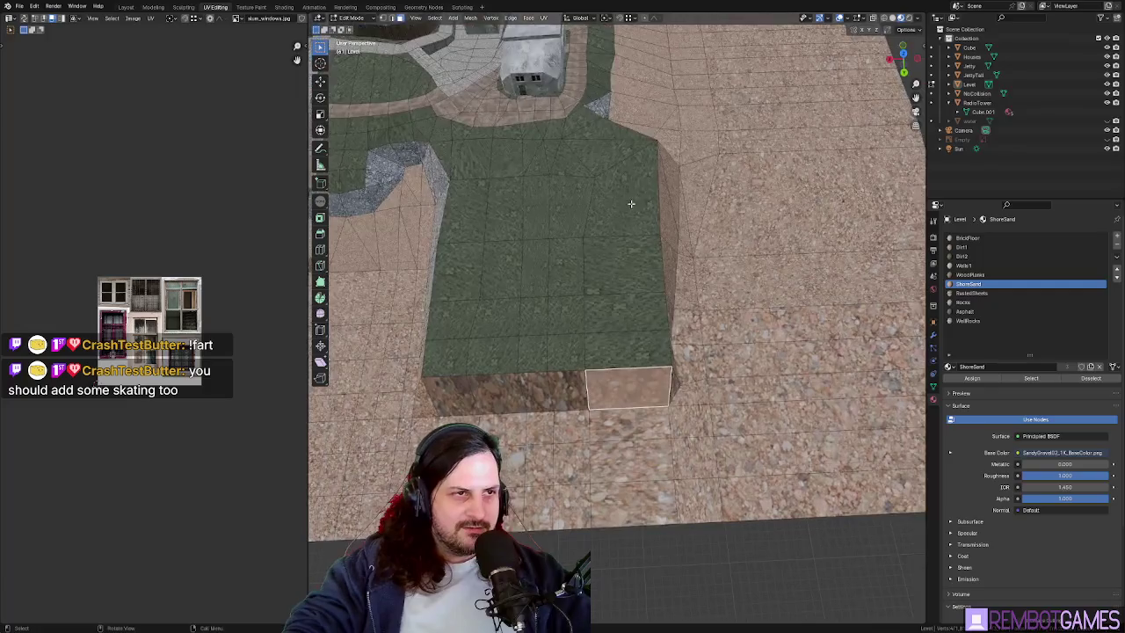
{"action": "mouse_move", "coordinate": [590, 164]}
{"action": "middle_mouse_down"}
{"action": "mouse_move", "coordinate": [469, 120]}
{"action": "mouse_move", "coordinate": [612, 269]}
{"action": "mouse_move", "coordinate": [633, 268]}
{"action": "mouse_move", "coordinate": [619, 275]}
{"action": "middle_mouse_up"}
{"action": "middle_click_drag", "start_coordinate": [610, 270], "coordinate": [590, 395]}
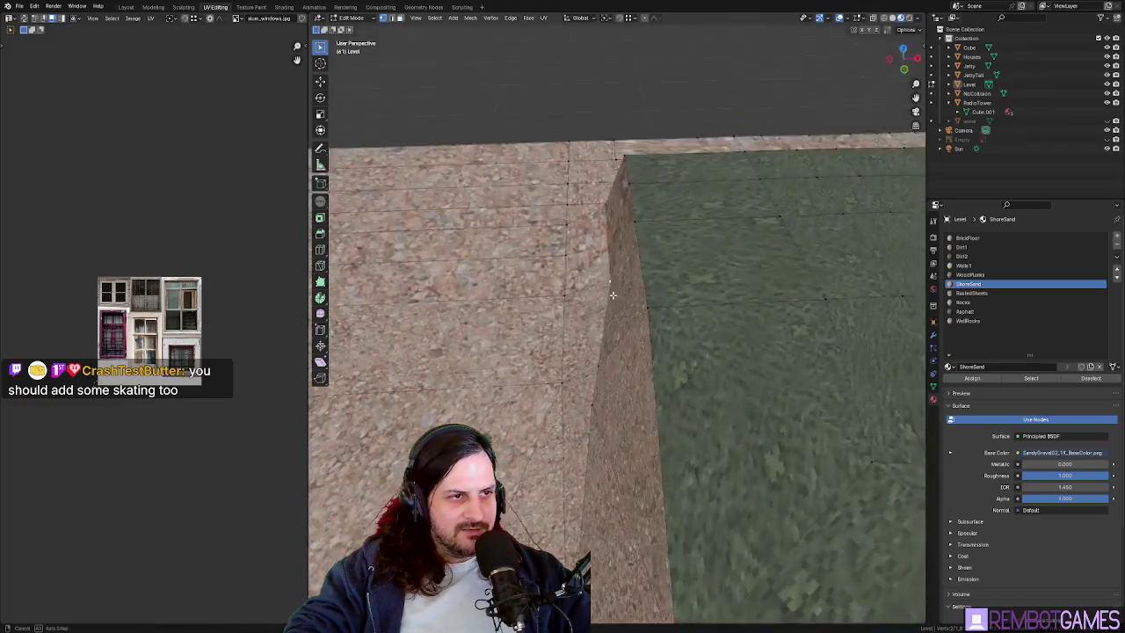
- Move the selected cliff geometry and finish the cut on the sand slope
{"action": "key", "text": "g"}
{"action": "key", "text": "x"}
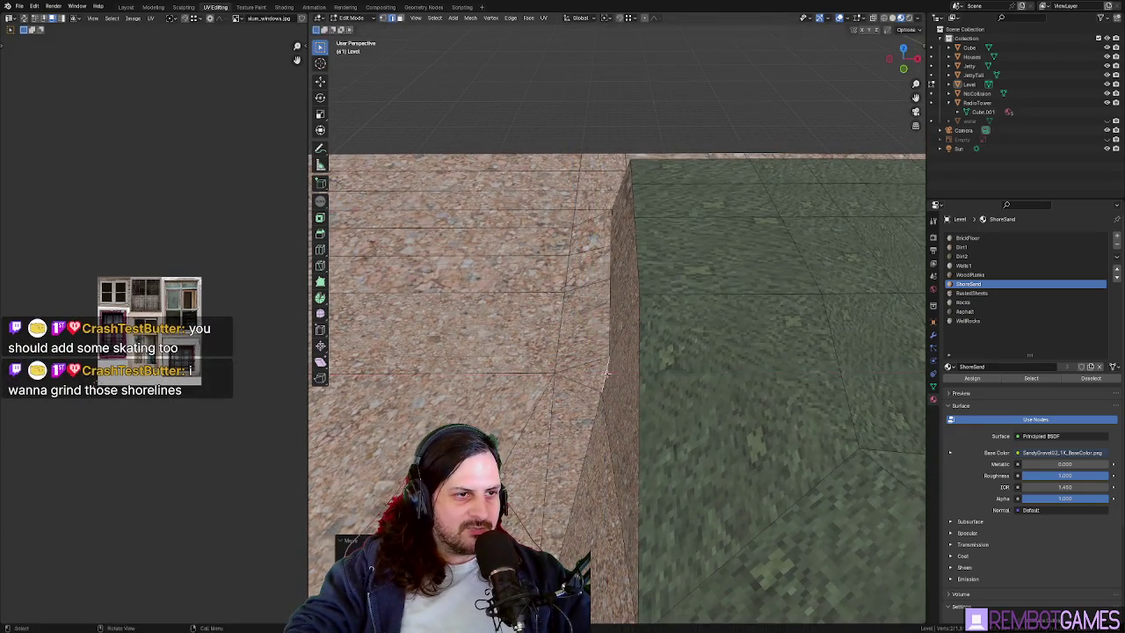
{"action": "key", "text": "g"}
{"action": "left_click", "coordinate": [606, 354]}
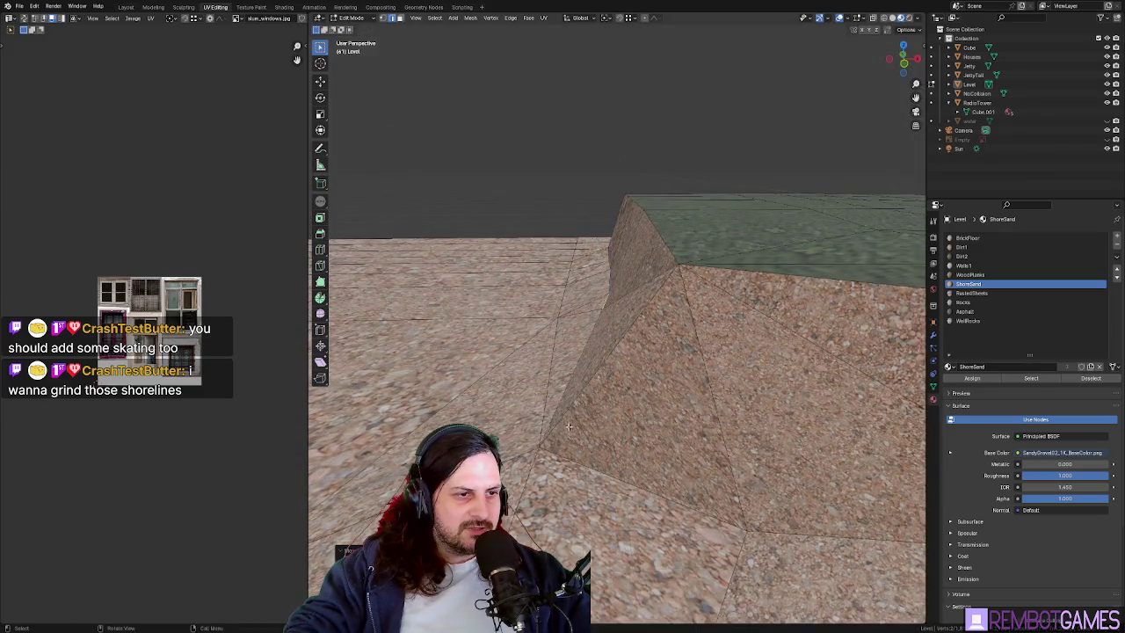
{"action": "middle_click_drag", "start_coordinate": [560, 444], "coordinate": [629, 423]}
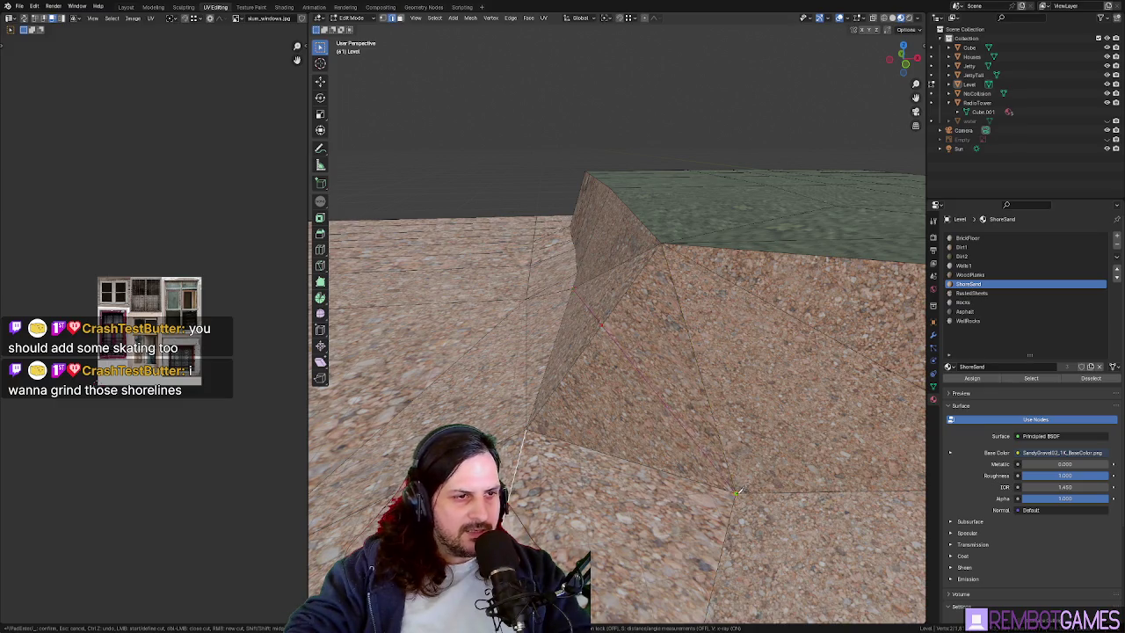
{"action": "key", "text": "Return"}
{"action": "middle_click_drag", "start_coordinate": [737, 492], "coordinate": [633, 302]}
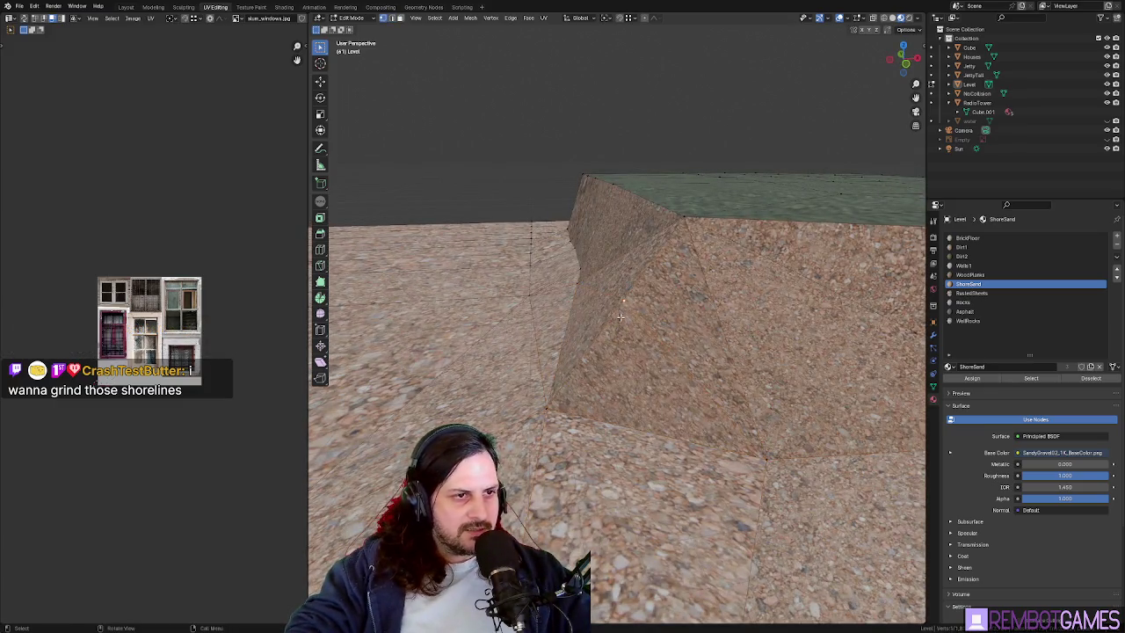
- Try a vertical Z move, then select the sand-textured faces on the sloped cliff wall
{"action": "mouse_move", "coordinate": [626, 378]}
{"action": "middle_mouse_down"}
{"action": "mouse_move", "coordinate": [621, 363]}
{"action": "mouse_move", "coordinate": [690, 231]}
{"action": "middle_mouse_up"}
{"action": "key", "text": "g"}
{"action": "key", "text": "z"}
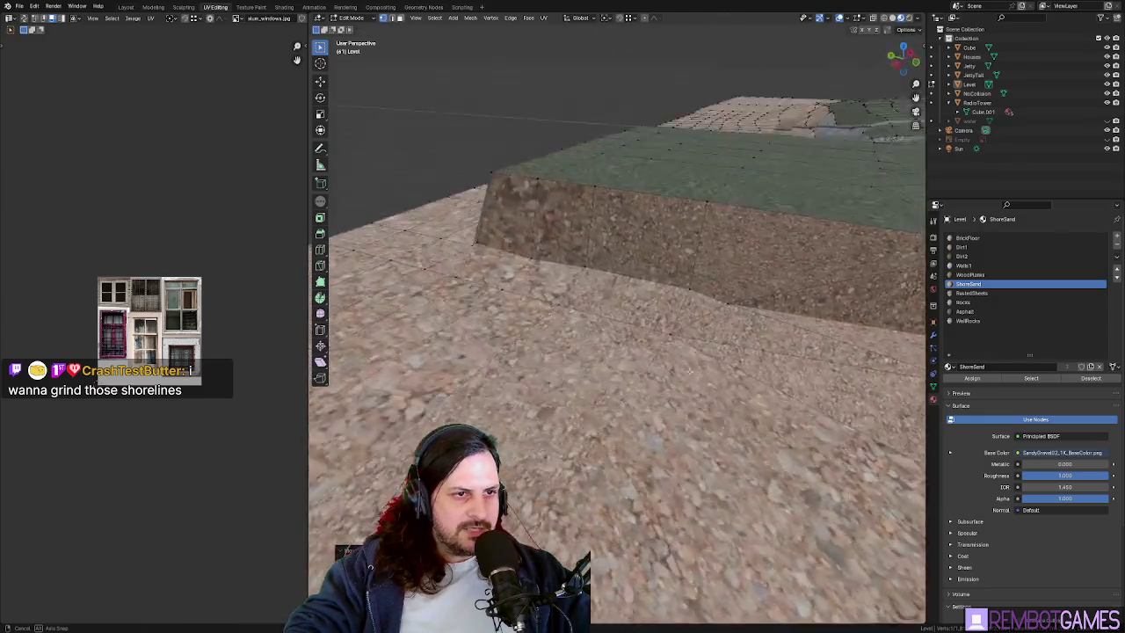
{"action": "left_click", "coordinate": [772, 238]}
{"action": "mouse_move", "coordinate": [773, 237]}
{"action": "middle_mouse_down"}
{"action": "mouse_move", "coordinate": [572, 256]}
{"action": "mouse_move", "coordinate": [540, 217]}
{"action": "mouse_move", "coordinate": [653, 261]}
{"action": "mouse_move", "coordinate": [573, 257]}
{"action": "mouse_move", "coordinate": [666, 250]}
{"action": "middle_mouse_up"}
{"action": "left_click", "coordinate": [540, 217]}
{"action": "left_click", "coordinate": [667, 249]}
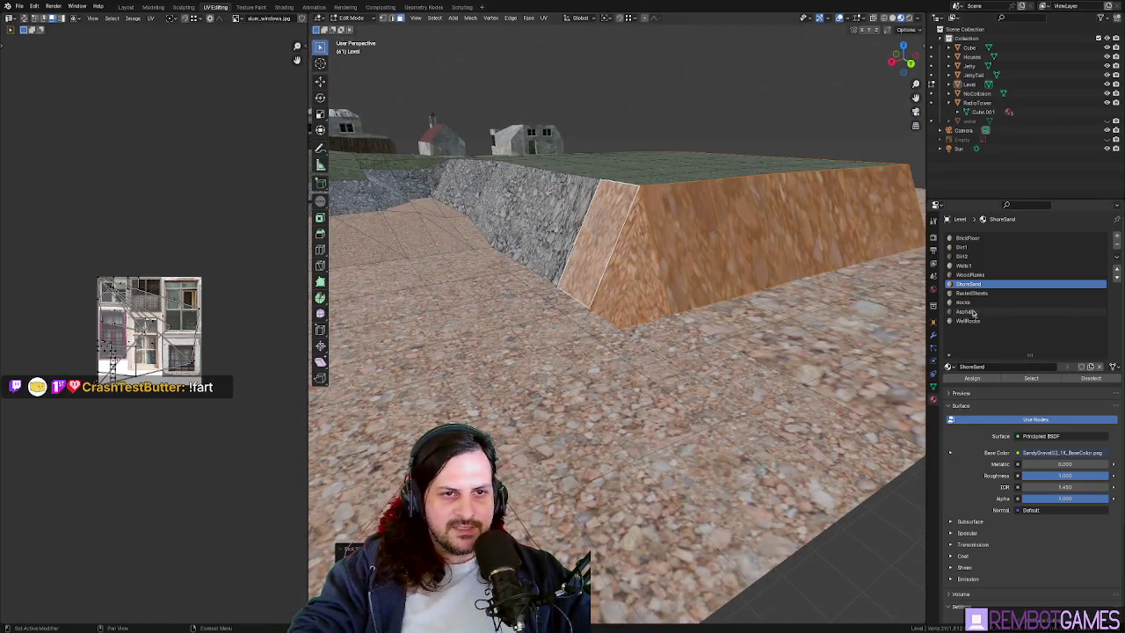
- Assign the Rocks material to the selected cliff wall faces and check the stone texture
{"action": "left_click", "coordinate": [972, 378]}
{"action": "middle_click_drag", "start_coordinate": [668, 264], "coordinate": [651, 277]}
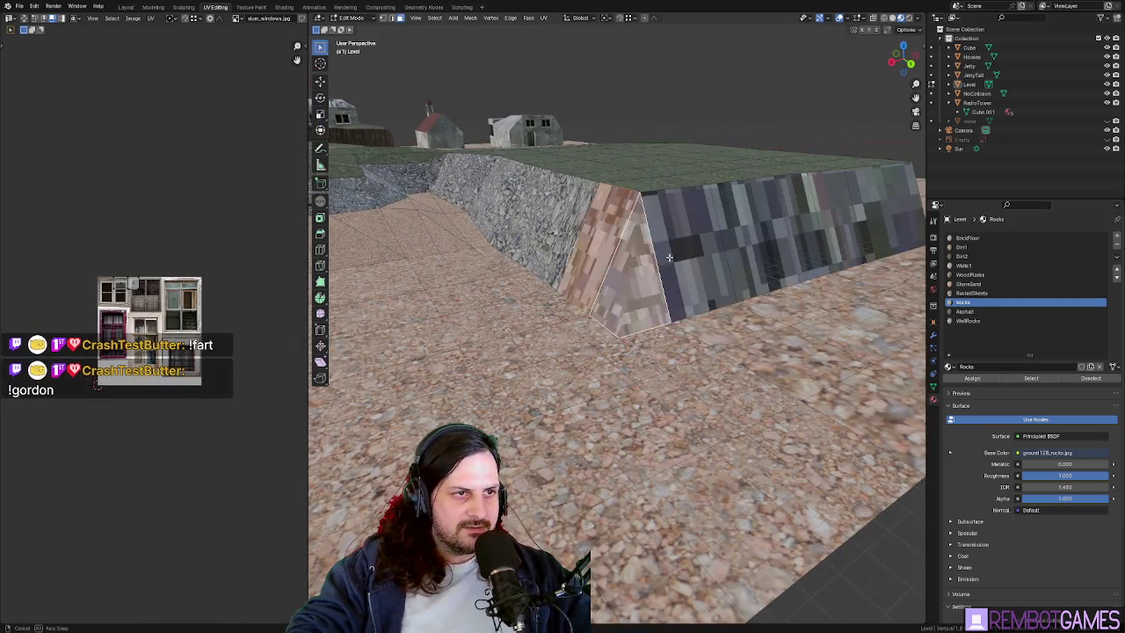
{"action": "right_click", "coordinate": [669, 257]}
{"action": "middle_click_drag", "start_coordinate": [669, 257], "coordinate": [619, 409]}
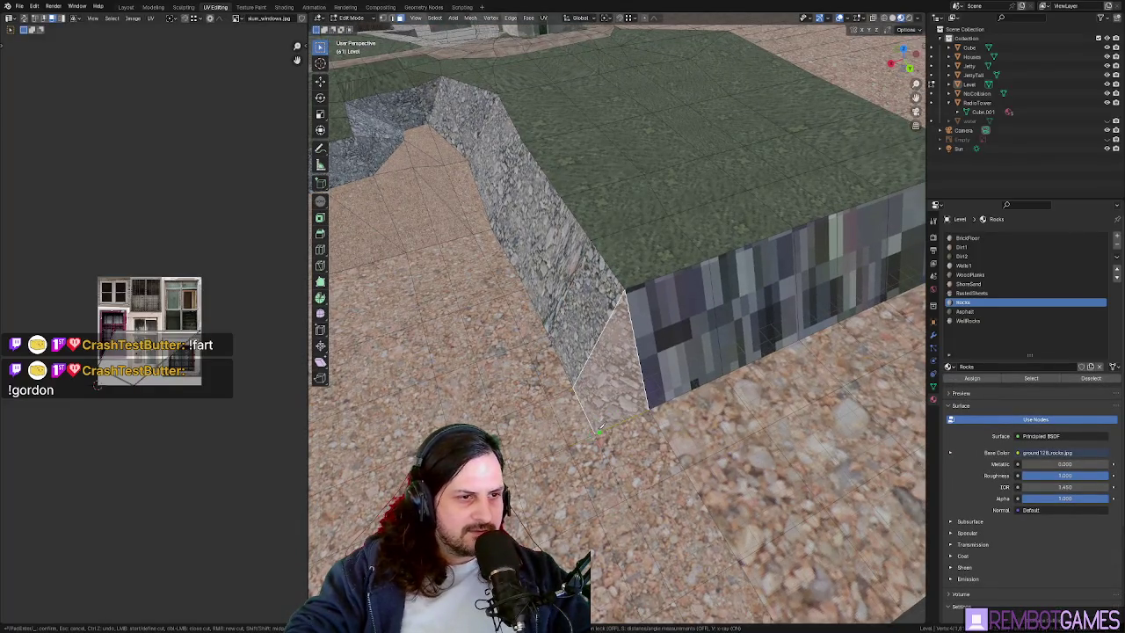
{"action": "key", "text": "Tab"}
{"action": "middle_click_drag", "start_coordinate": [678, 355], "coordinate": [703, 326]}
{"action": "mouse_move", "coordinate": [614, 325]}
{"action": "middle_mouse_down"}
{"action": "mouse_move", "coordinate": [658, 288]}
{"action": "mouse_move", "coordinate": [670, 299]}
{"action": "mouse_move", "coordinate": [585, 312]}
{"action": "middle_mouse_up"}
{"action": "key", "text": "Tab"}
- Select only the remaining triangular wall face and frame the view on it
{"action": "left_click", "coordinate": [650, 303], "text": "shift"}
{"action": "left_click", "coordinate": [658, 289]}
{"action": "key", "text": "KP_7"}
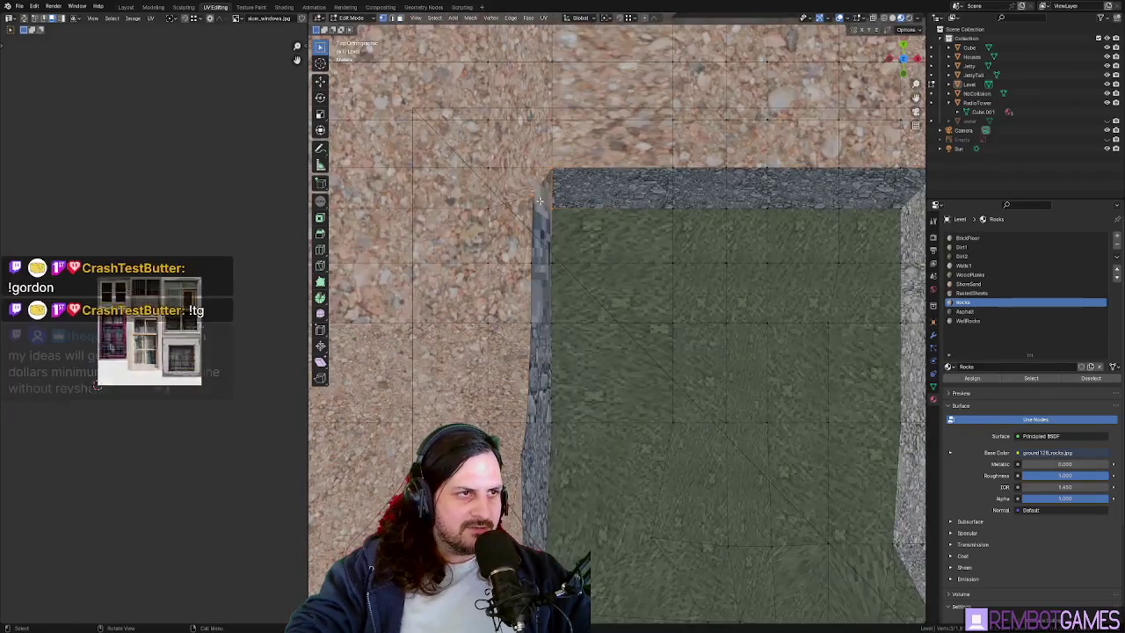
{"action": "mouse_move", "coordinate": [524, 195]}
{"action": "middle_mouse_down"}
{"action": "mouse_move", "coordinate": [632, 240]}
{"action": "mouse_move", "coordinate": [559, 261]}
{"action": "middle_mouse_up"}
{"action": "mouse_move", "coordinate": [459, 238]}
{"action": "middle_mouse_down"}
{"action": "mouse_move", "coordinate": [607, 231]}
{"action": "mouse_move", "coordinate": [628, 244]}
{"action": "mouse_move", "coordinate": [640, 257]}
{"action": "mouse_move", "coordinate": [615, 390]}
{"action": "middle_mouse_up"}
{"action": "left_click", "coordinate": [615, 227]}
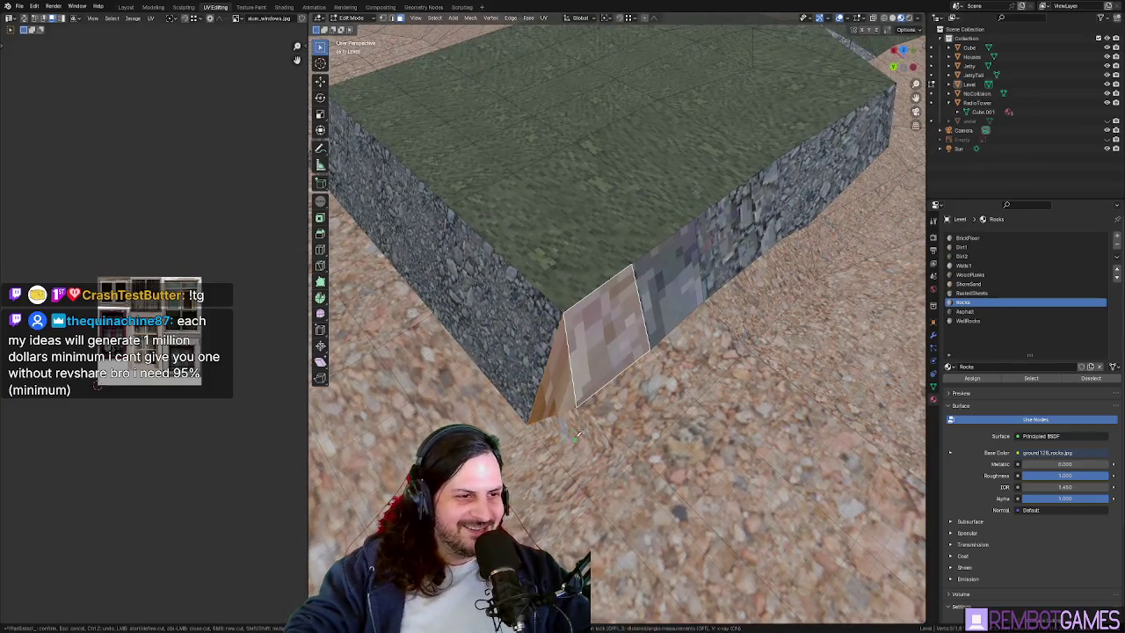
{"action": "middle_click_drag", "start_coordinate": [595, 497], "coordinate": [593, 434]}
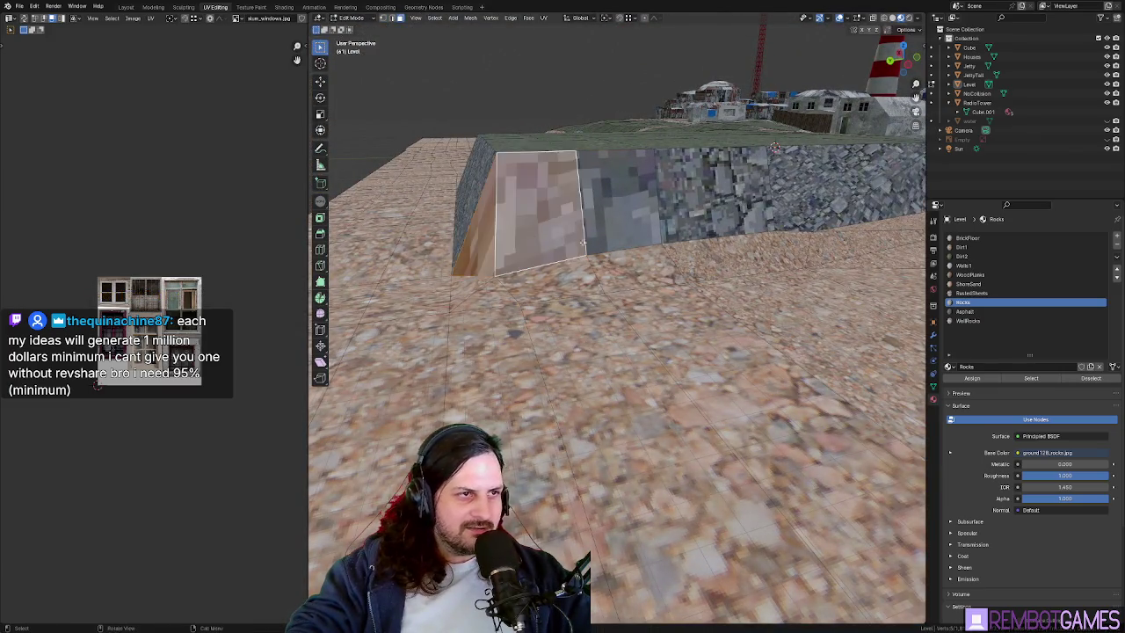
{"action": "middle_click_drag", "start_coordinate": [587, 242], "coordinate": [594, 231]}
{"action": "left_click", "coordinate": [701, 230], "text": "shift"}
{"action": "mouse_move", "coordinate": [700, 230]}
{"action": "middle_mouse_down"}
{"action": "mouse_move", "coordinate": [748, 252]}
{"action": "mouse_move", "coordinate": [737, 227]}
{"action": "mouse_move", "coordinate": [617, 318]}
{"action": "middle_mouse_up"}
{"action": "left_click", "coordinate": [737, 227]}
{"action": "left_click", "coordinate": [733, 230]}
{"action": "key", "text": "KP_Decimal"}
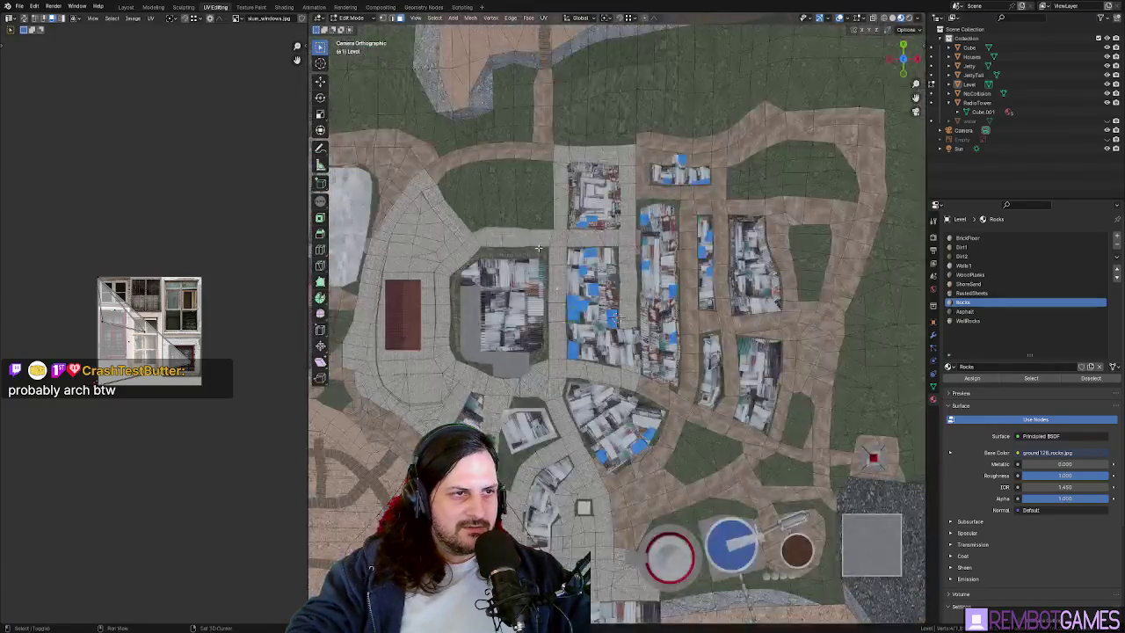
- Select the upper and larger sand faces below the rock wall and unwrap them
{"action": "scroll", "coordinate": [497, 328], "scroll_direction": "up", "scroll_amount": 5}
{"action": "middle_click_drag", "start_coordinate": [497, 329], "coordinate": [681, 326], "text": "shift"}
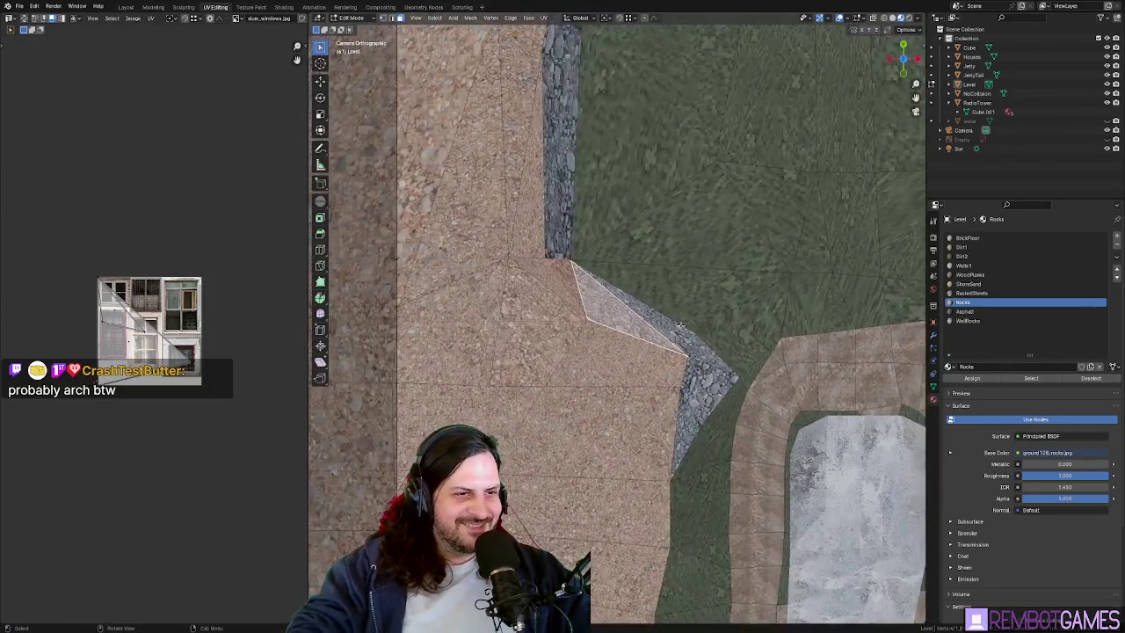
{"action": "scroll", "coordinate": [567, 317], "scroll_direction": "down", "scroll_amount": 10}
{"action": "mouse_move", "coordinate": [566, 317]}
{"action": "middle_mouse_down"}
{"action": "mouse_move", "coordinate": [615, 334]}
{"action": "mouse_move", "coordinate": [653, 513]}
{"action": "middle_mouse_up"}
{"action": "key", "text": "KP_Decimal"}
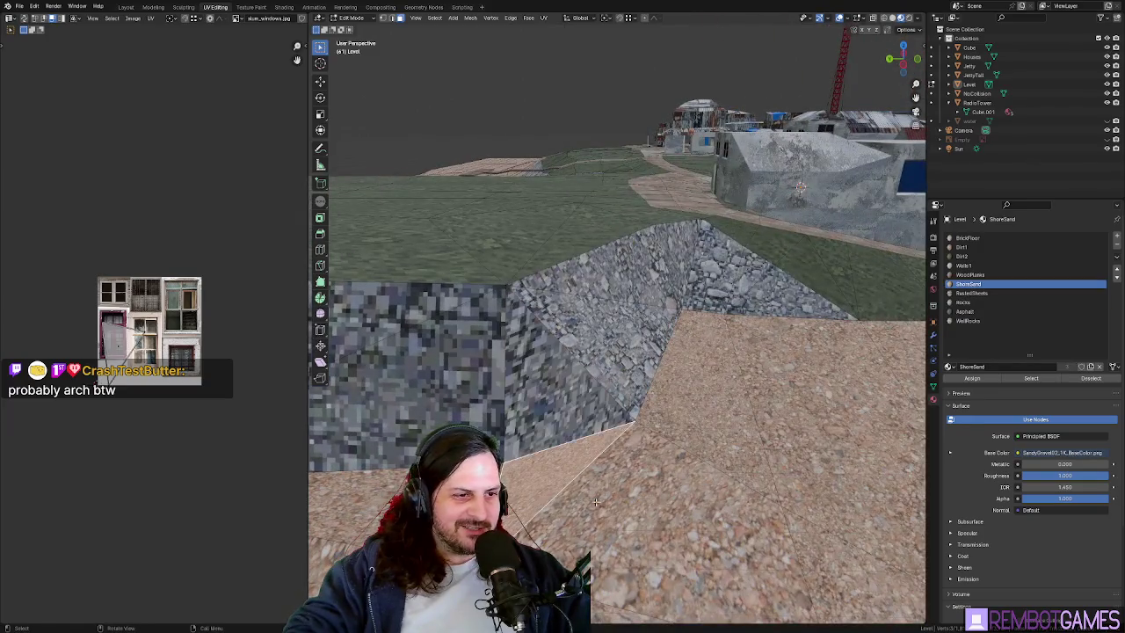
{"action": "left_click", "coordinate": [653, 512]}
{"action": "right_click", "coordinate": [653, 512]}
{"action": "left_click", "coordinate": [632, 526]}
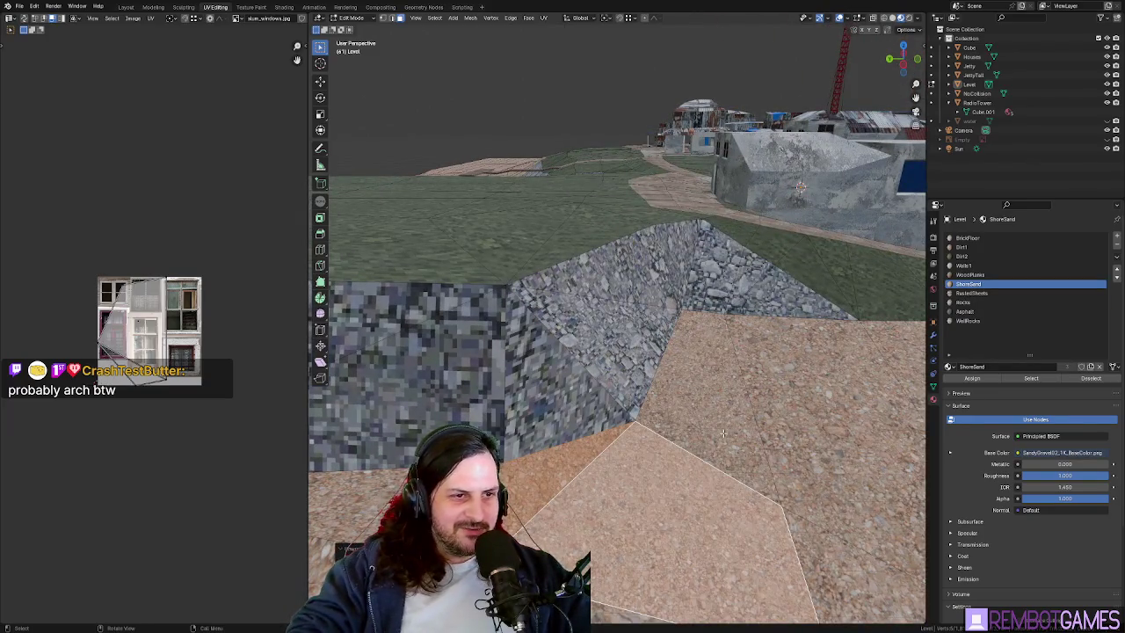
{"action": "left_click", "coordinate": [697, 352]}
{"action": "left_click", "coordinate": [795, 421], "text": "shift"}
{"action": "mouse_move", "coordinate": [796, 421]}
{"action": "middle_mouse_down"}
{"action": "mouse_move", "coordinate": [532, 507]}
{"action": "mouse_move", "coordinate": [612, 504]}
{"action": "mouse_move", "coordinate": [475, 379]}
{"action": "mouse_move", "coordinate": [664, 423]}
{"action": "mouse_move", "coordinate": [718, 400]}
{"action": "middle_mouse_up"}
{"action": "key", "text": "u"}
{"action": "left_click", "coordinate": [611, 504]}
- Unwrap a second group of three small sand faces
{"action": "left_click", "coordinate": [475, 380]}
{"action": "left_click", "coordinate": [576, 519], "text": "shift"}
{"action": "left_click", "coordinate": [633, 453], "text": "shift"}
{"action": "key", "text": "u"}
{"action": "left_click", "coordinate": [633, 452]}
- Select the small face below the wall plus the sand strip and its neighbour, then unwrap them
{"action": "left_click", "coordinate": [718, 400]}
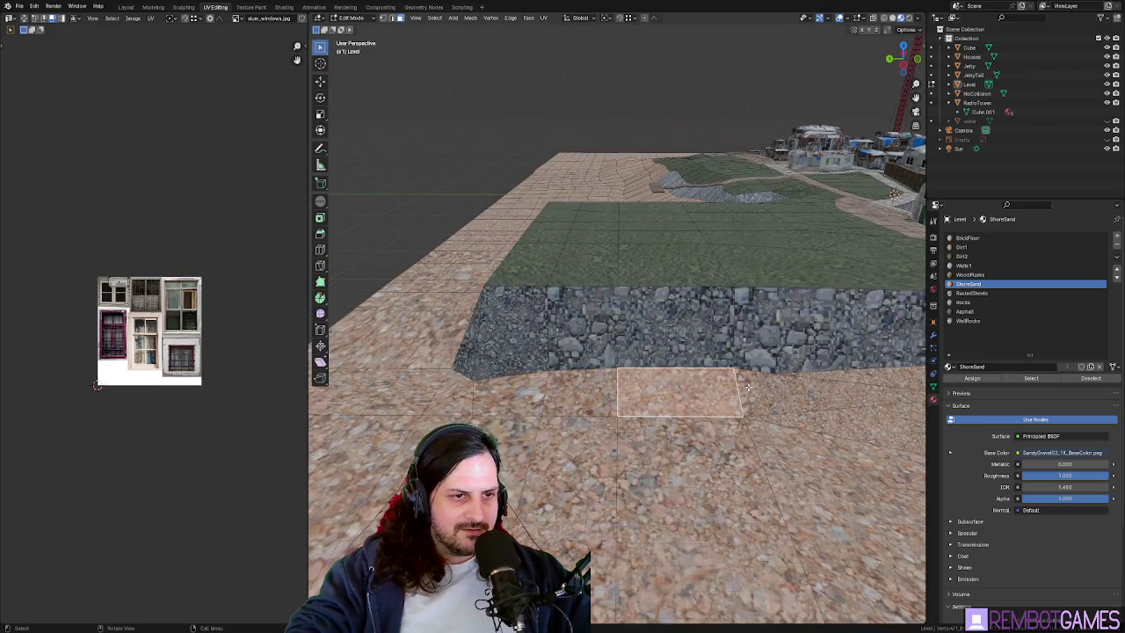
{"action": "left_click", "coordinate": [584, 393]}
{"action": "left_click", "coordinate": [576, 519], "text": "shift"}
{"action": "left_click", "coordinate": [694, 519], "text": "shift"}
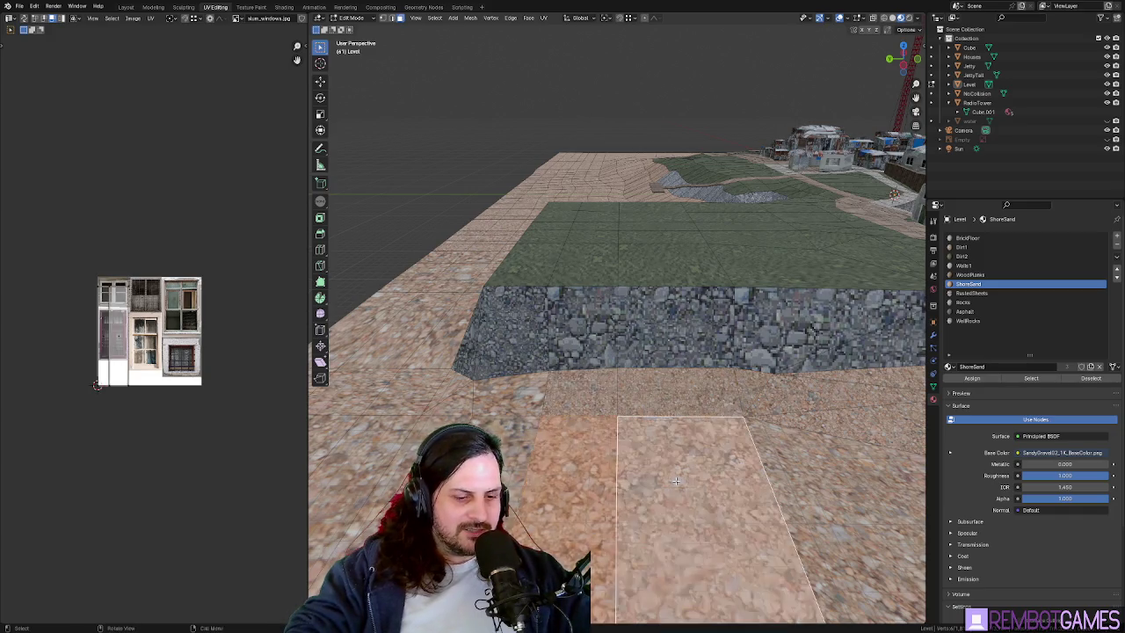
{"action": "middle_click_drag", "start_coordinate": [694, 519], "coordinate": [634, 502]}
{"action": "left_click", "coordinate": [582, 425]}
{"action": "left_click", "coordinate": [578, 471], "text": "shift"}
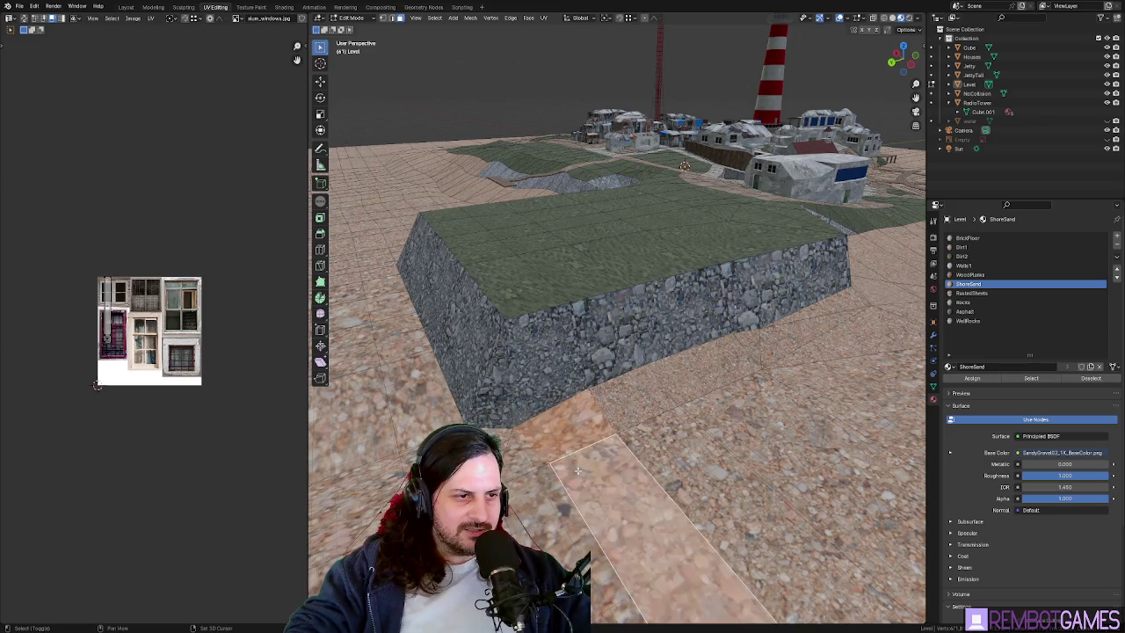
{"action": "left_click", "coordinate": [512, 467], "text": "shift"}
{"action": "mouse_move", "coordinate": [631, 477]}
{"action": "middle_mouse_down"}
{"action": "mouse_move", "coordinate": [619, 479]}
{"action": "mouse_move", "coordinate": [604, 431]}
{"action": "mouse_move", "coordinate": [695, 396]}
{"action": "middle_mouse_up"}
{"action": "key", "text": "u"}
{"action": "left_click", "coordinate": [607, 479]}
{"action": "scroll", "coordinate": [604, 432], "scroll_direction": "down", "scroll_amount": 3}
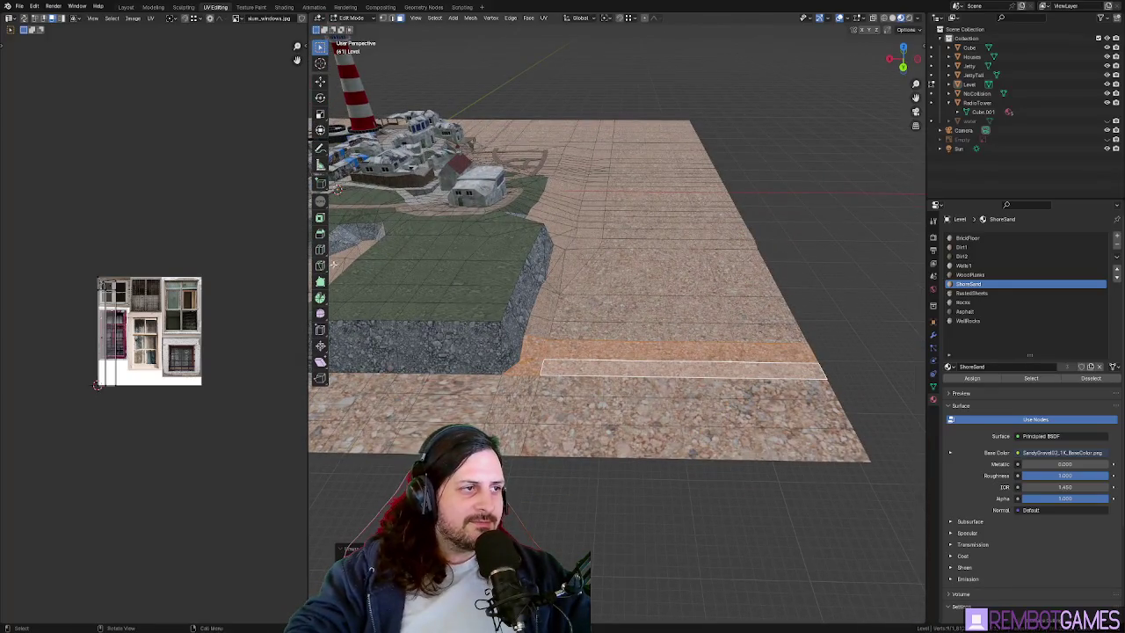
- Loop-cut a lengthwise edge across the sand plane and scale it to 0 on X to straighten it
{"action": "left_click", "coordinate": [648, 145]}
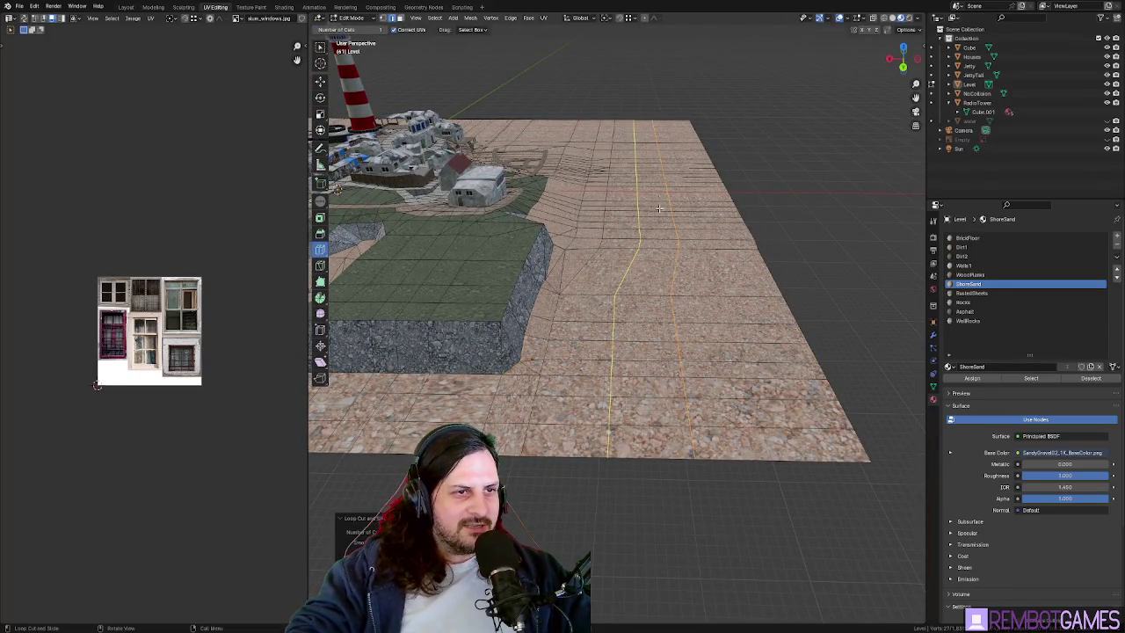
{"action": "left_click", "coordinate": [972, 378]}
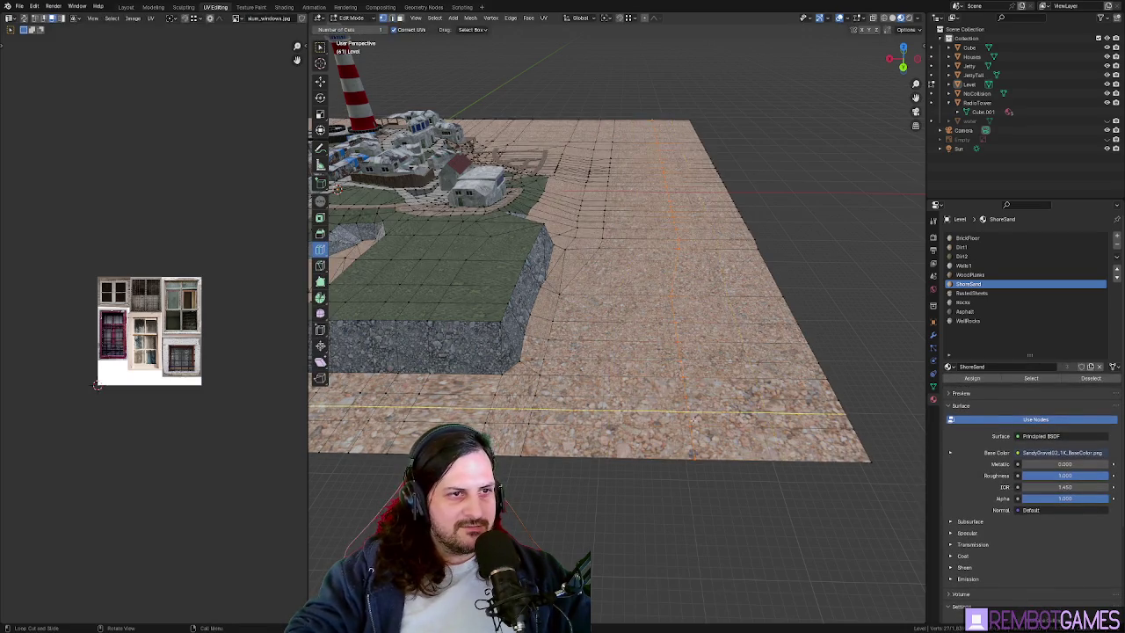
{"action": "left_click", "coordinate": [646, 151]}
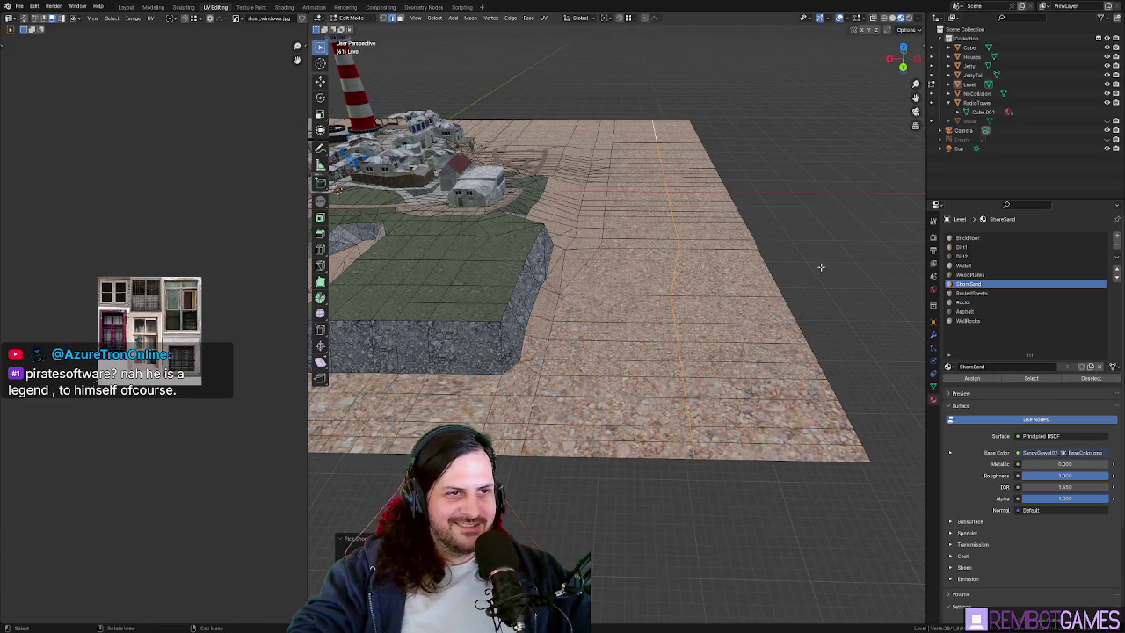
{"action": "key", "text": "0"}
{"action": "middle_click_drag", "start_coordinate": [773, 257], "coordinate": [735, 340]}
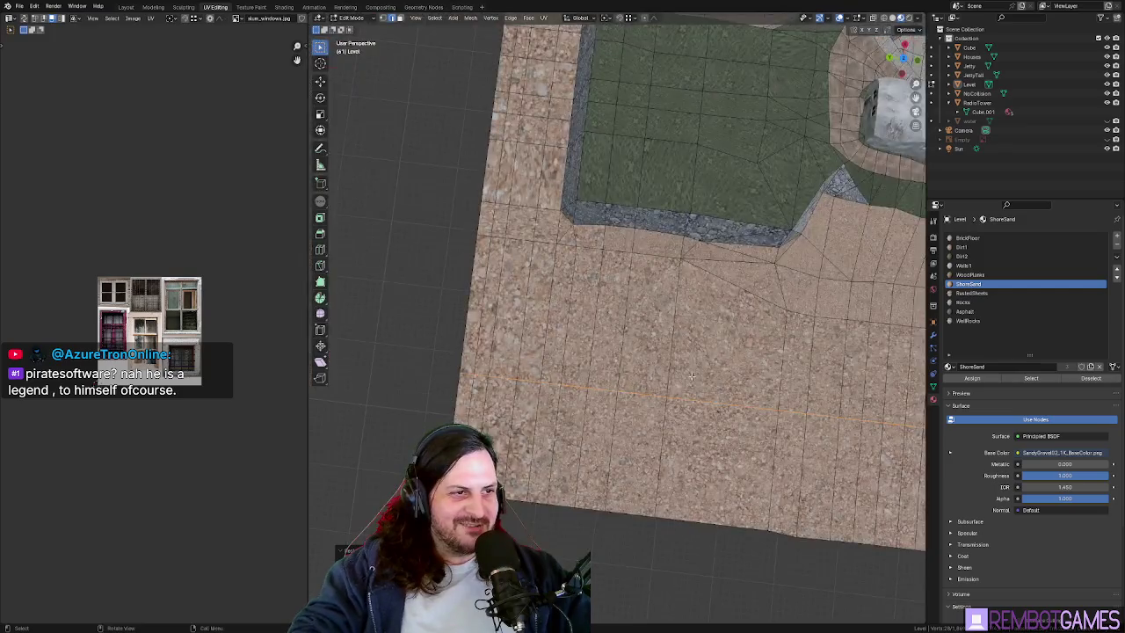
{"action": "mouse_move", "coordinate": [735, 340]}
{"action": "middle_mouse_down"}
{"action": "mouse_move", "coordinate": [796, 306]}
{"action": "mouse_move", "coordinate": [602, 300]}
{"action": "mouse_move", "coordinate": [572, 345]}
{"action": "mouse_move", "coordinate": [602, 325]}
{"action": "mouse_move", "coordinate": [560, 313]}
{"action": "middle_mouse_up"}
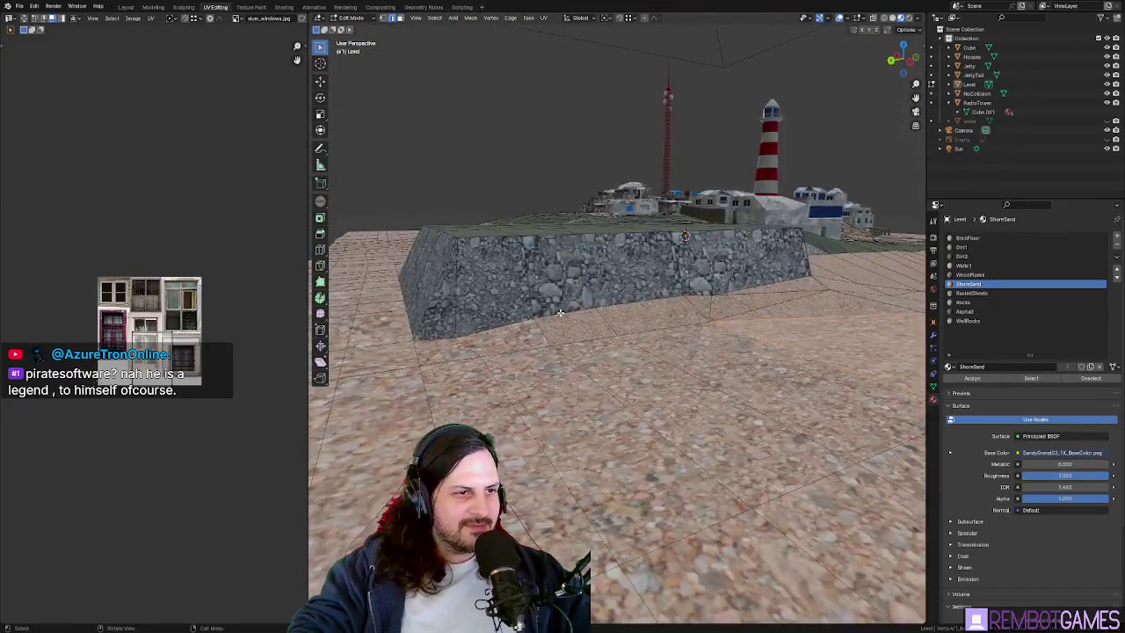
- Adjust the heights of the selected cliff edge vertices along Z
{"action": "middle_click_drag", "start_coordinate": [632, 301], "coordinate": [598, 308]}
{"action": "key", "text": "g"}
{"action": "key", "text": "z"}
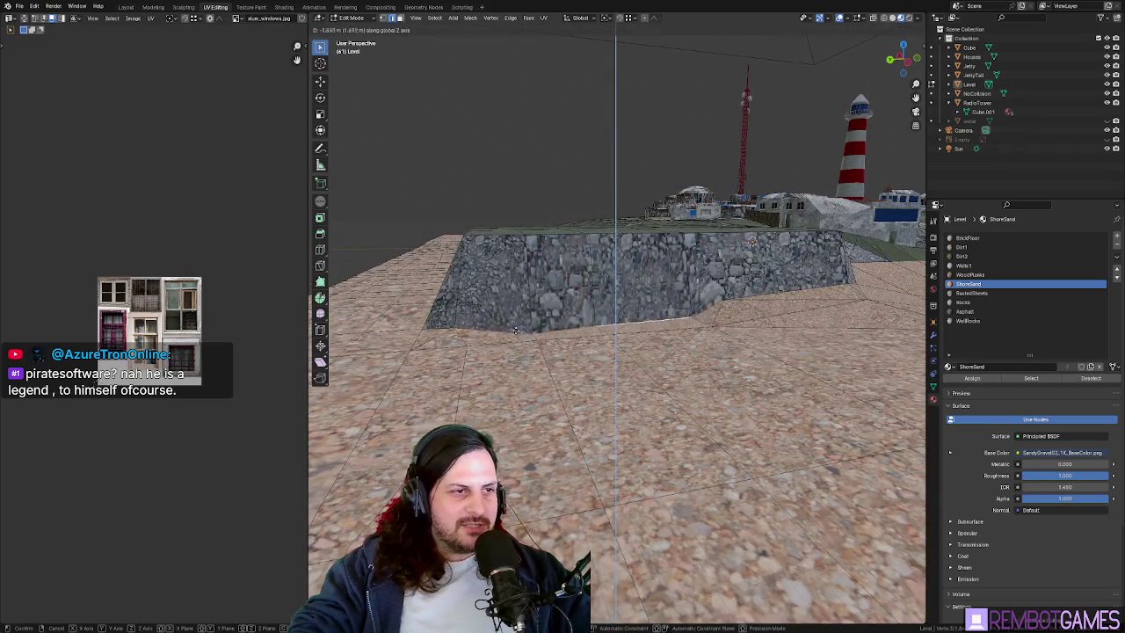
{"action": "left_click", "coordinate": [453, 327]}
{"action": "mouse_move", "coordinate": [453, 327]}
{"action": "middle_mouse_down"}
{"action": "mouse_move", "coordinate": [637, 315]}
{"action": "mouse_move", "coordinate": [557, 319]}
{"action": "middle_mouse_up"}
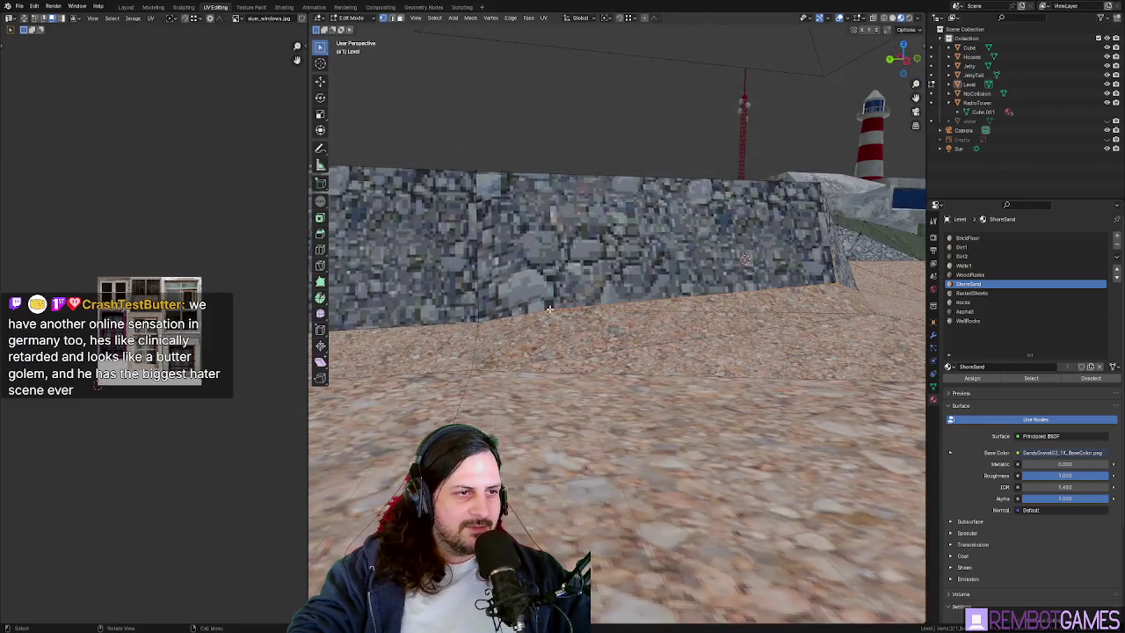
{"action": "key", "text": "g"}
{"action": "key", "text": "z"}
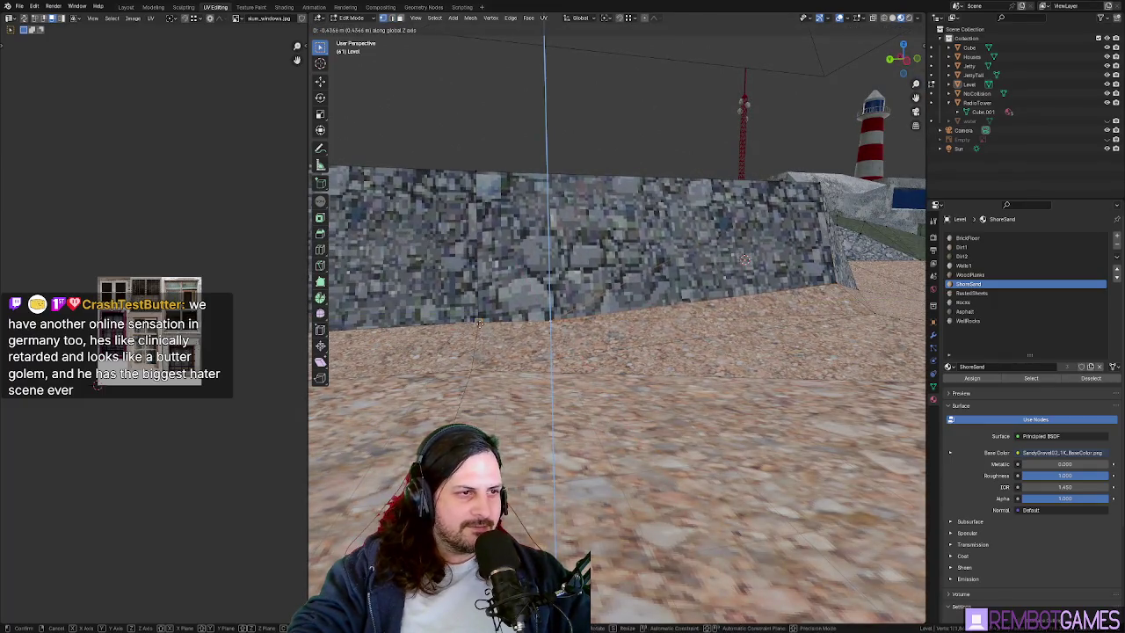
{"action": "mouse_move", "coordinate": [543, 322]}
{"action": "middle_mouse_down"}
{"action": "mouse_move", "coordinate": [575, 352]}
{"action": "mouse_move", "coordinate": [560, 341]}
{"action": "mouse_move", "coordinate": [570, 337]}
{"action": "mouse_move", "coordinate": [569, 356]}
{"action": "mouse_move", "coordinate": [637, 358]}
{"action": "mouse_move", "coordinate": [690, 378]}
{"action": "mouse_move", "coordinate": [562, 334]}
{"action": "mouse_move", "coordinate": [572, 301]}
{"action": "middle_mouse_up"}
- From top view, straighten the left rocky wall edge by scaling it along X
{"action": "key", "text": "Tab"}
{"action": "scroll", "coordinate": [688, 381], "scroll_direction": "up", "scroll_amount": 3}
{"action": "key", "text": "Tab"}
{"action": "scroll", "coordinate": [652, 407], "scroll_direction": "down", "scroll_amount": 4}
{"action": "scroll", "coordinate": [528, 299], "scroll_direction": "up", "scroll_amount": 4}
{"action": "key", "text": "grave"}
{"action": "left_click", "coordinate": [572, 264]}
{"action": "key", "text": "s"}
{"action": "key", "text": "x"}
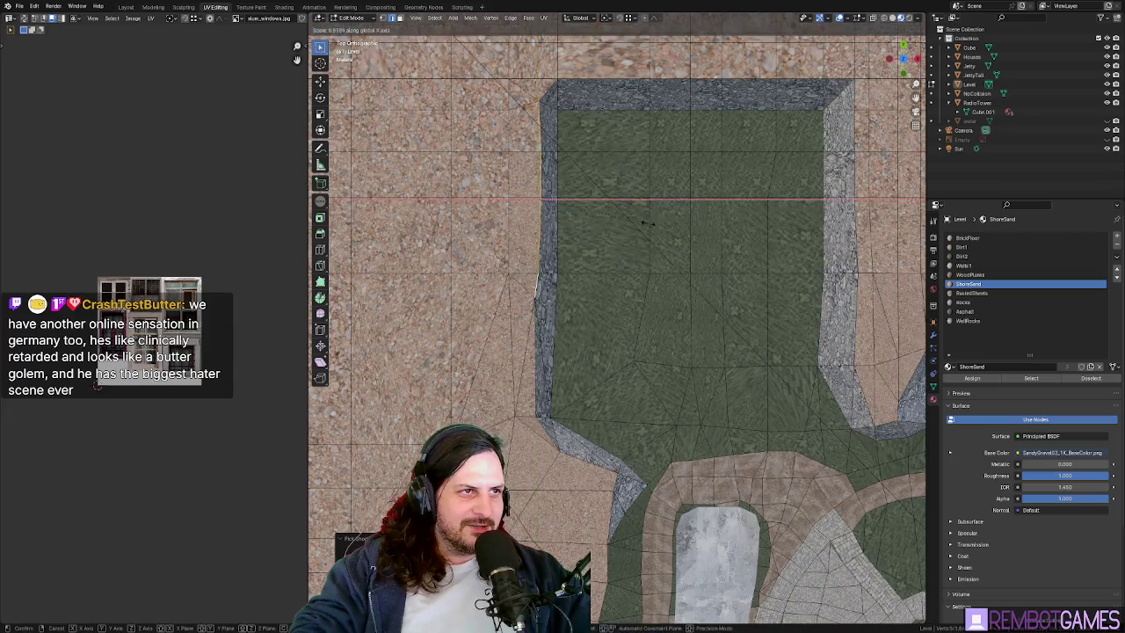
{"action": "left_click", "coordinate": [642, 224]}
- Shift the left wall edge sideways along X
{"action": "key", "text": "g"}
{"action": "key", "text": "x"}
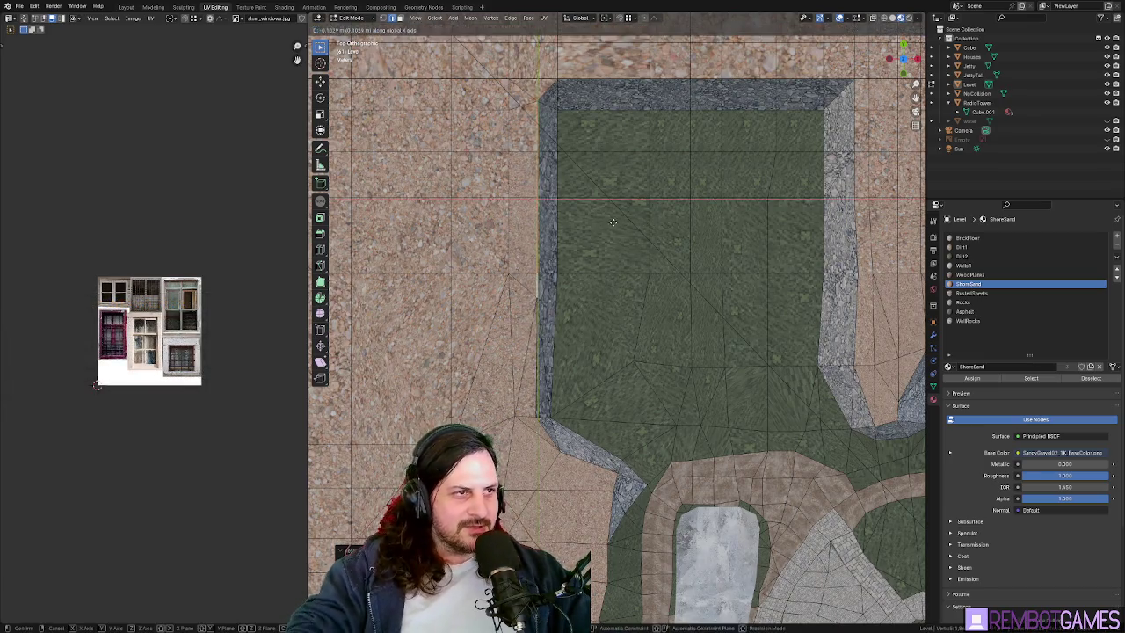
{"action": "left_click", "coordinate": [609, 222]}
{"action": "mouse_move", "coordinate": [604, 243]}
{"action": "middle_mouse_down"}
{"action": "mouse_move", "coordinate": [610, 396]}
{"action": "mouse_move", "coordinate": [655, 350]}
{"action": "middle_mouse_up"}
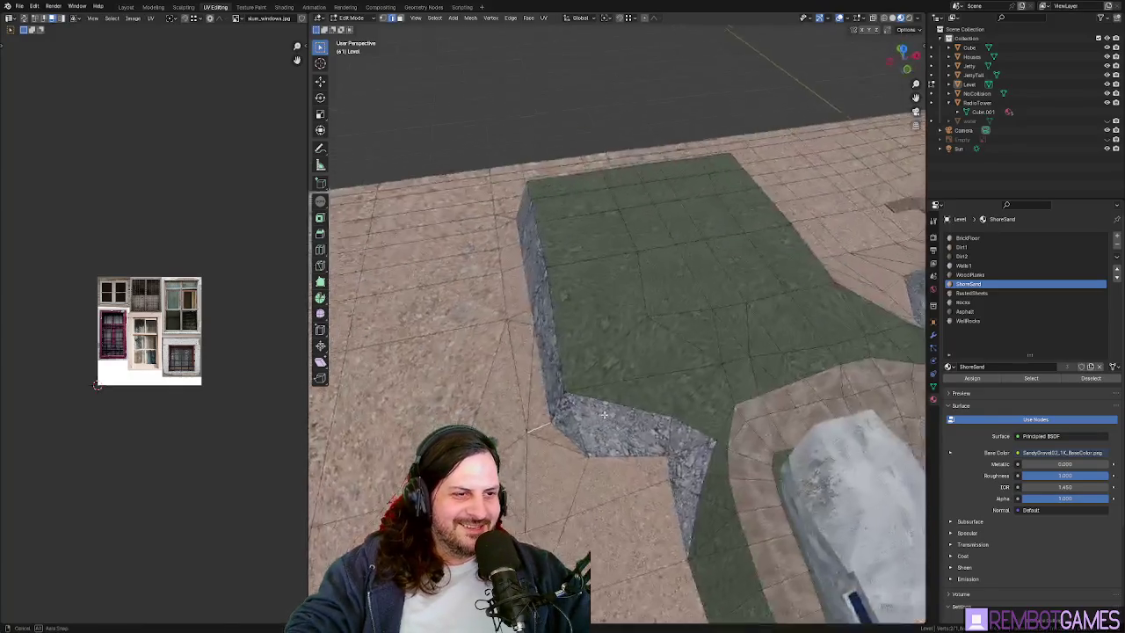